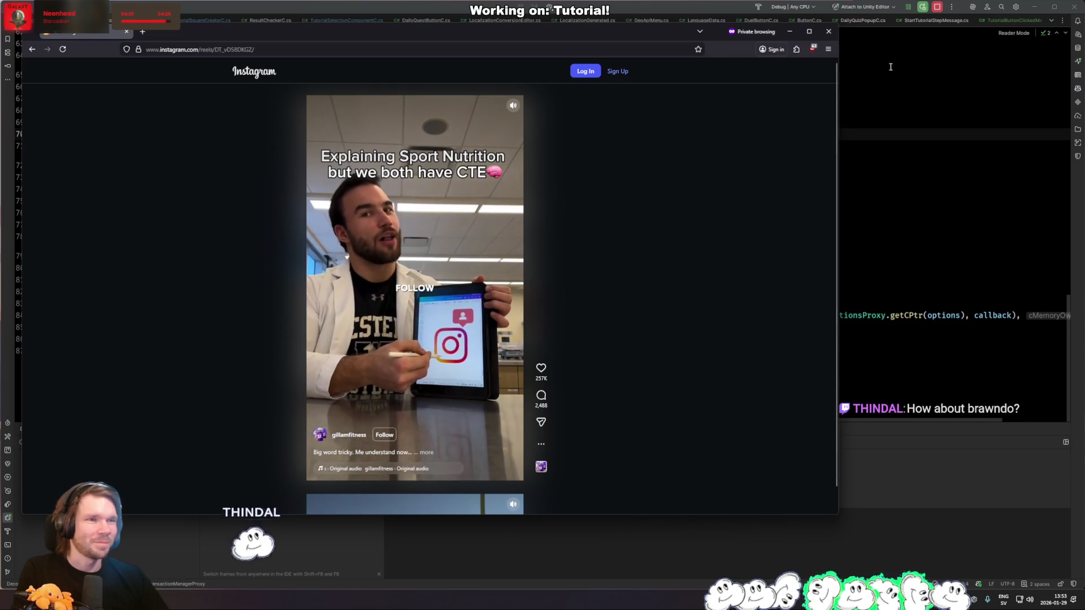
Step: Close the private Firefox Instagram window to reveal Rider behind it
left_click(828, 31)
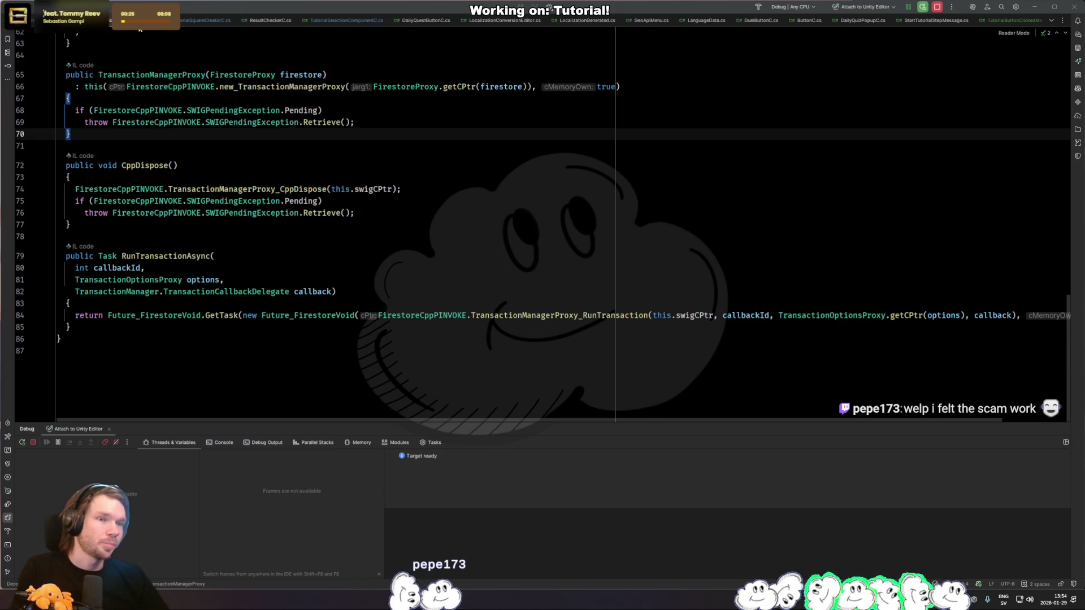
Step: Switch the Rider editor over to ForcedTutorialDir.cs
key("ctrl+minus")
key("ctrl+minus")
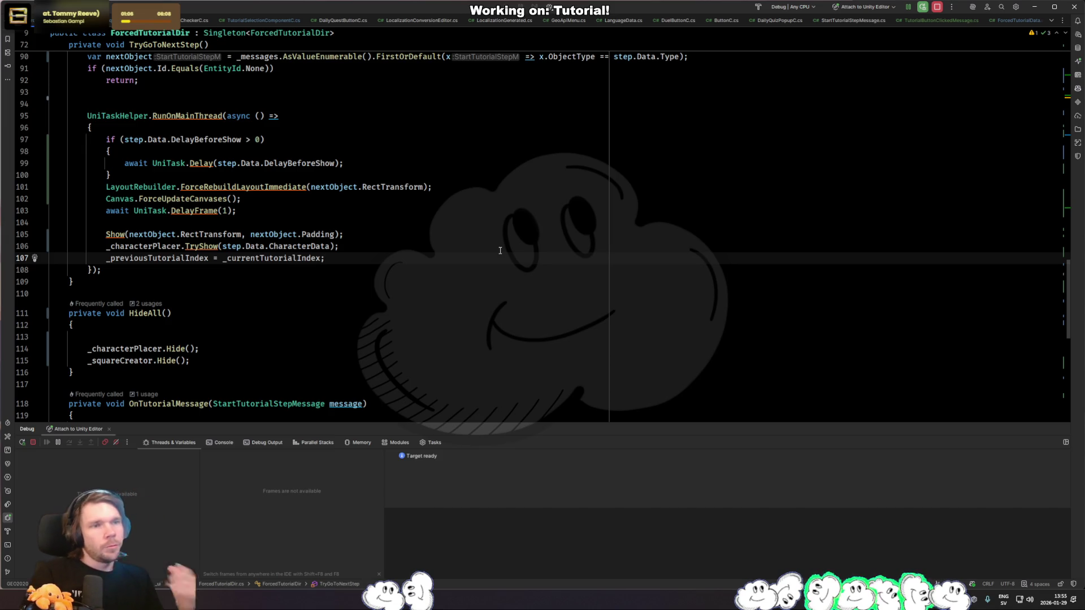
Step: Breakpoint the DelayBeforeShow await on line 99, then bring up Unity's ForcedTutorialData steps
left_click(404, 297)
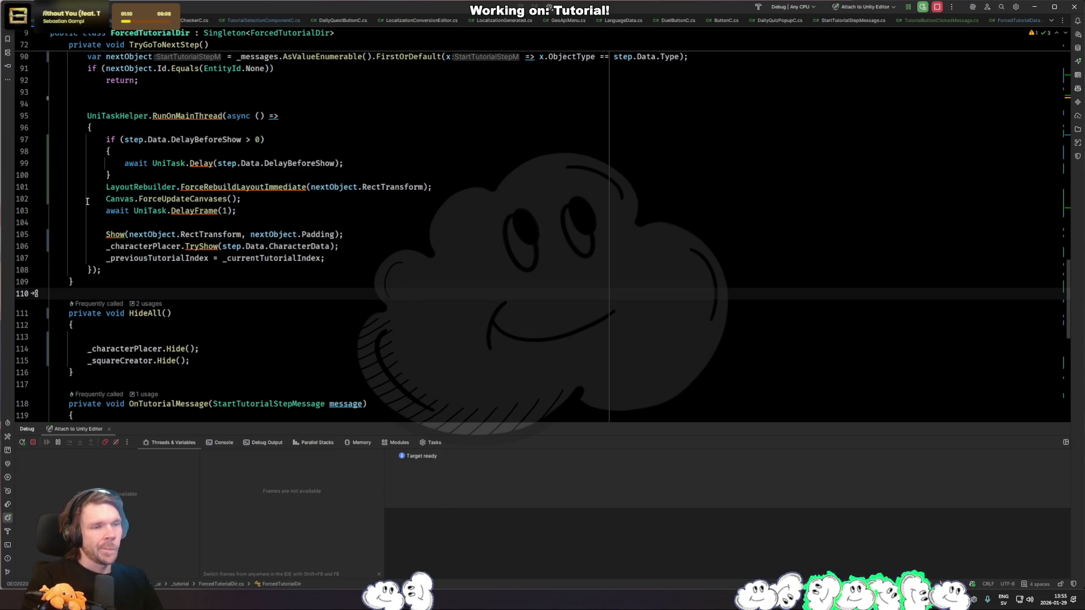
left_click(24, 164)
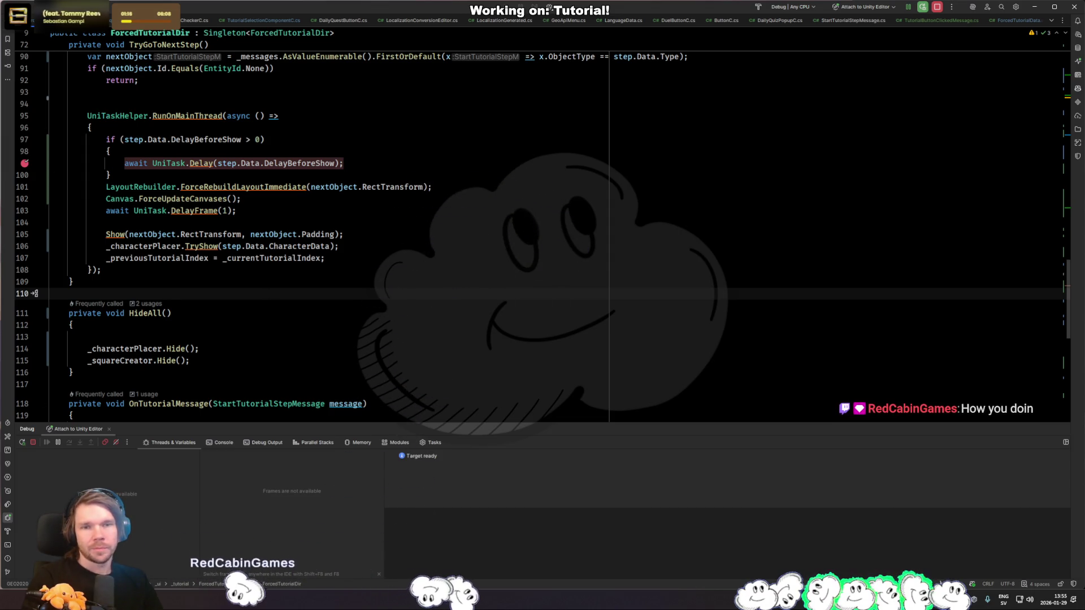
key("alt+Tab")
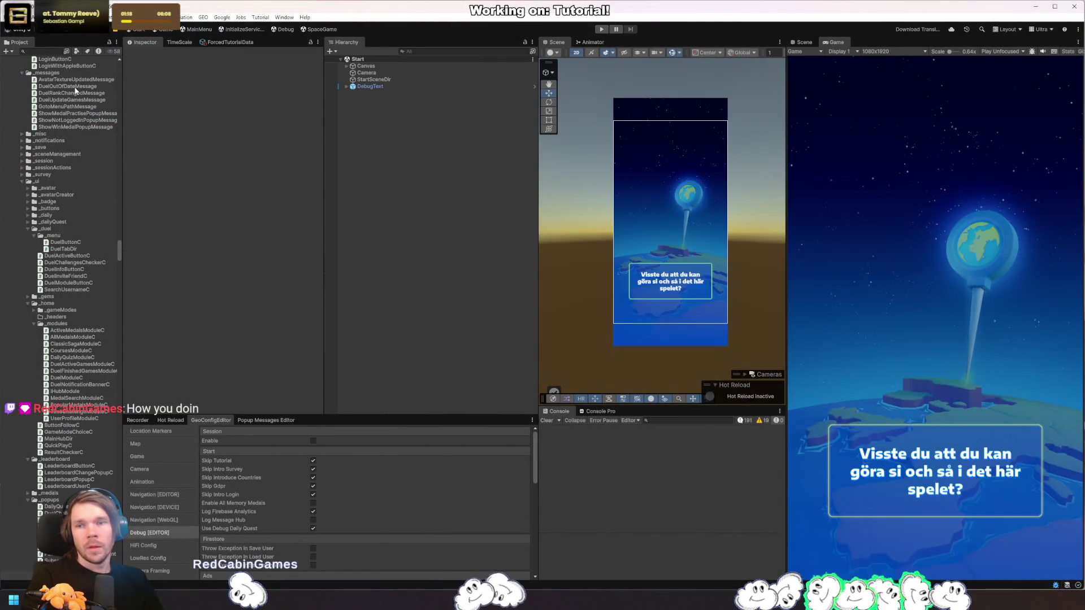
left_click(229, 42)
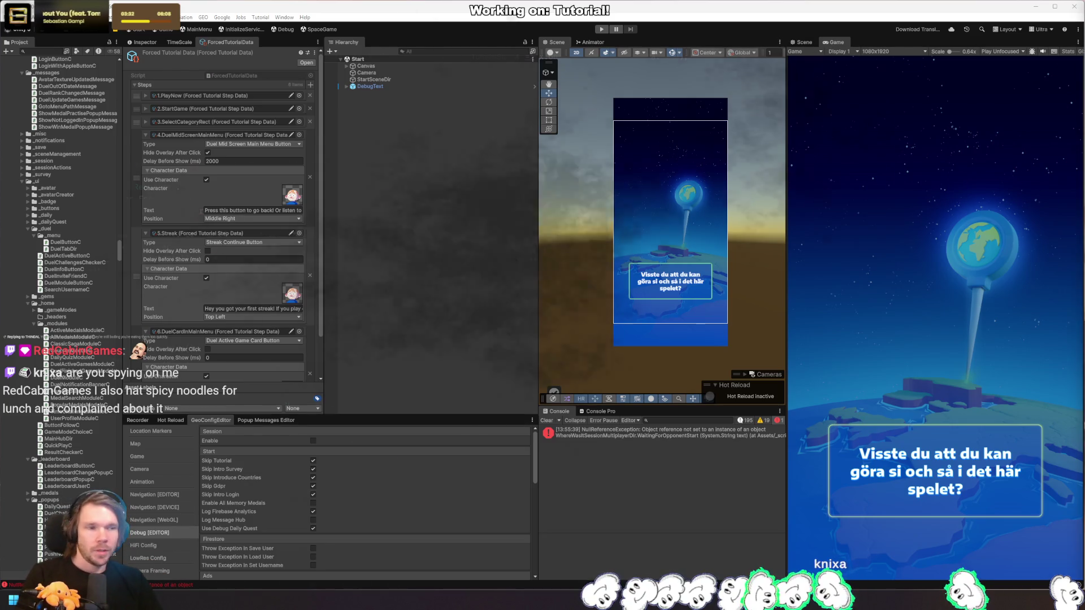
Step: Return from Unity to Rider and bring up the file search
key("alt+Tab")
key("ctrl+shift+n")
Step: Search 'locali' and open Localization.cs, reviewing GetLocalizedText and the IsLanguage check
key("ctrl+a")
type("locali")
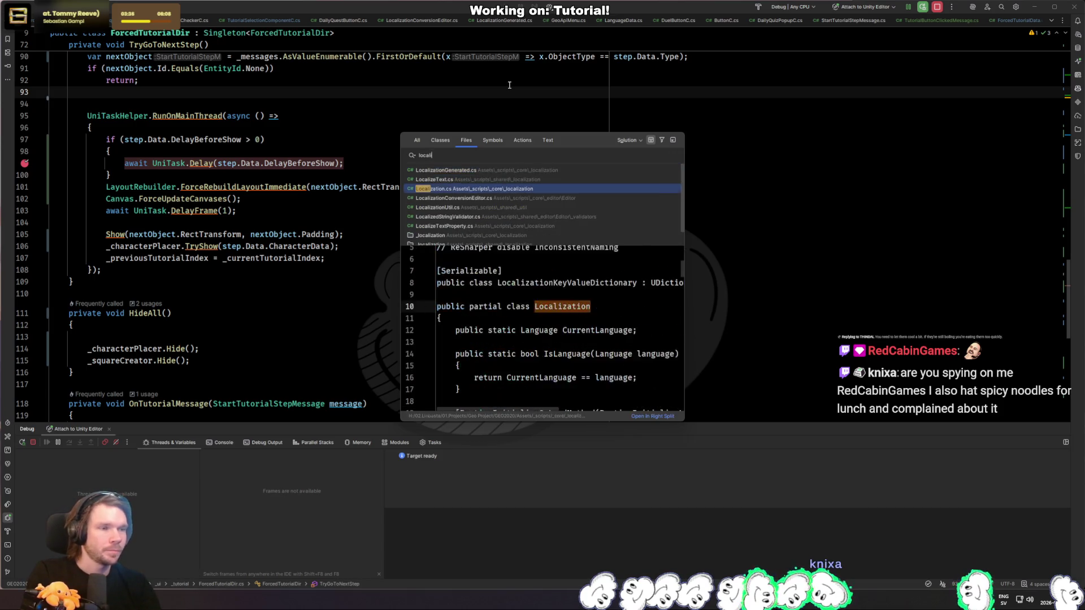
key("Return")
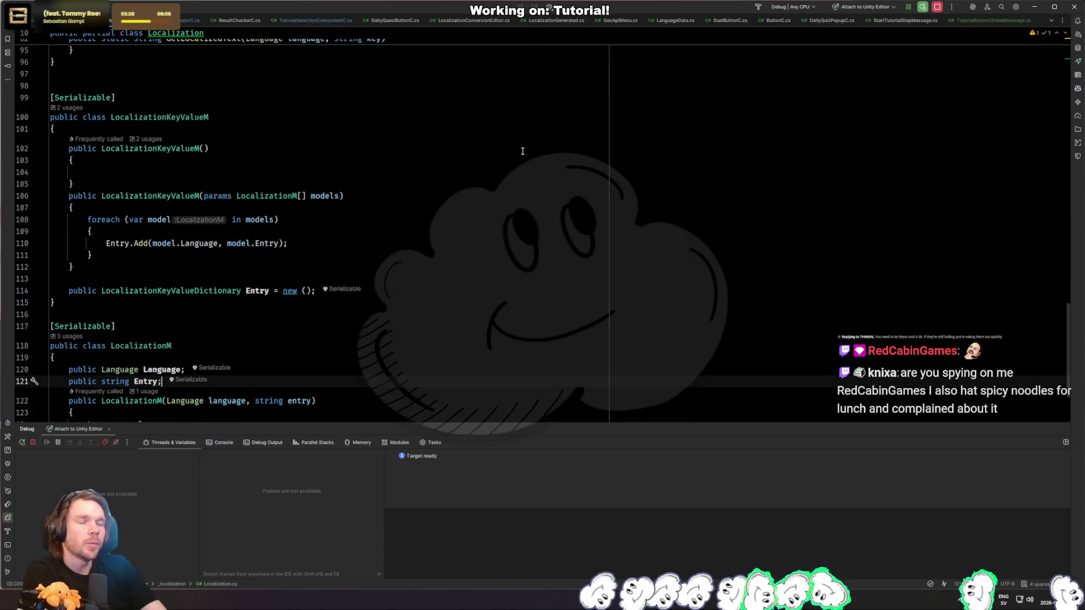
scroll(477, 170, "up", 15)
scroll(457, 165, "up", 8)
left_click(551, 257)
scroll(545, 238, "up", 4)
scroll(383, 178, "down", 7)
scroll(384, 177, "down", 3)
scroll(452, 186, "up", 10)
left_click(530, 197)
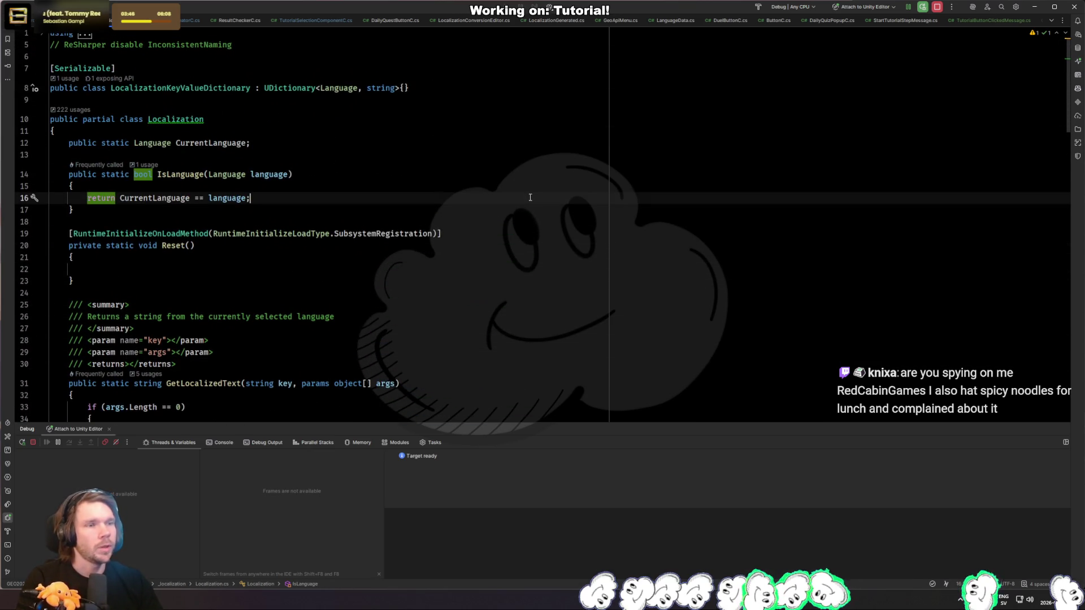
Step: Open LocalizationGenerated.cs from the file search
key("ctrl+shift+n")
left_click(488, 171)
scroll(648, 332, "up", 20)
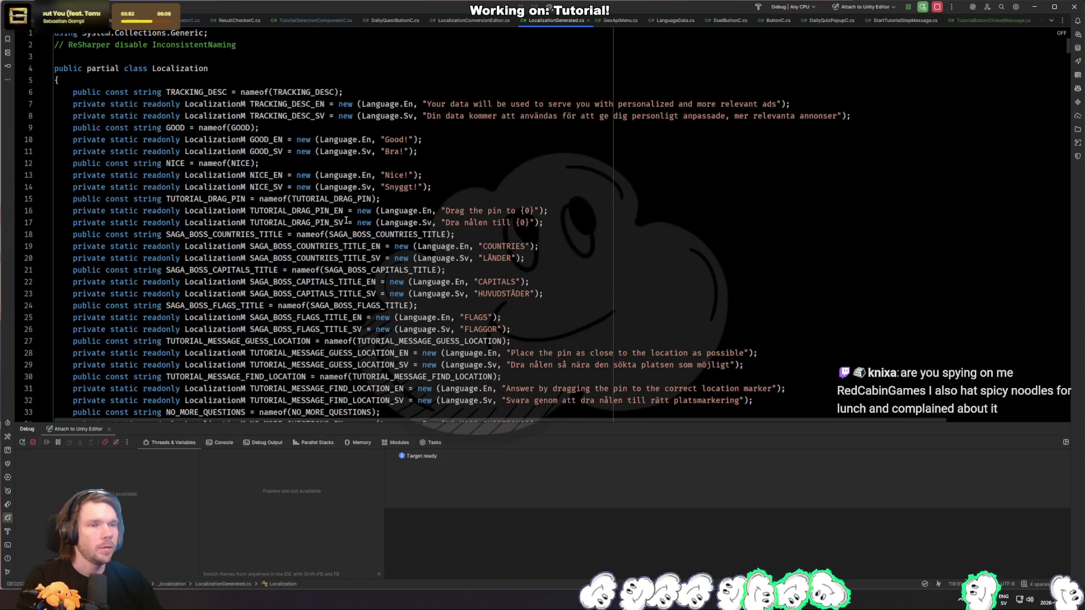
Step: Review the TUTORIAL_DRAG_PIN and tracking description strings down to GUESS_COMPLIMENT_1
left_click(346, 213)
left_click(630, 197)
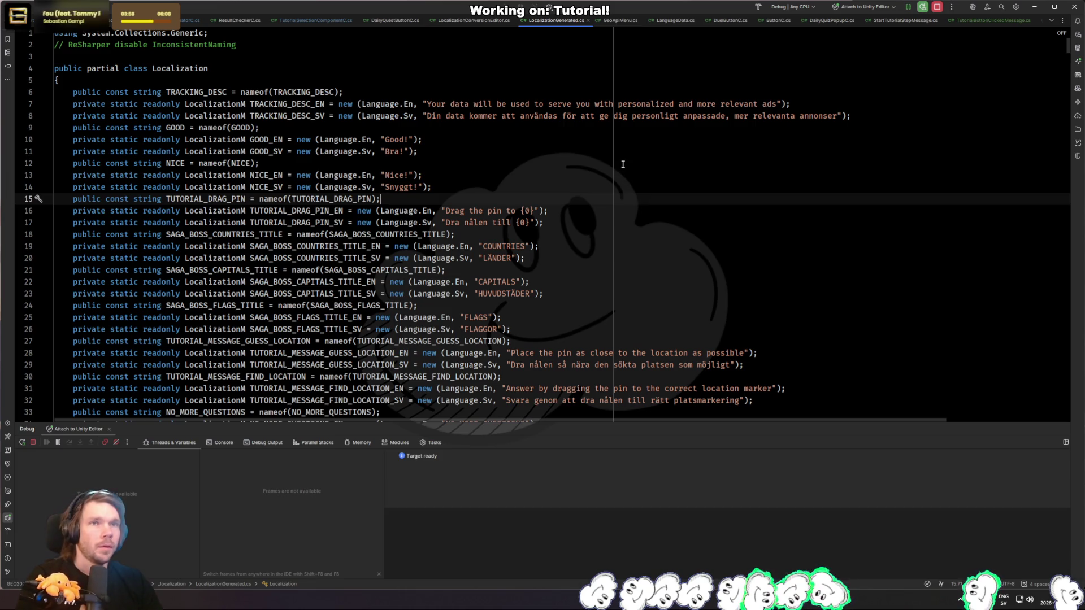
left_click_drag(80, 106, 500, 104)
left_click(564, 104)
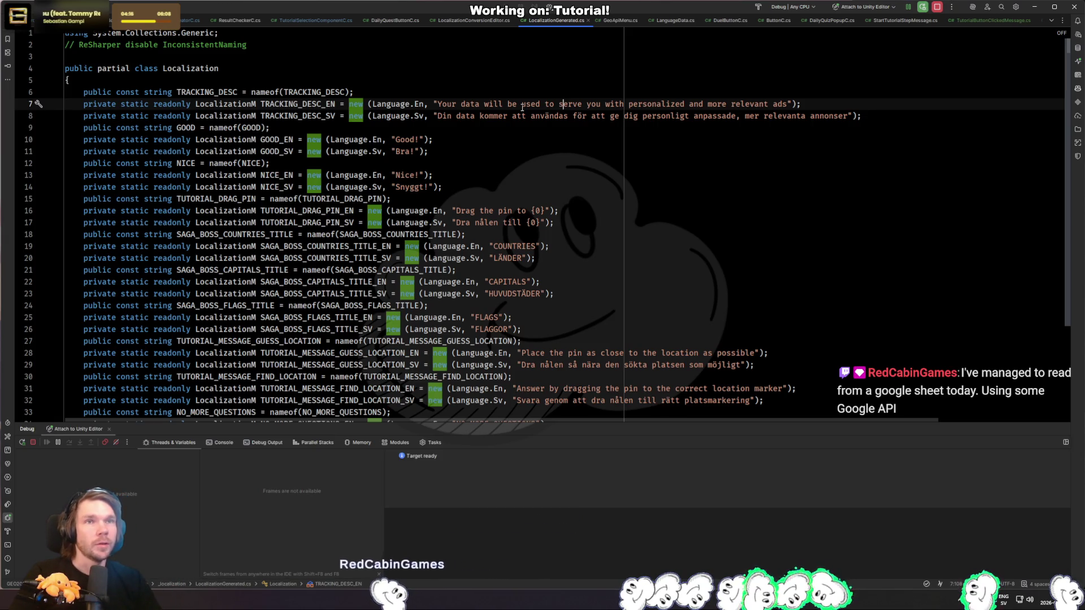
scroll(712, 301, "down", 5)
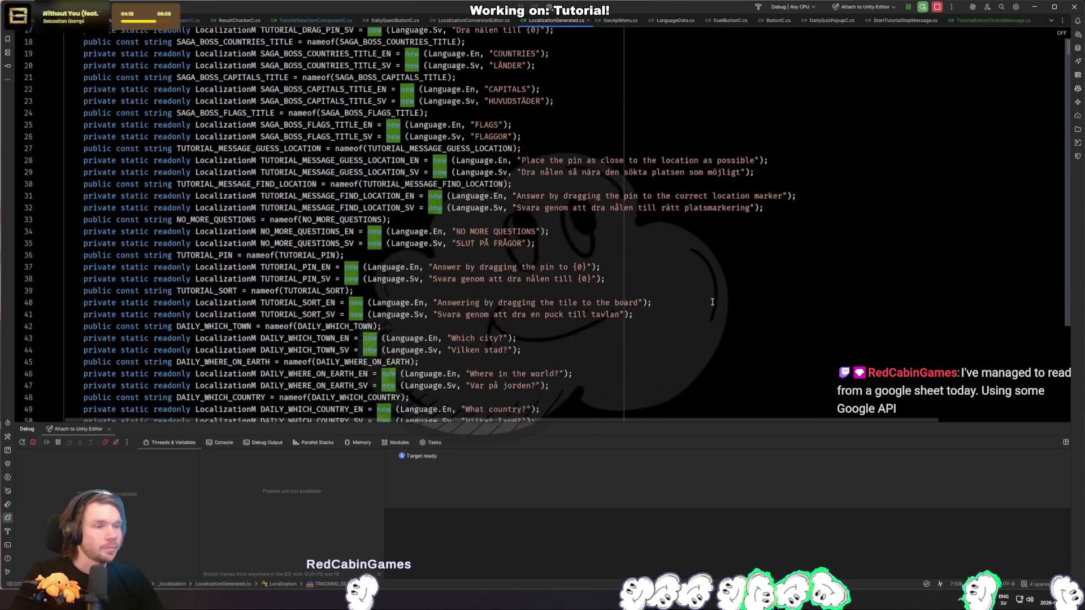
scroll(712, 302, "down", 6)
left_click(808, 272)
Step: Scroll further through the SORT_CUSTOM_EXPLAIN and SORT_PEAK_EXPLAIN translation entries
key("ctrl+shift+n")
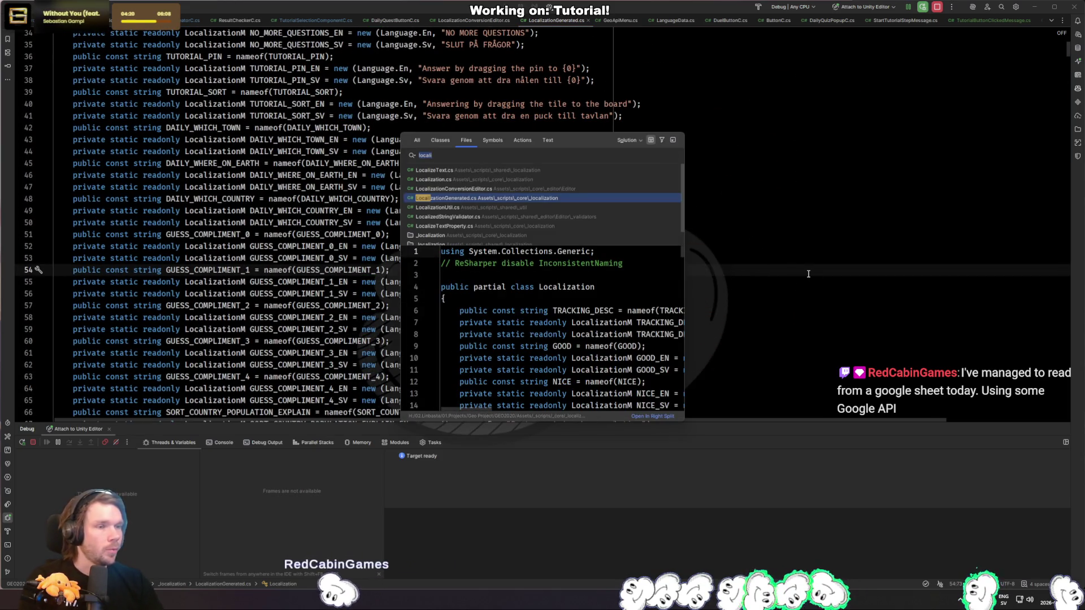
type("lo")
key("Escape")
scroll(763, 210, "down", 3)
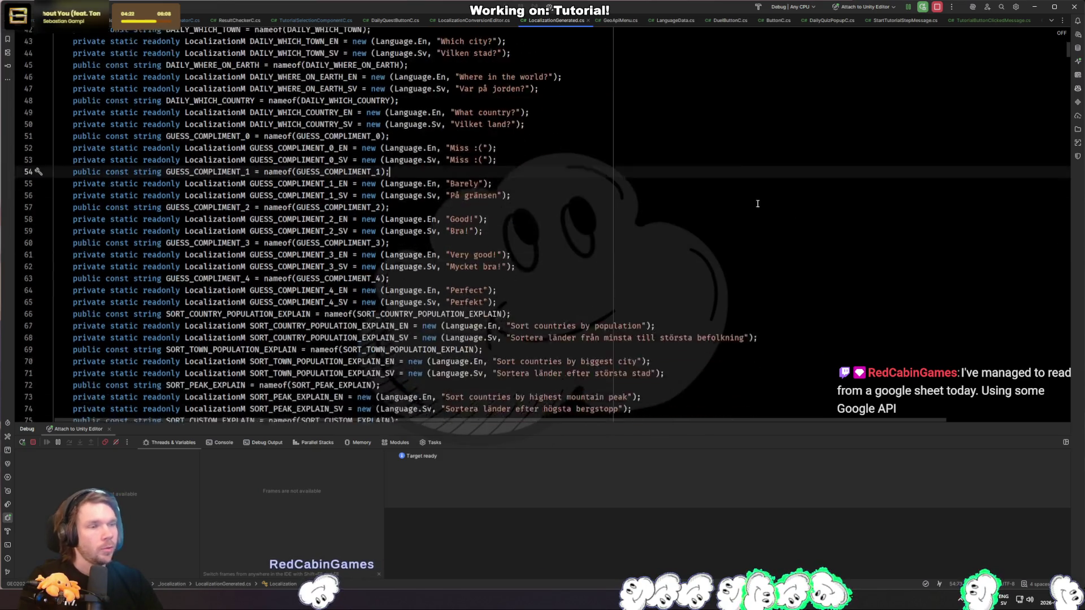
scroll(763, 211, "down", 8)
mouse_move(73, 104)
left_mouse_down()
mouse_move(361, 112)
mouse_move(67, 128)
left_mouse_up()
left_click(853, 128)
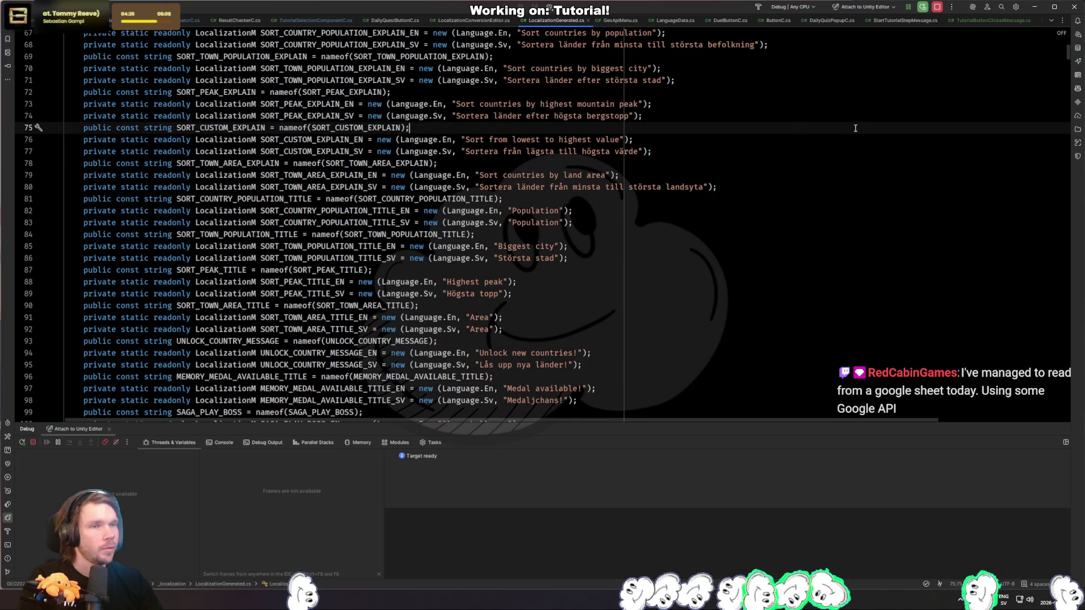
left_click(293, 104)
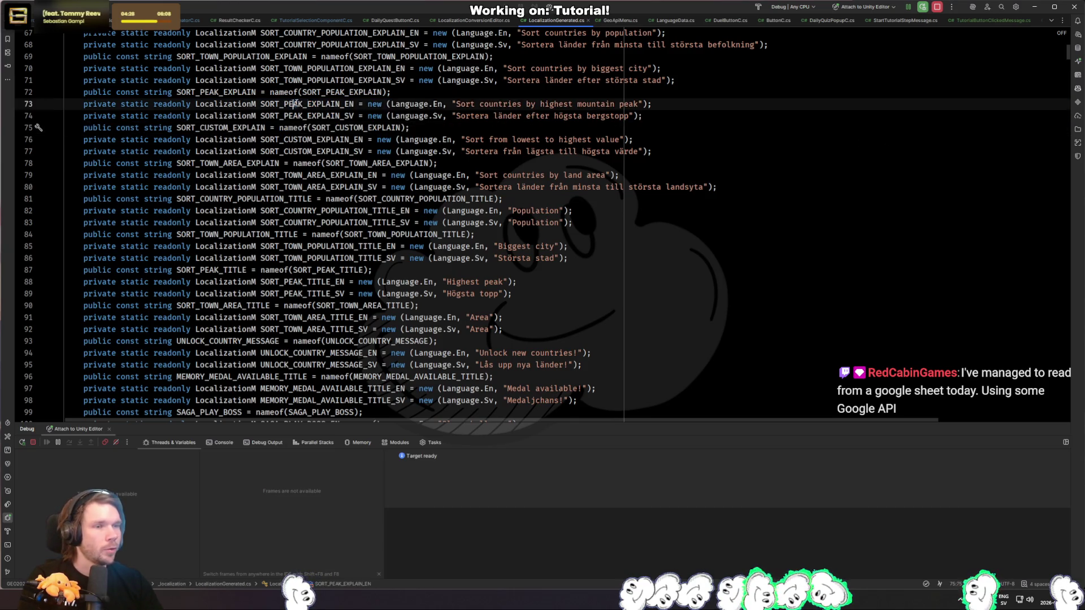
left_click_drag(1067, 53, 1053, 321)
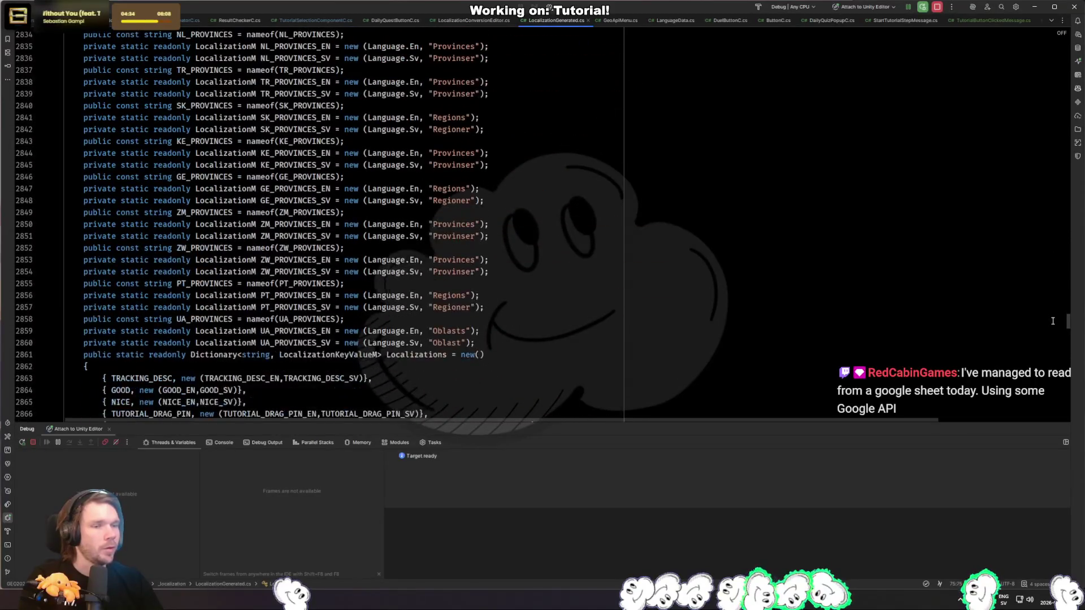
scroll(507, 301, "down", 7)
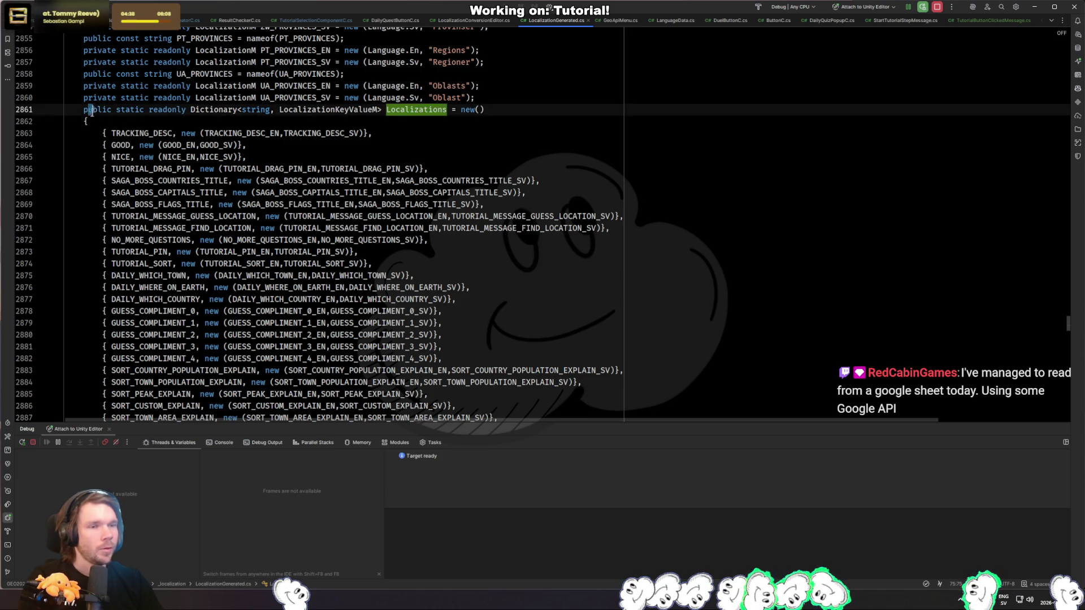
Step: Inspect the Localizations dictionary entries, then go to the LocalizationM class definition
left_click(110, 133)
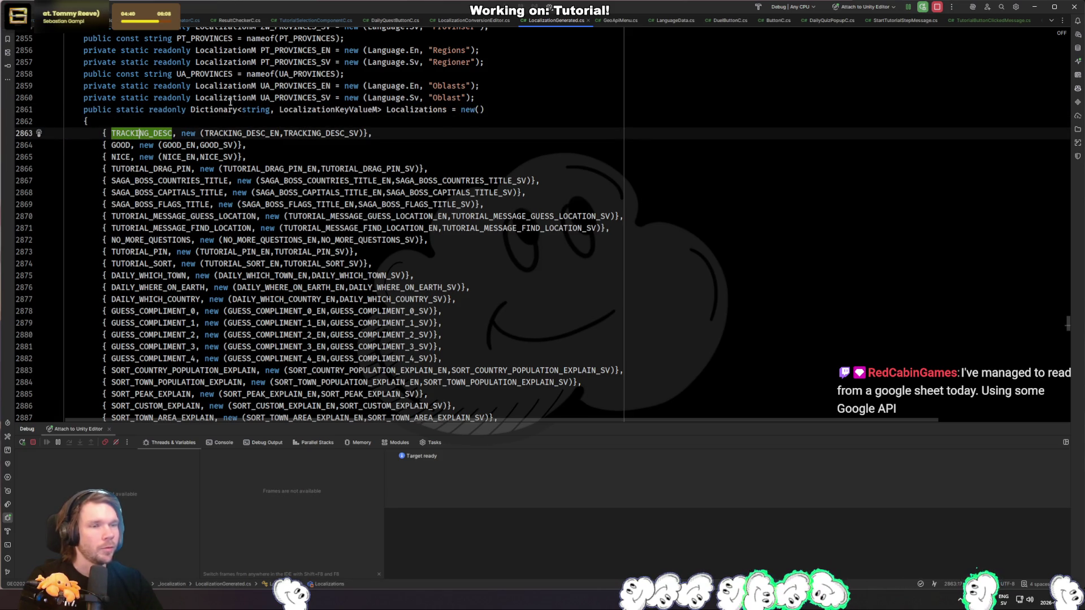
left_click(214, 109)
left_click(357, 109)
left_click(293, 85)
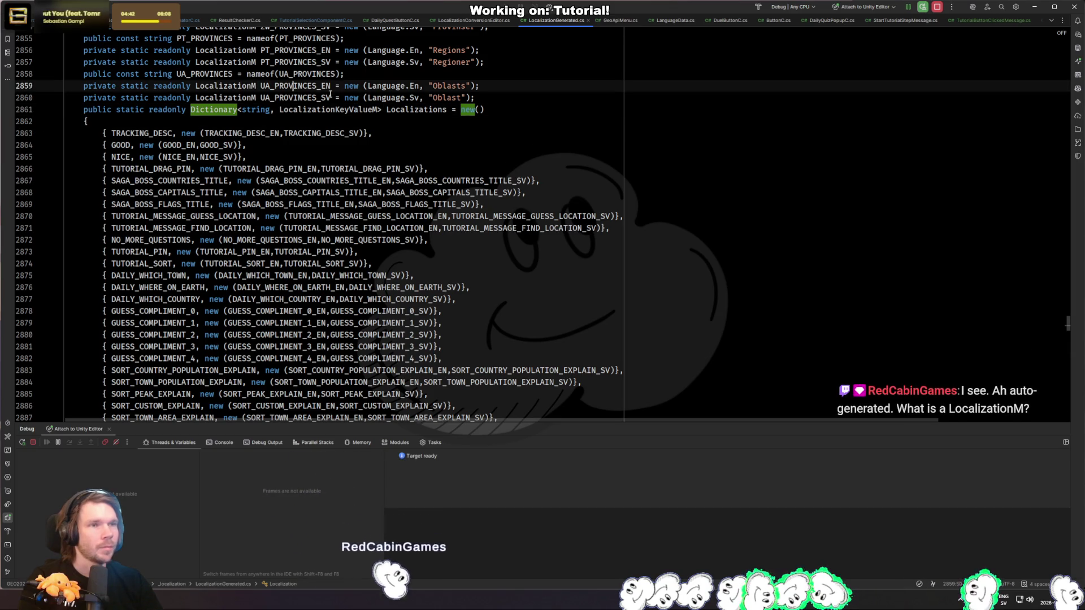
left_click(602, 152)
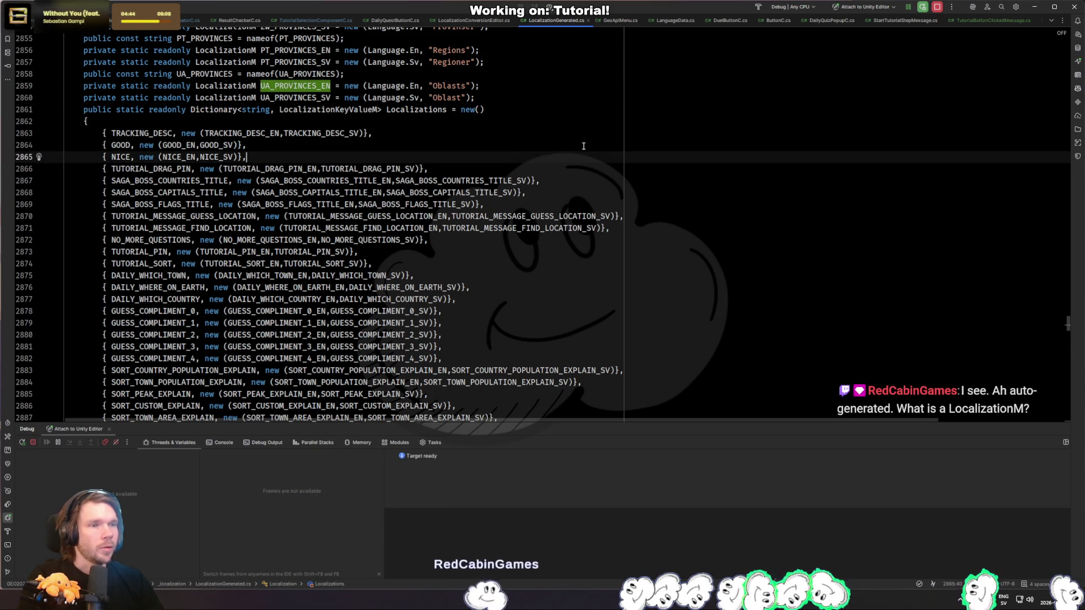
left_click(232, 89, "ctrl")
left_click(102, 267)
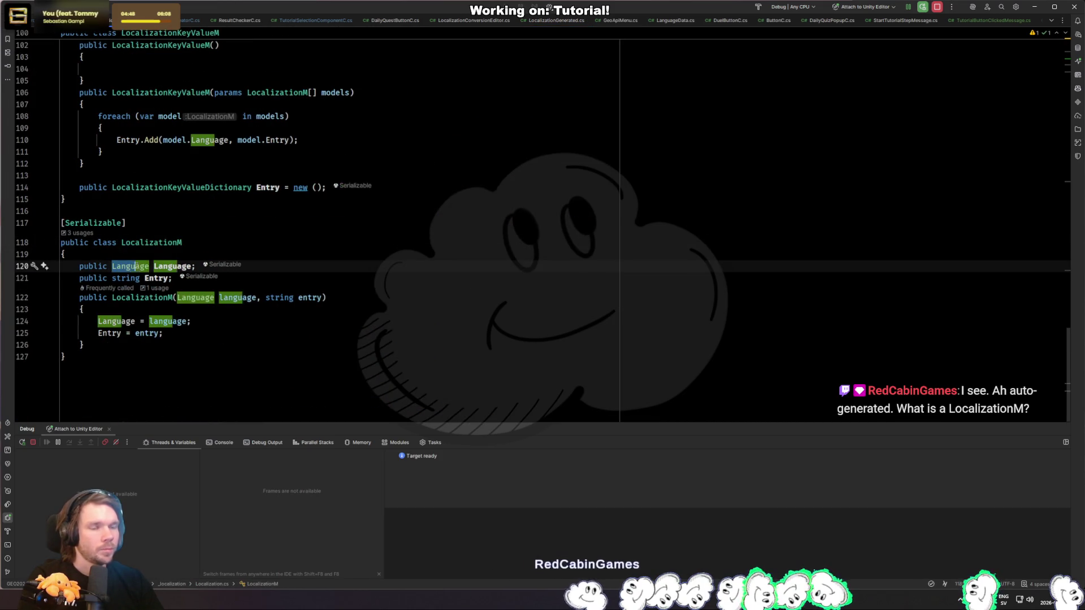
Step: Check the Language enum's En, Sv and De values, then return to LocalizationM
left_click(135, 269, "ctrl")
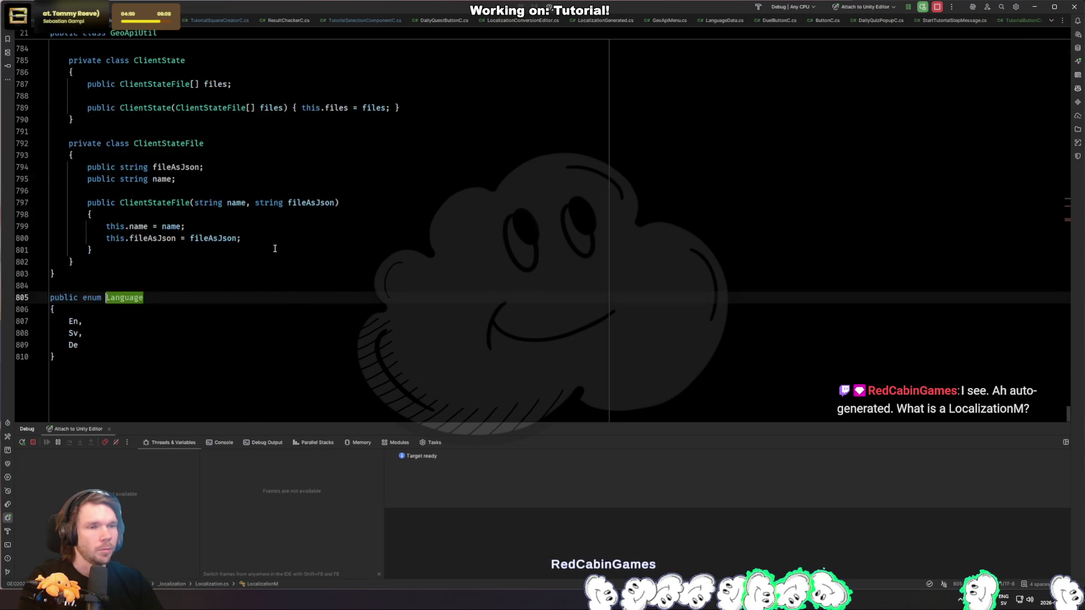
scroll(313, 293, "up", 5)
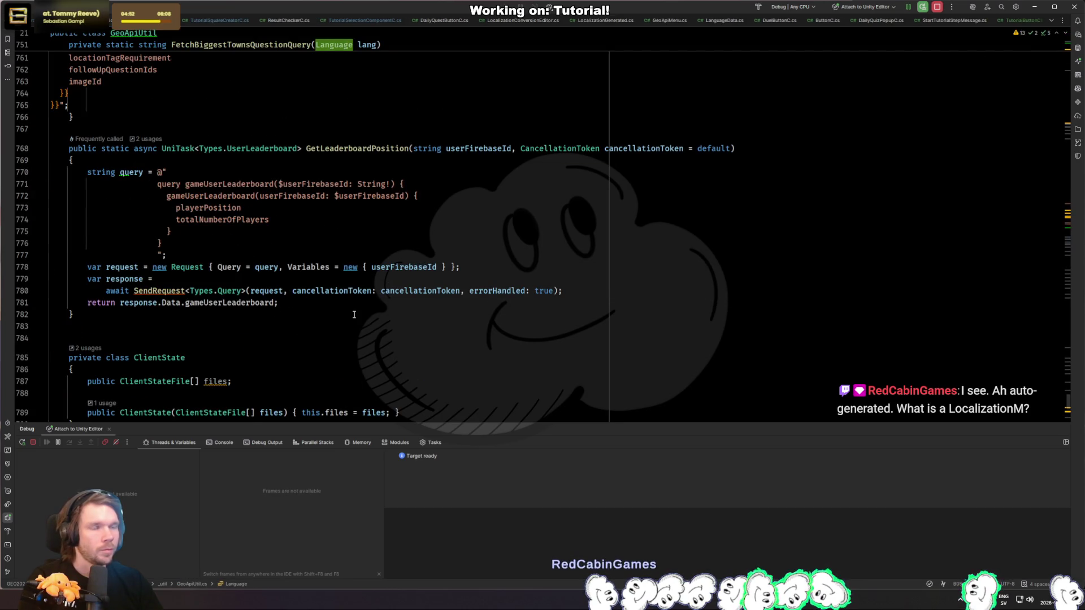
key("ctrl+minus")
left_click(127, 270, "ctrl")
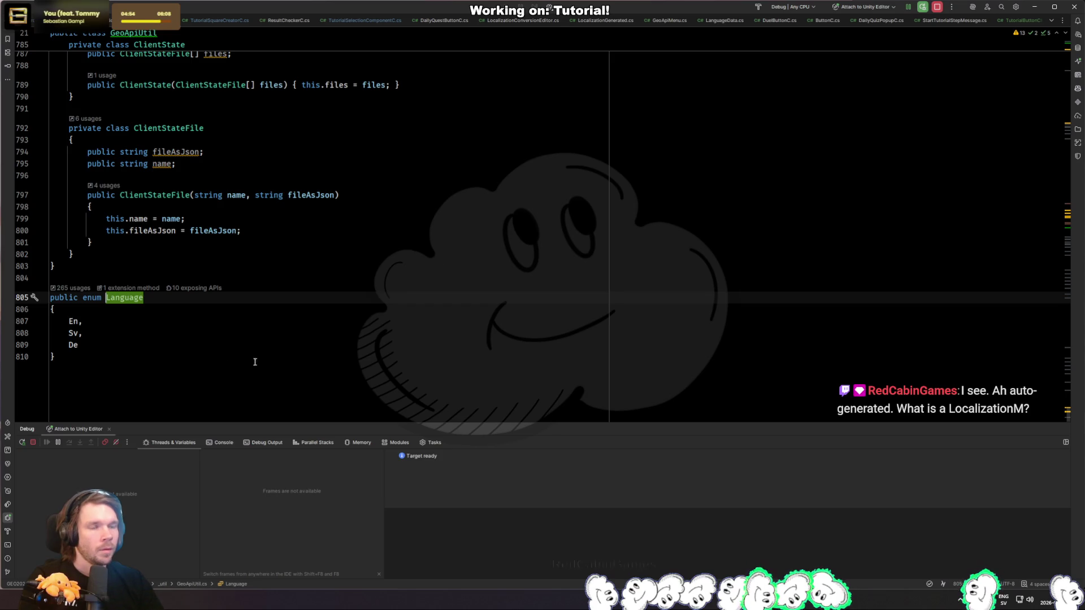
left_click(82, 326)
key("Down")
key("Down")
key("ctrl+minus")
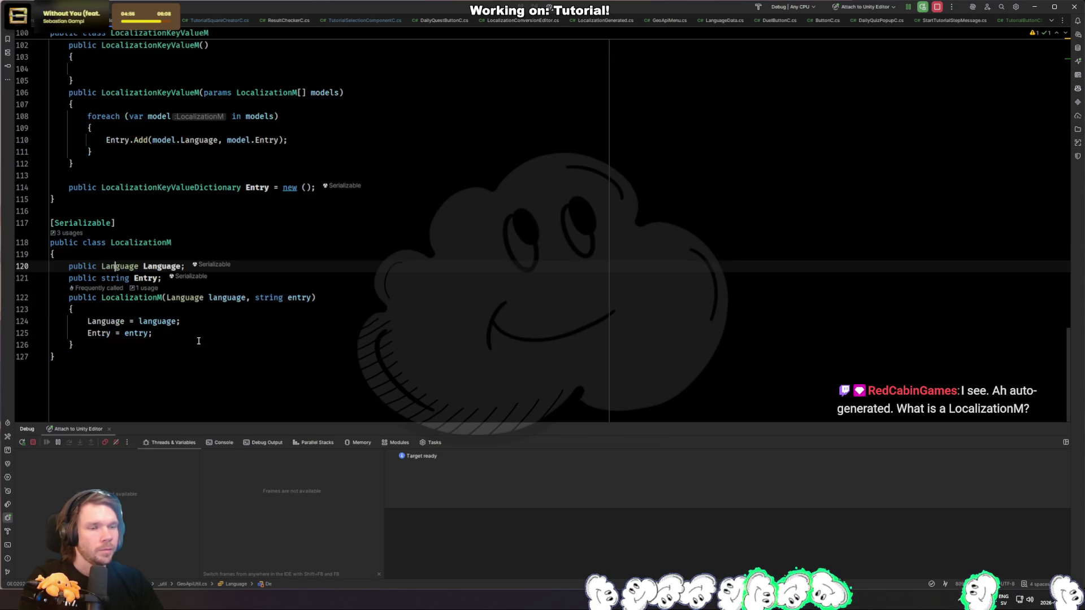
Step: Look over LocalizationM's Entry field and constructor, then return to LocalizationGenerated.cs
left_click(142, 278)
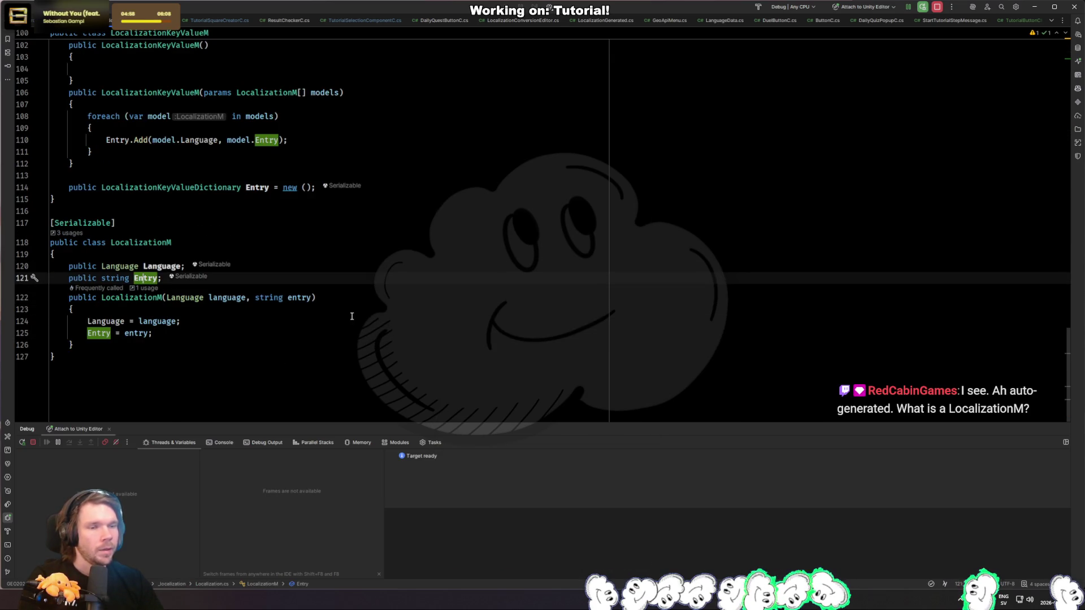
left_click(238, 320)
key("ctrl+minus")
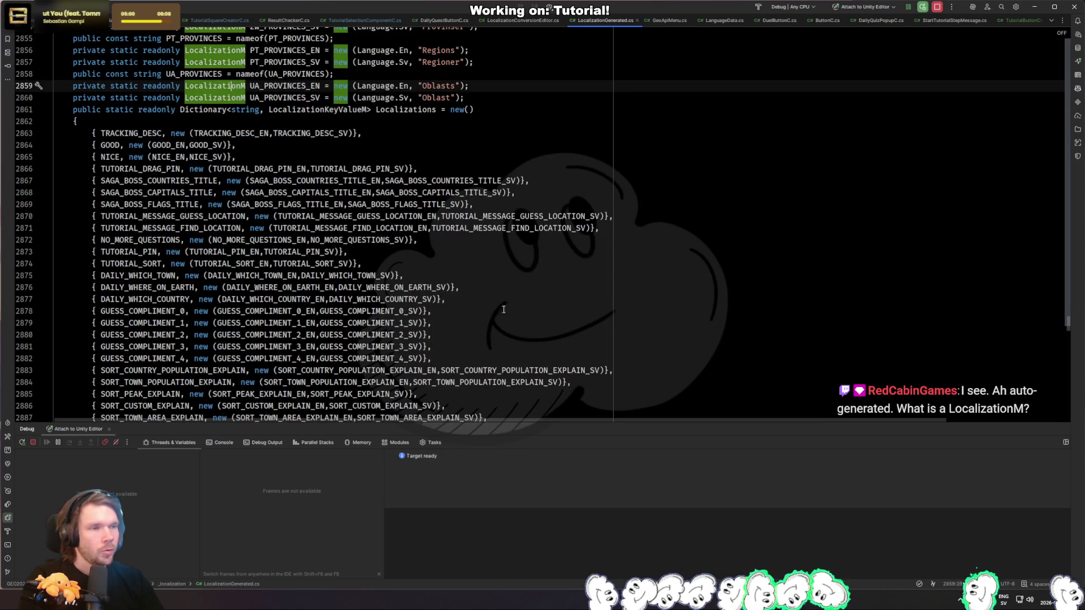
Step: Inspect the UA_PROVINCES English and Swedish entries and Language.En occurrences
scroll(429, 277, "up", 4)
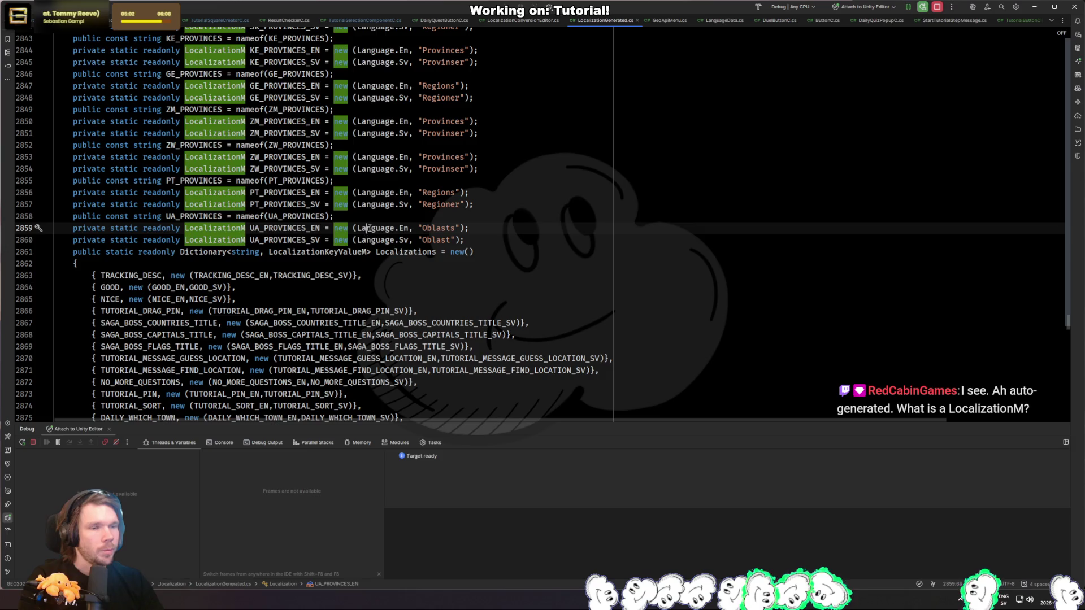
key("Escape")
left_click(319, 229)
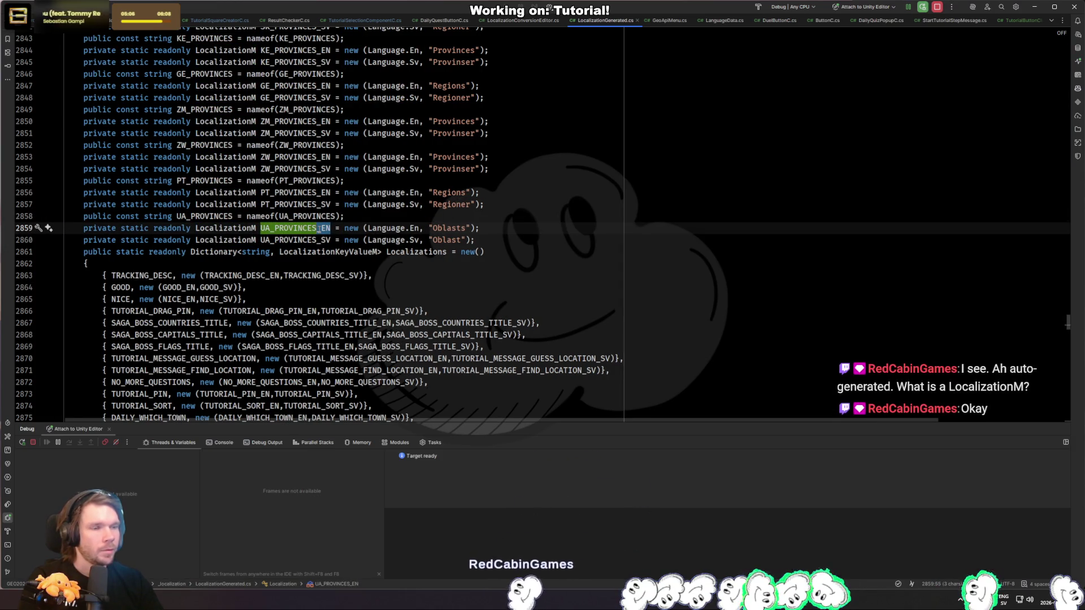
double_click(413, 228)
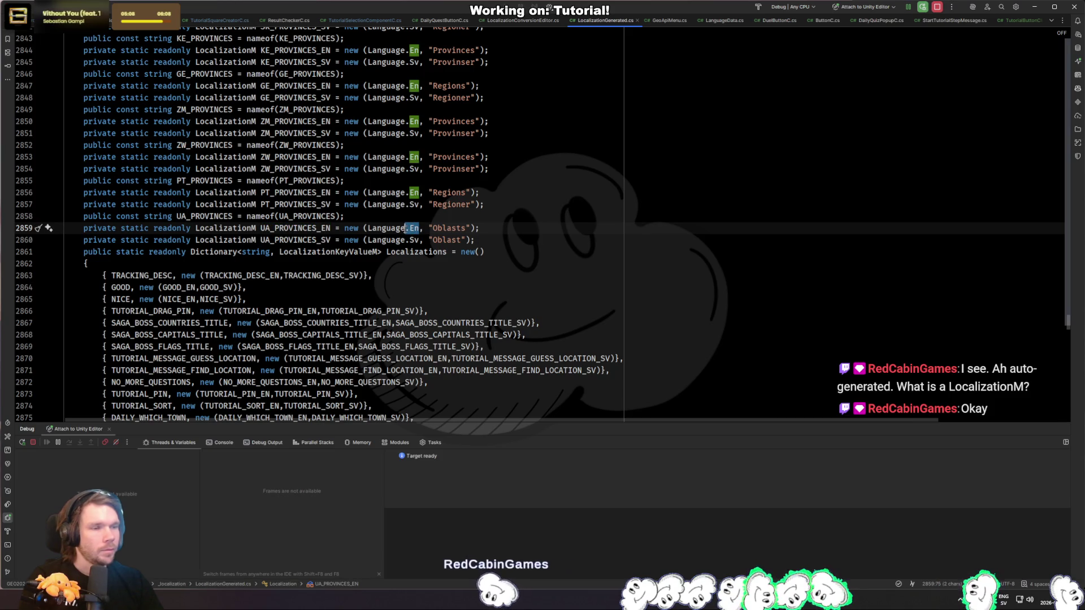
left_click(371, 238)
key("Up")
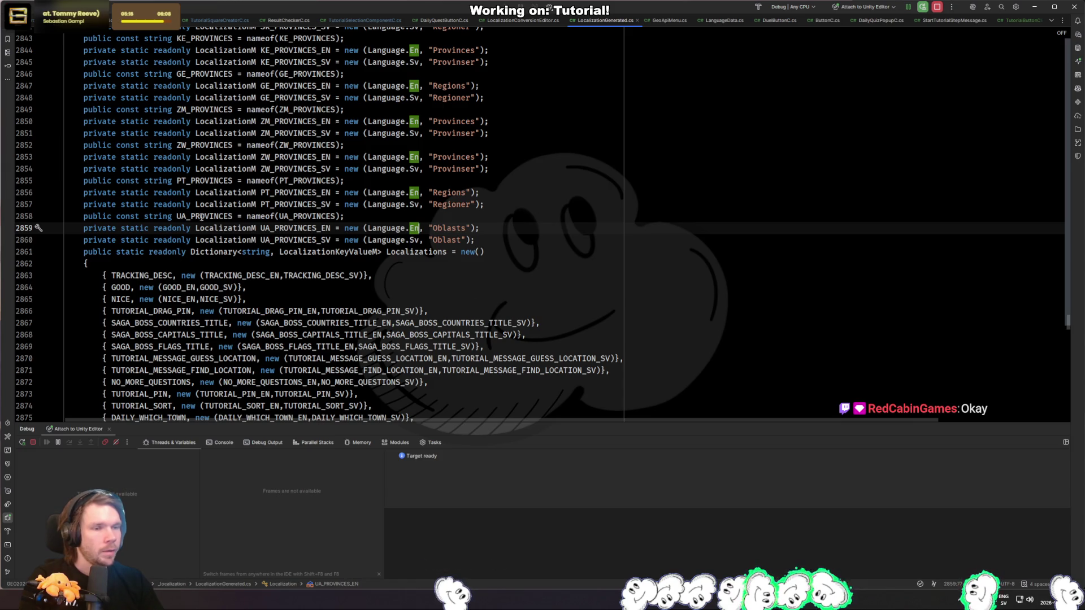
key("Up")
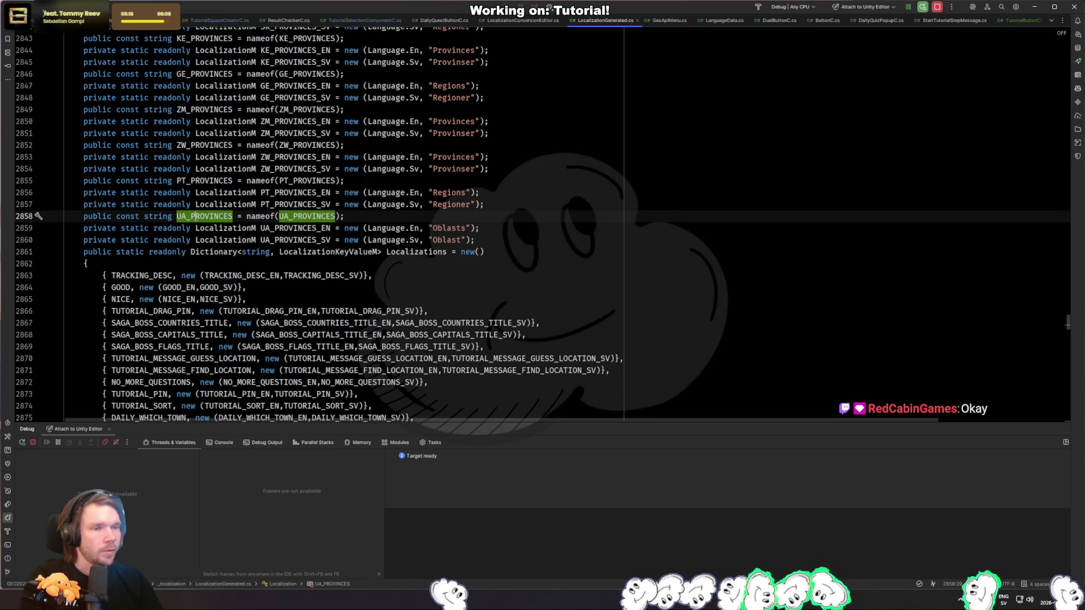
Step: Trace the GOOD dictionary entry to GOOD_EN's declaration on line 10 and back
left_click(321, 287)
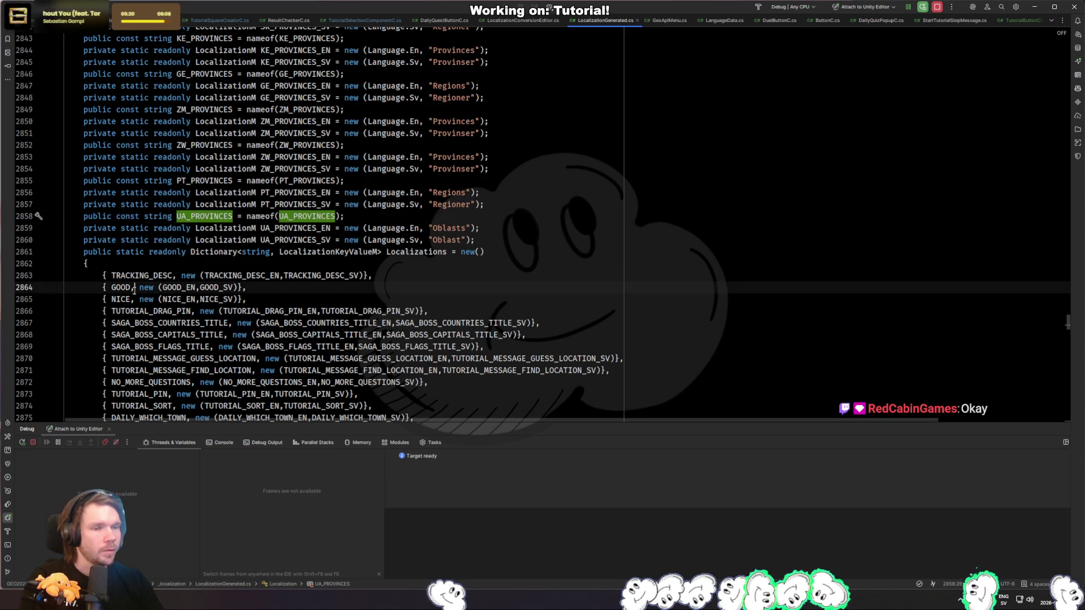
left_click(121, 287)
left_click(175, 288, "ctrl")
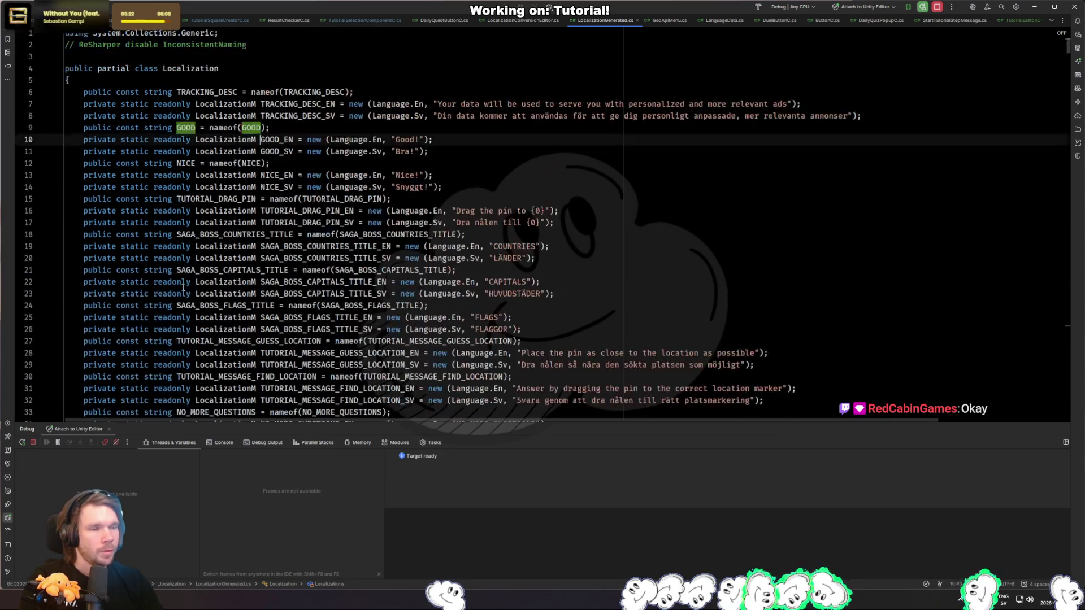
key("ctrl+alt+Left")
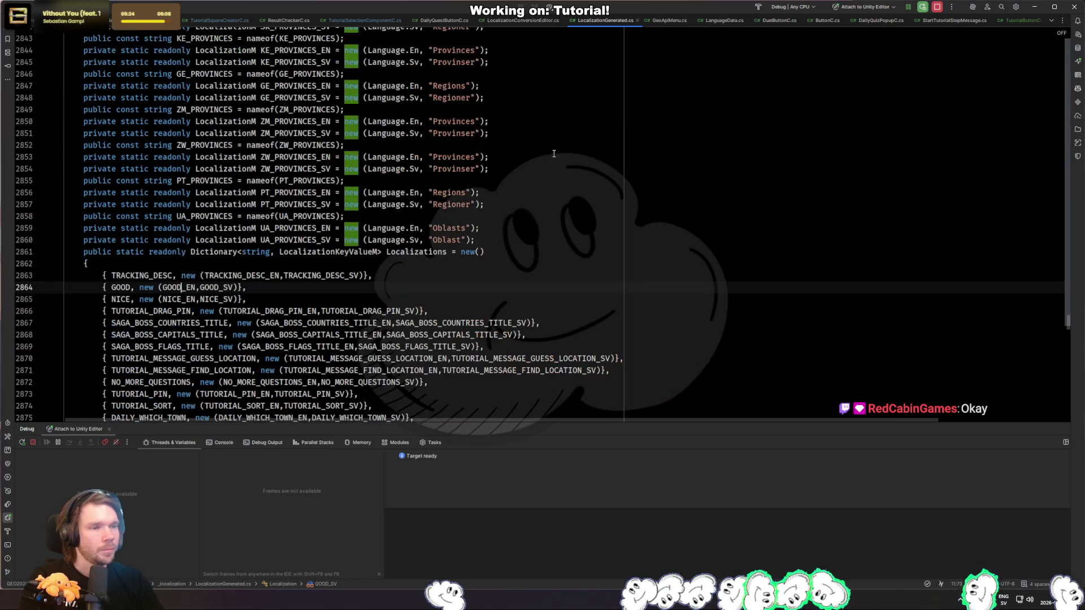
left_click(118, 288)
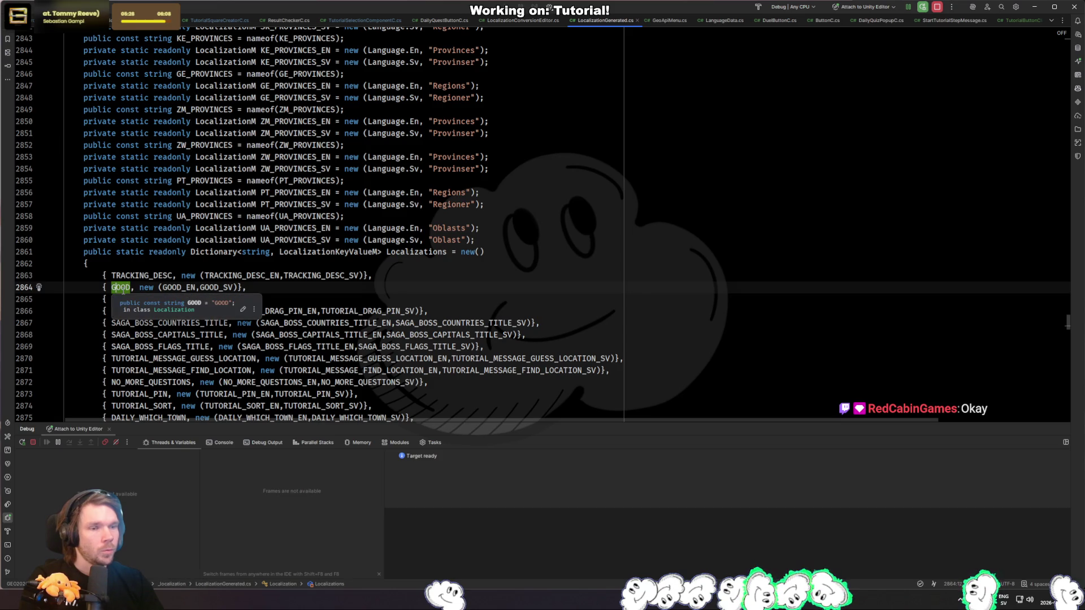
left_click(360, 253)
left_click(382, 253)
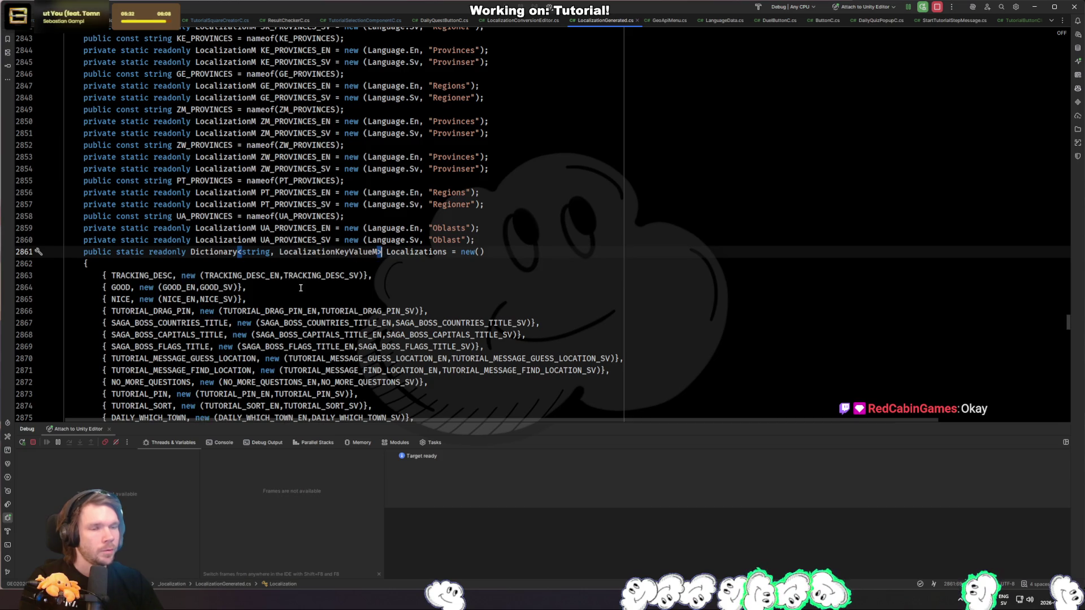
left_click(200, 216)
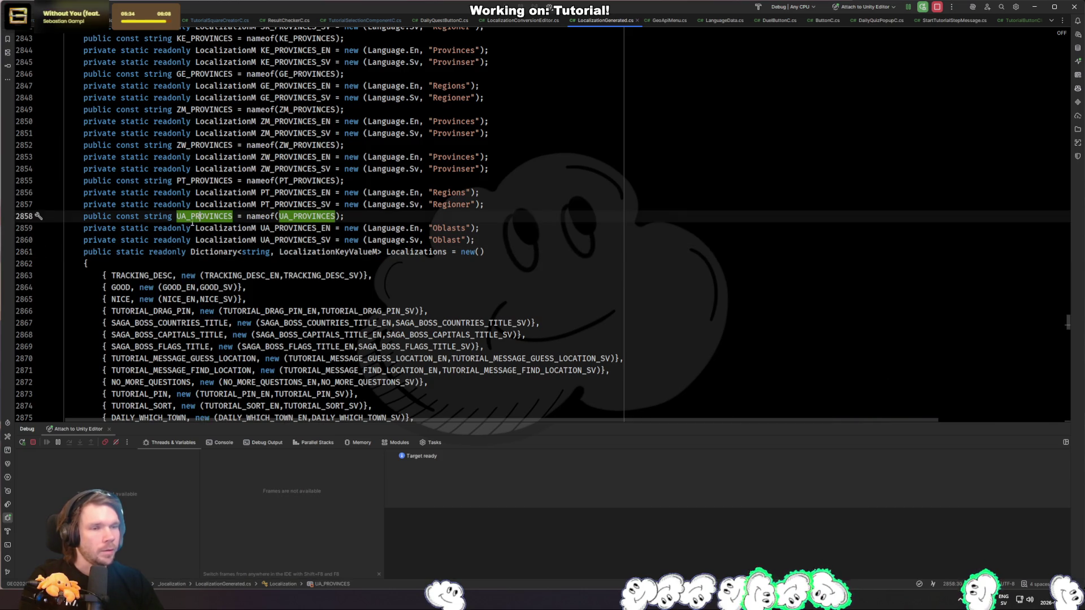
left_click(124, 287)
Step: Jump to GOOD's declaration on line 9, then return to the entry on line 2864
left_click(124, 288, "ctrl")
left_click_drag(272, 128, 87, 132)
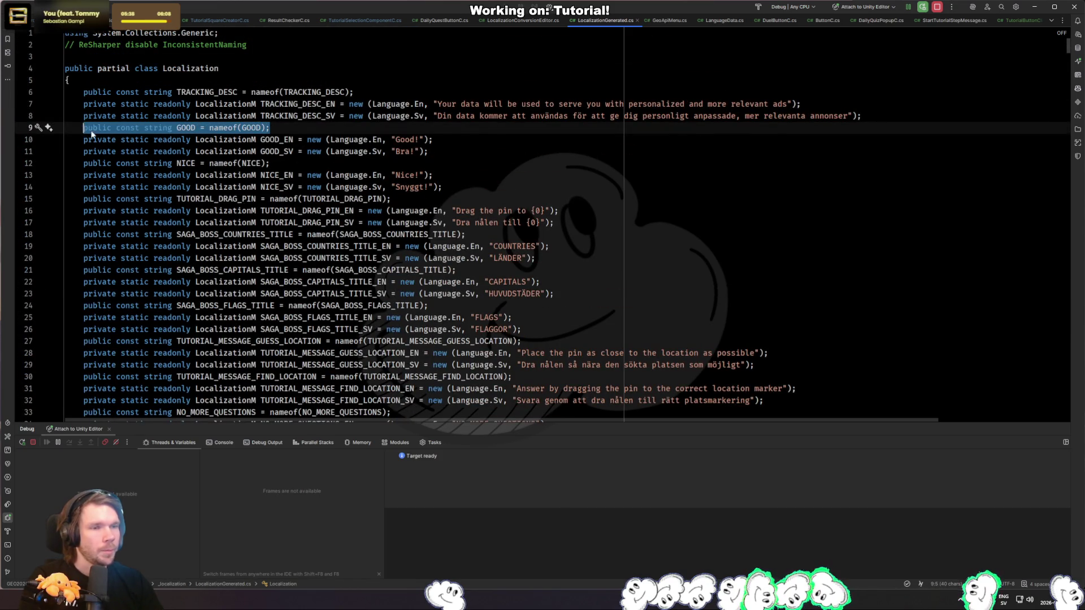
double_click(186, 129)
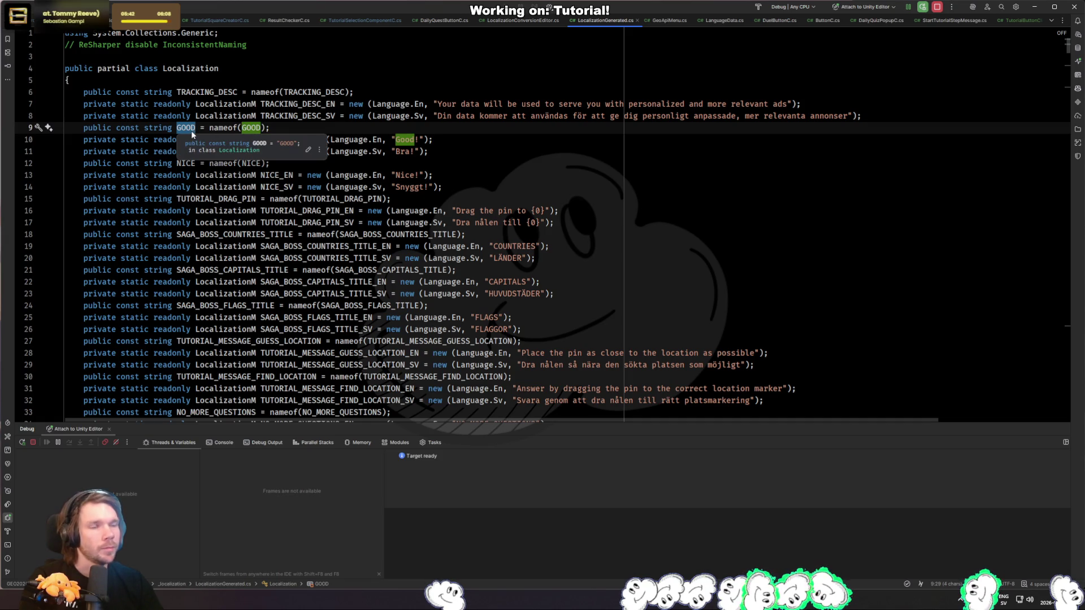
double_click(188, 131)
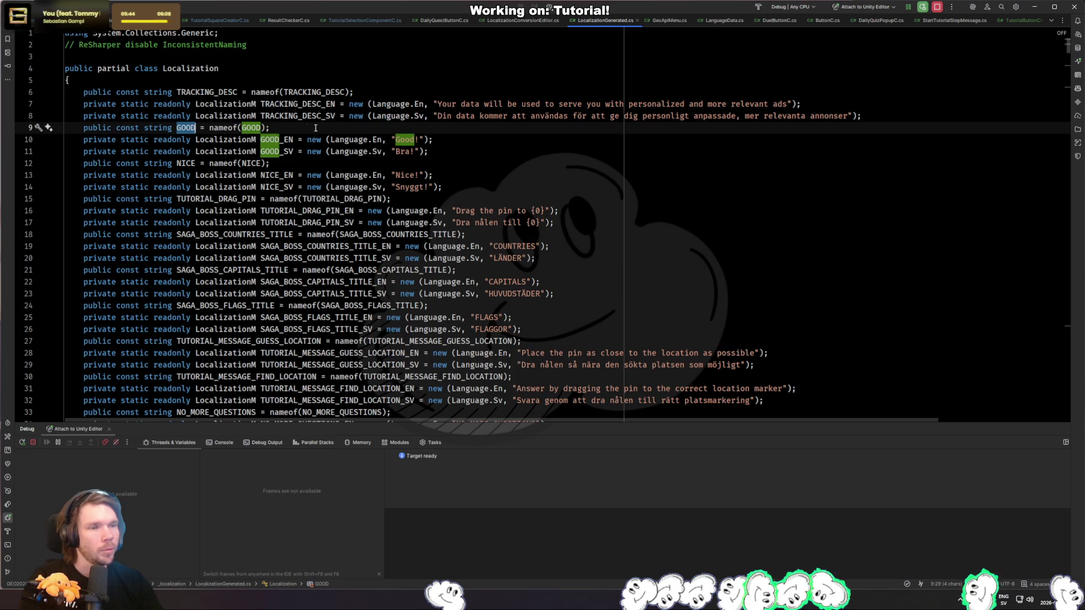
mouse_move(331, 141)
key("ctrl+b")
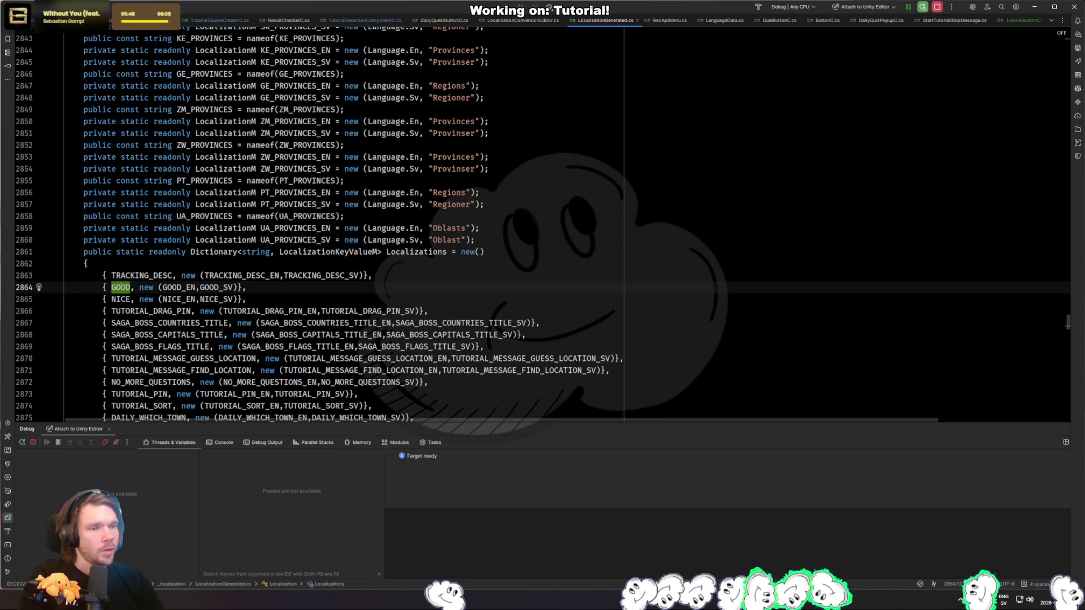
double_click(124, 289)
key("shift+F6")
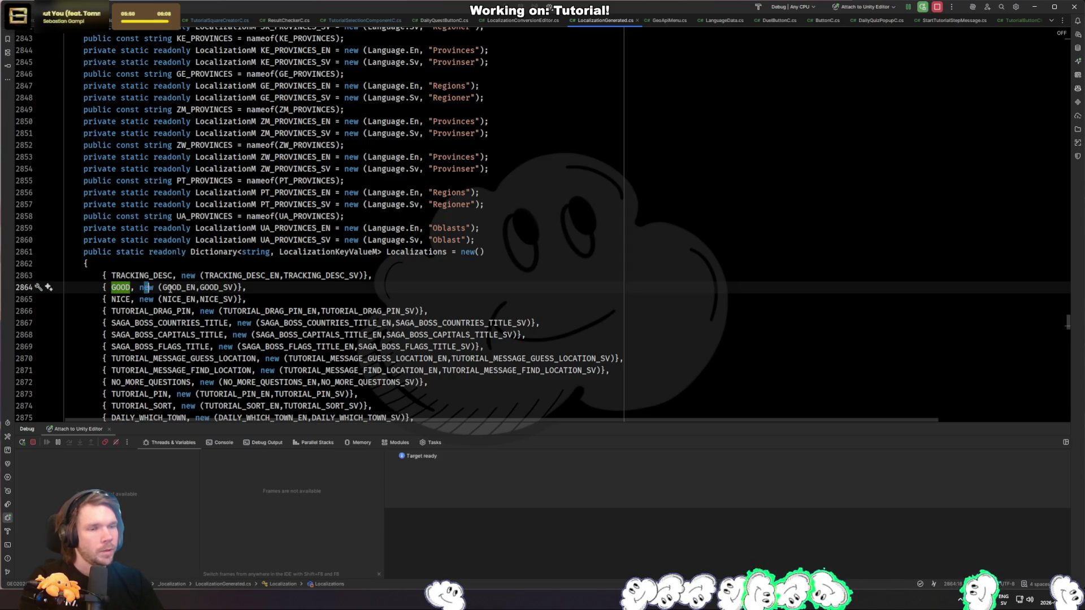
Step: Compare the GOOD_EN and GOOD_SV initializers, then open the LocalizationKeyValueM class declaration
left_click(215, 288)
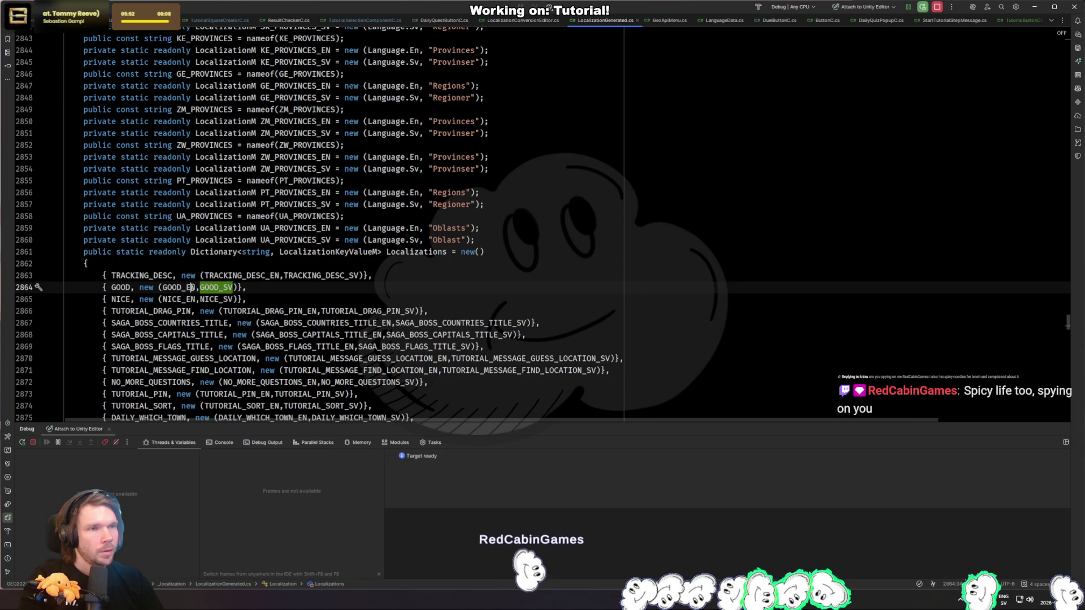
left_click(191, 288, "ctrl")
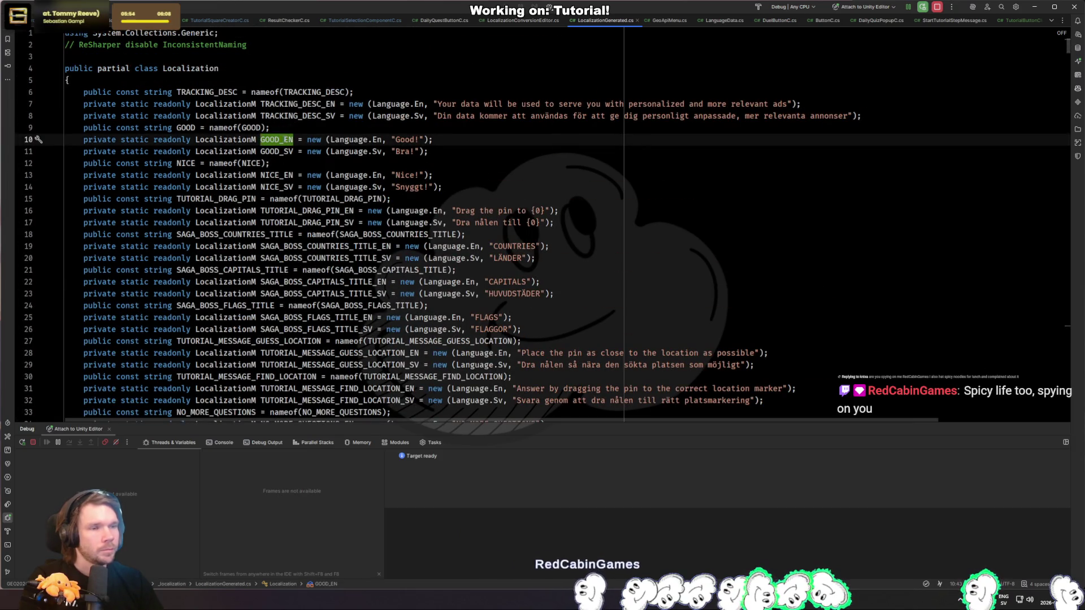
left_click(434, 139)
key("ctrl+shift+Left")
key("ctrl+shift+Left")
key("ctrl+shift+Left")
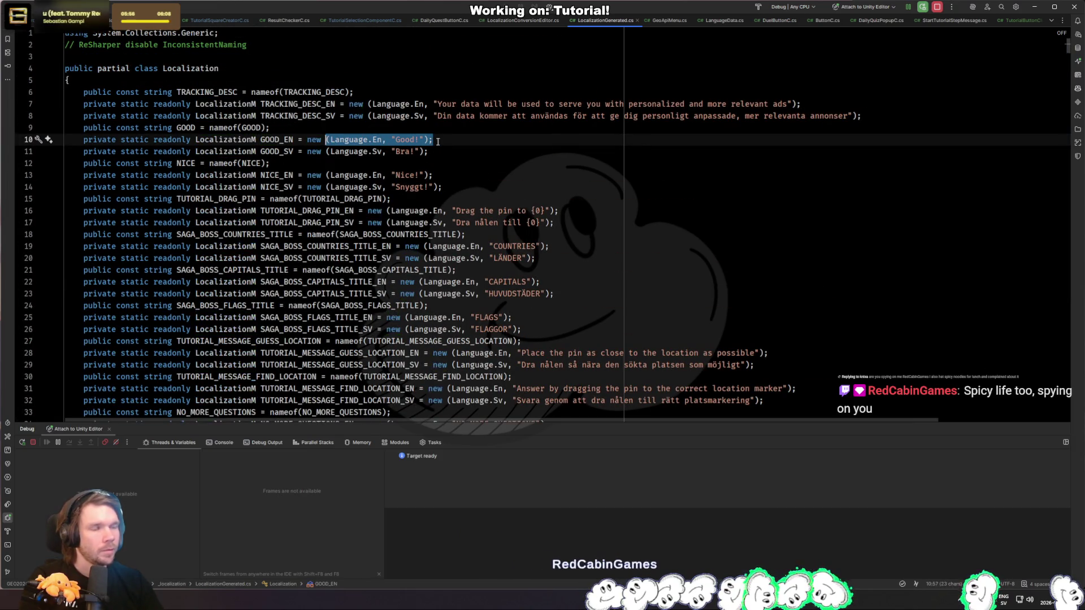
key("Down")
key("ctrl+shift+Left")
key("ctrl+shift+Left")
key("ctrl+shift+Left")
key("Up")
key("ctrl+alt+Left")
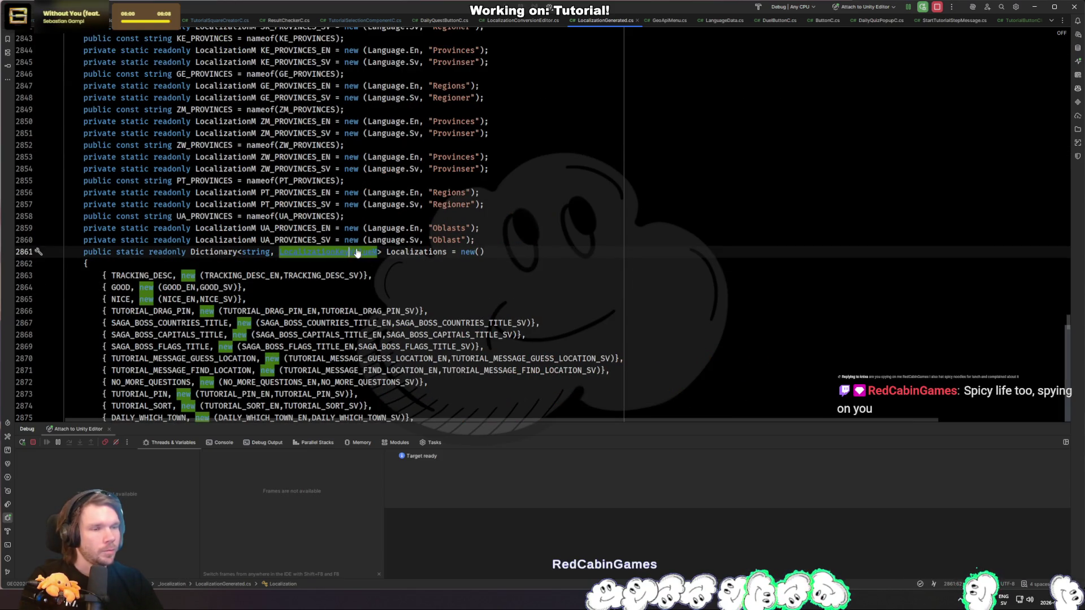
left_click(339, 252, "ctrl")
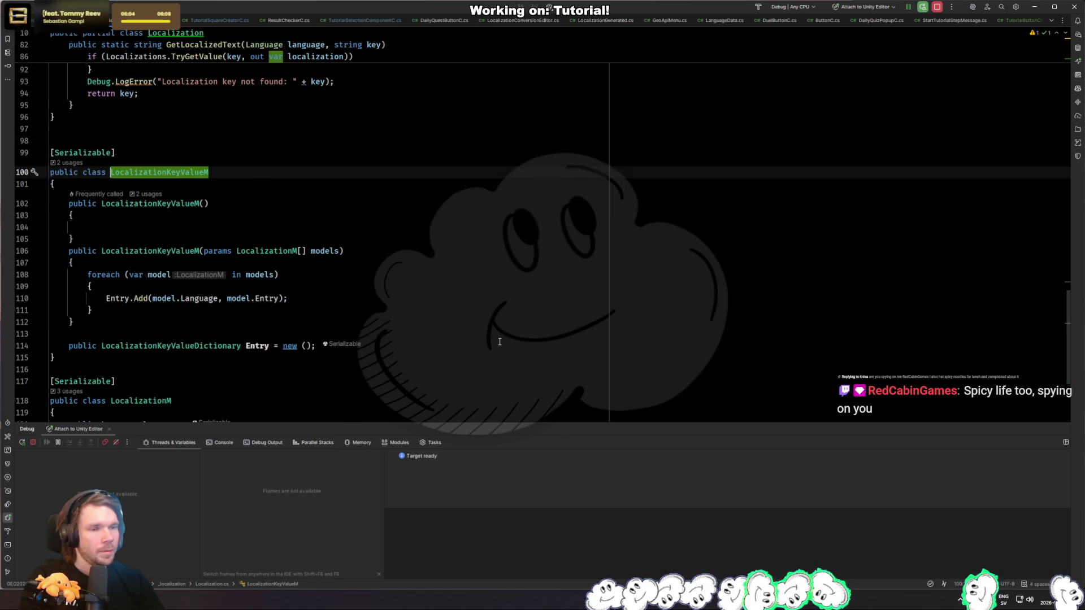
key("ctrl+b")
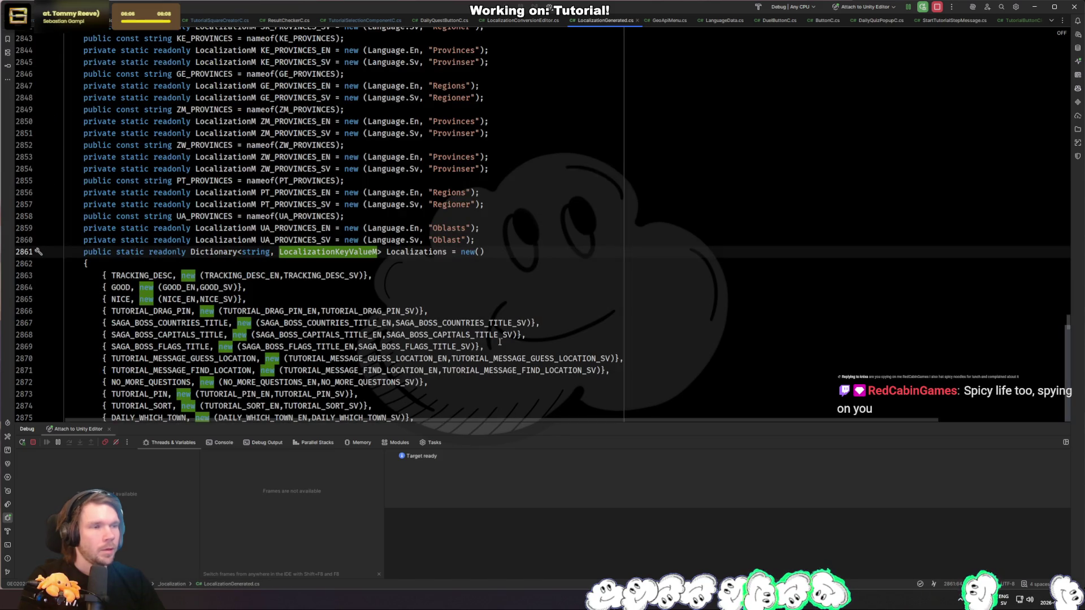
Step: Open Localization.cs via the 'lo' file search and review the GetLocalizedText overloads
key("ctrl+shift+n")
type("lo")
key("Down")
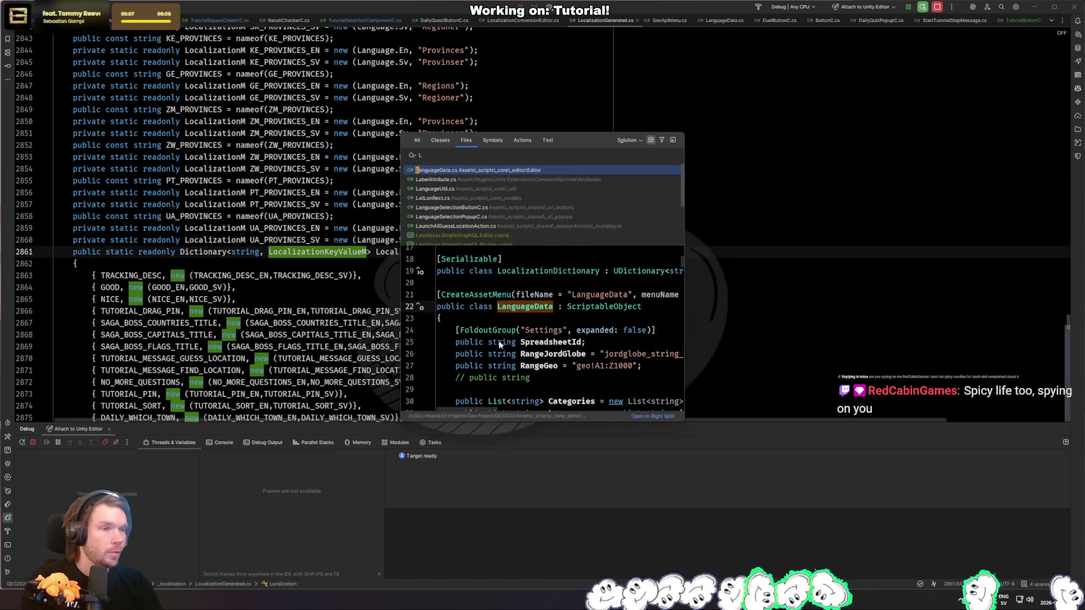
key("Down")
key("Up")
key("Up")
key("Return")
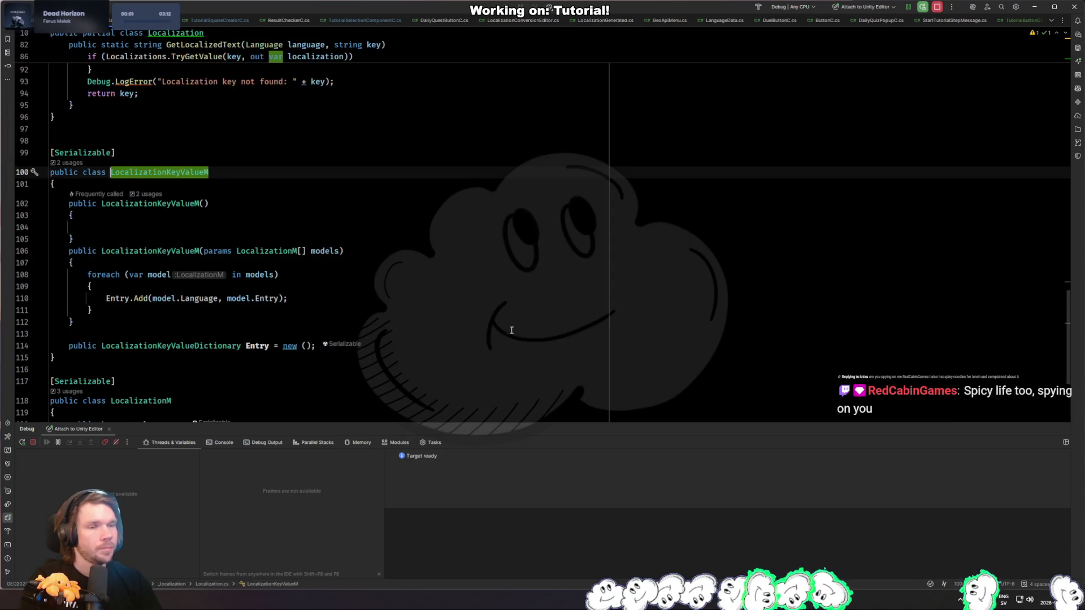
scroll(402, 311, "up", 10)
scroll(394, 297, "up", 4)
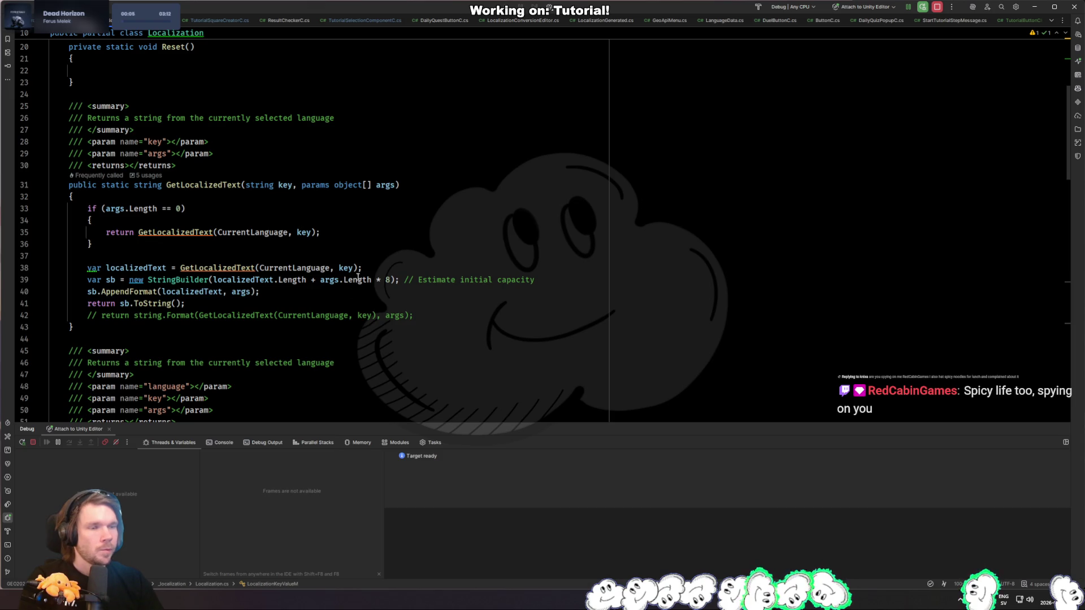
left_click(167, 232)
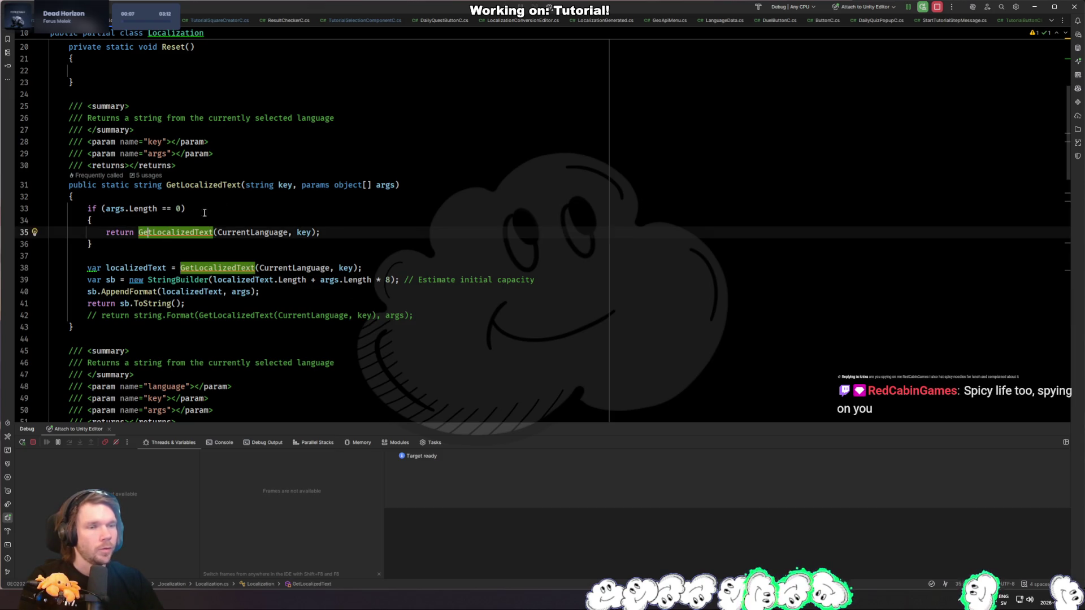
scroll(198, 220, "up", 3)
scroll(215, 224, "down", 9)
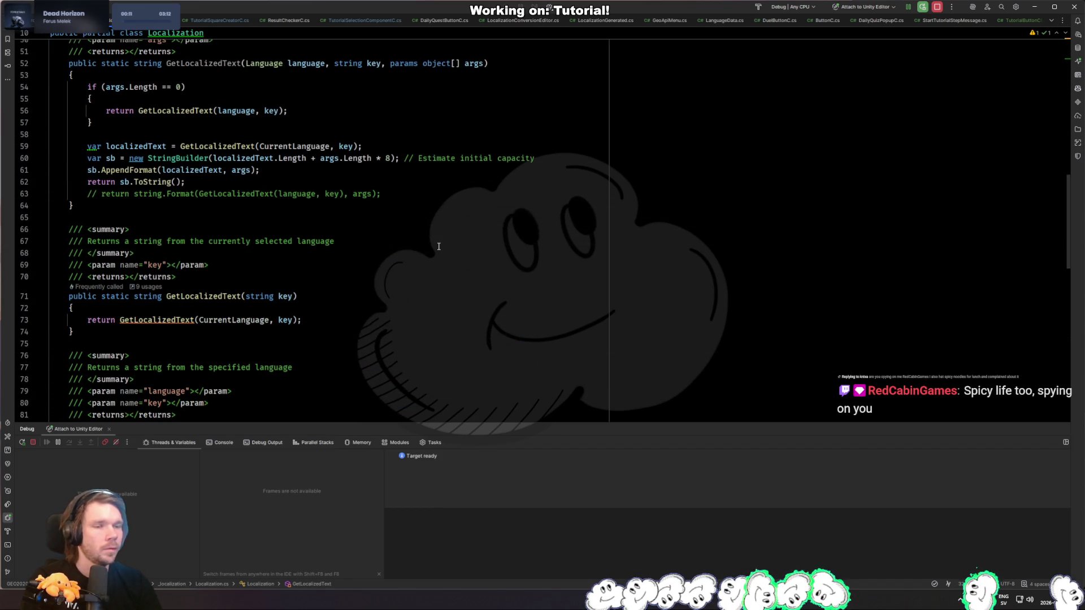
Step: Search project files again and open LanguageUtil.cs
key("ctrl+shift+n")
type("L")
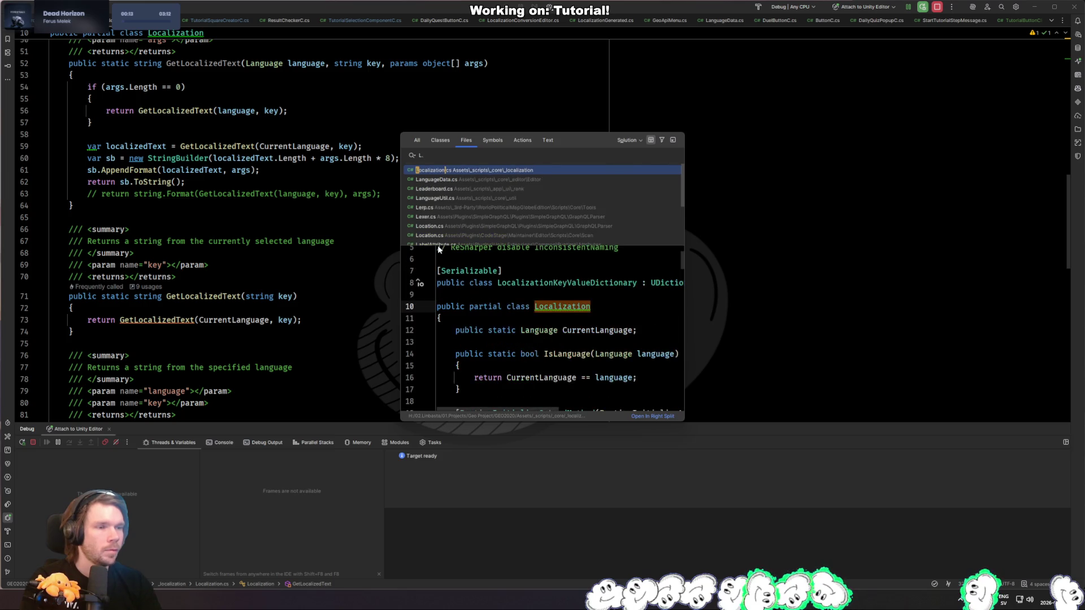
key("Escape")
scroll(478, 189, "up", 10)
scroll(463, 178, "up", 7)
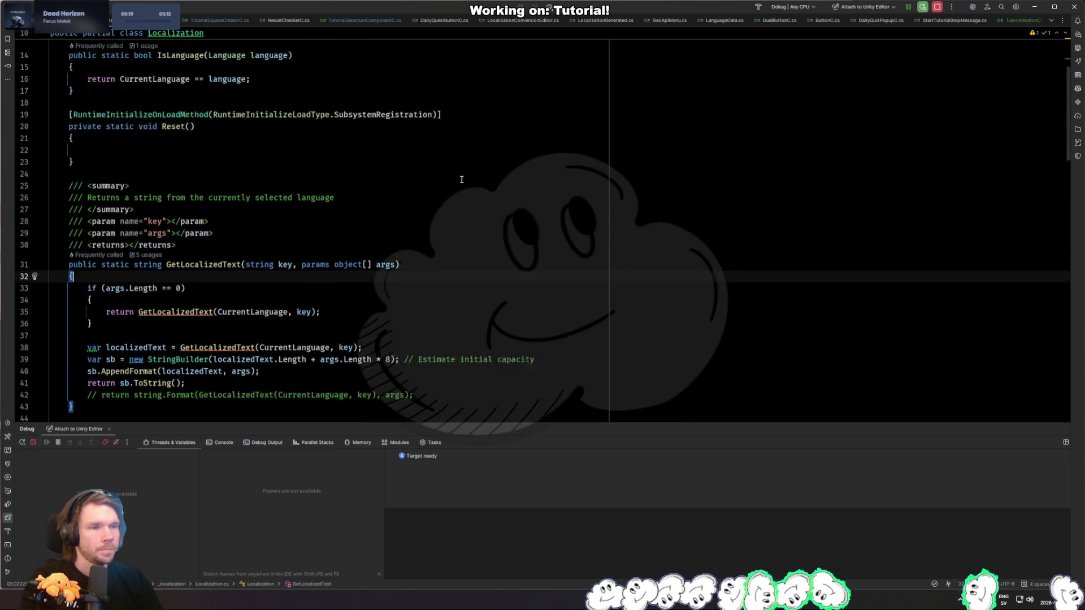
scroll(452, 169, "down", 17)
scroll(428, 164, "down", 16)
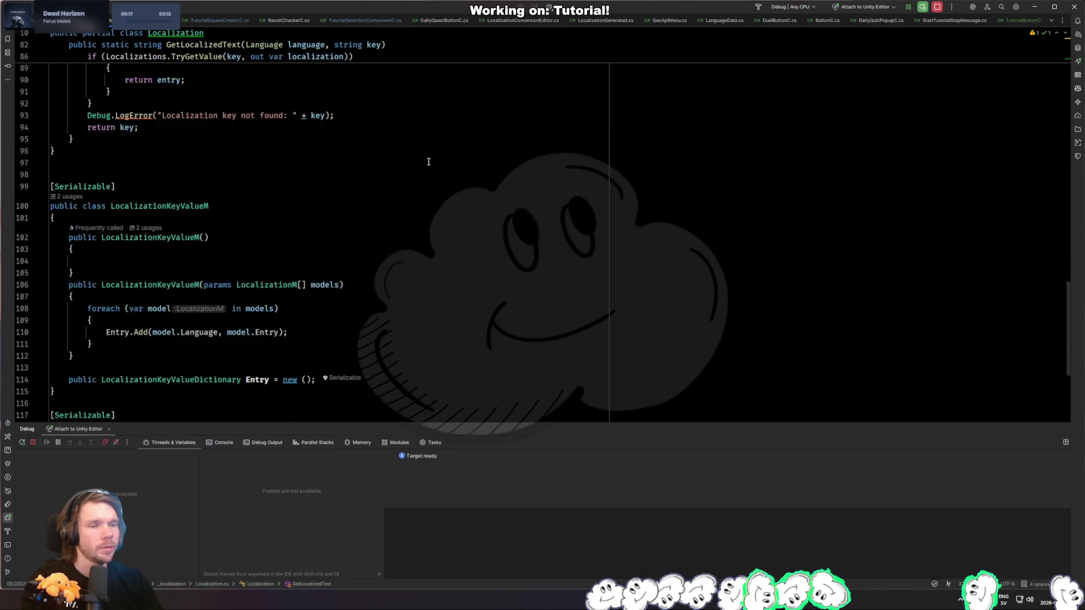
key("ctrl+shift+n")
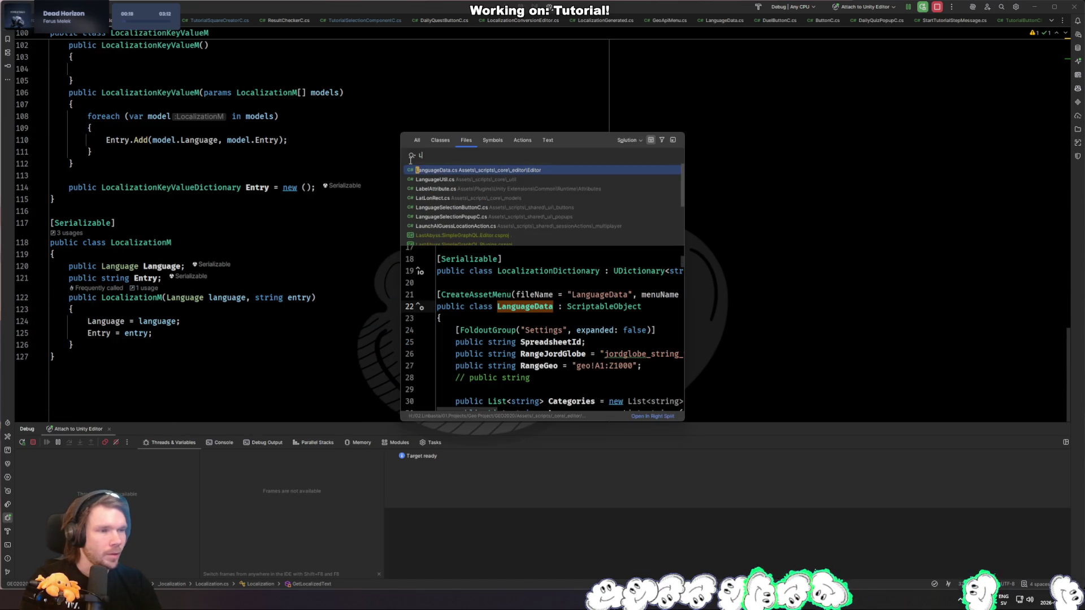
key("Down")
key("Return")
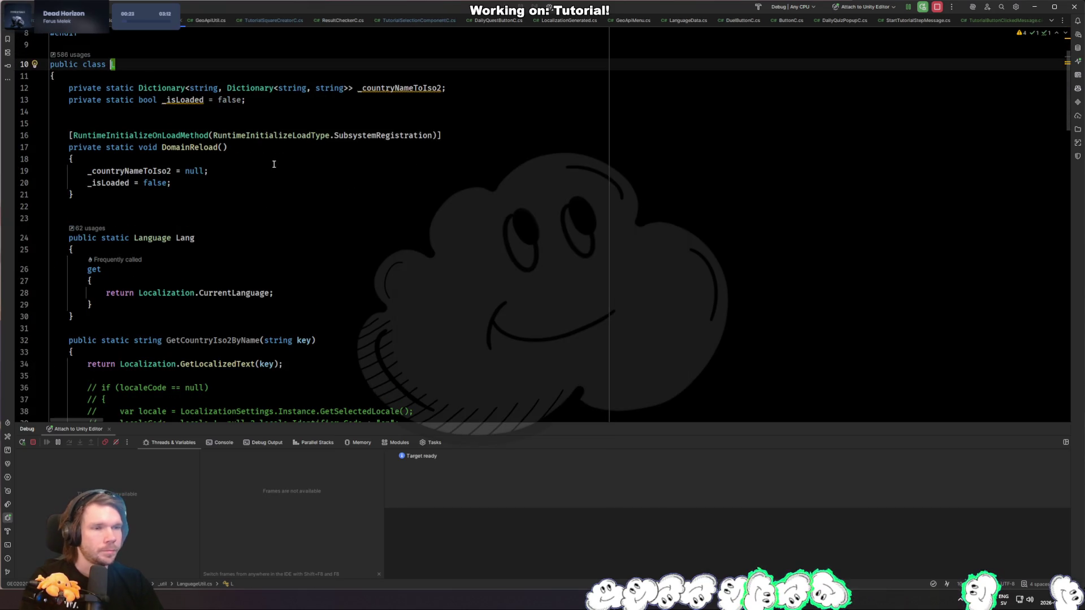
Step: Search LanguageUtil.cs for '.GetC', then return to the top of the file
scroll(276, 162, "down", 13)
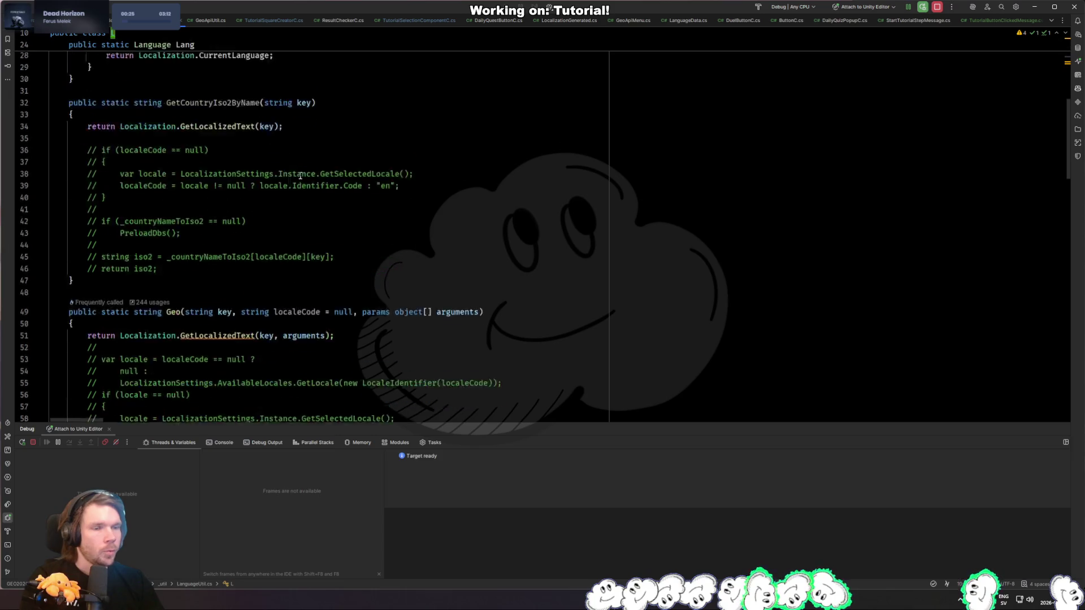
scroll(280, 156, "down", 15)
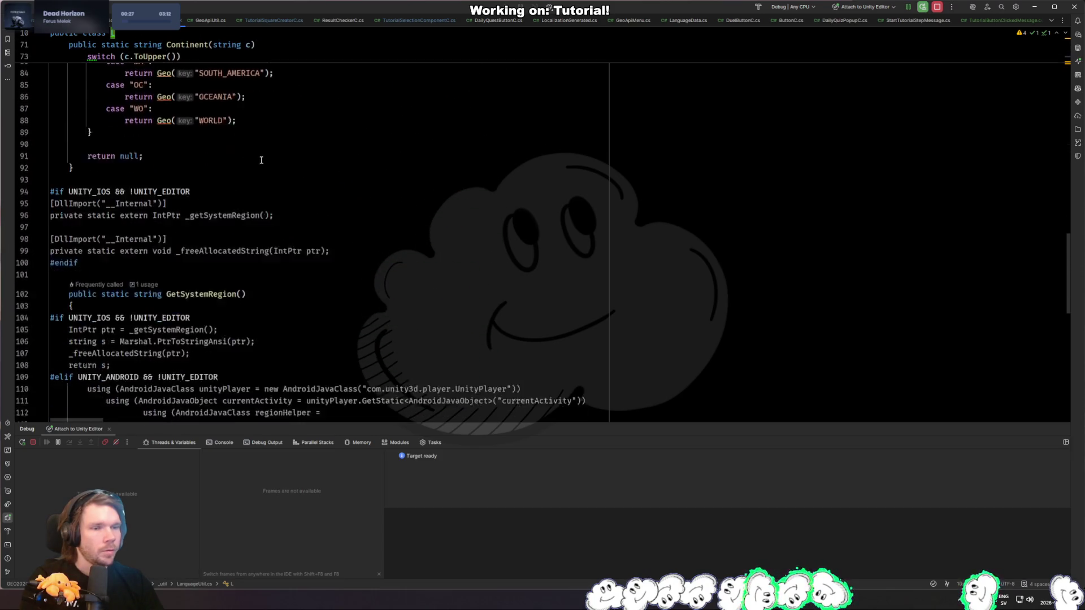
left_click(410, 162)
key("ctrl+f")
type(".Get")
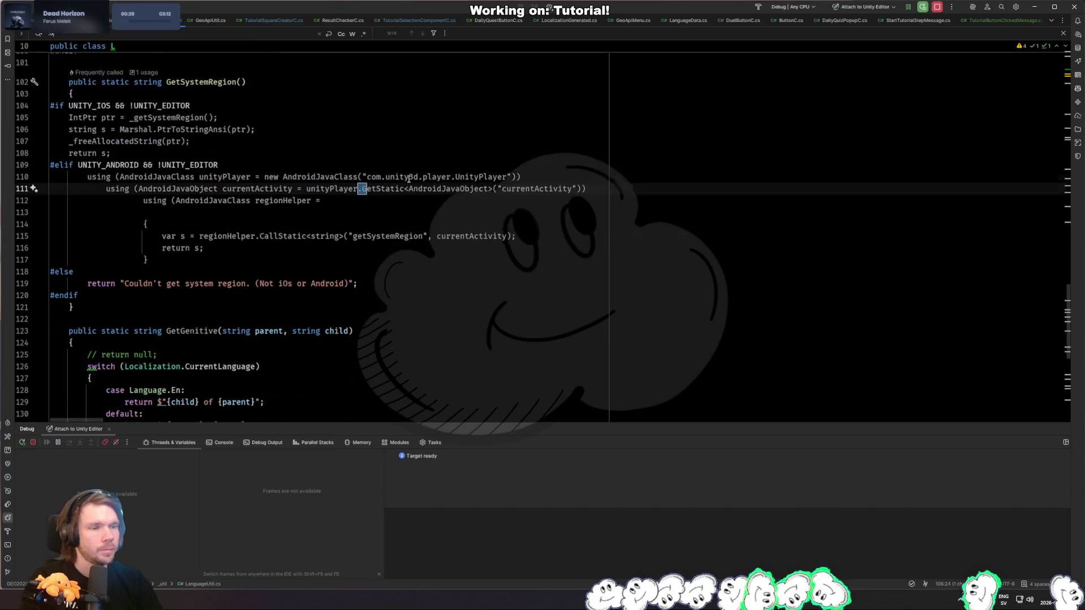
type("C")
key("BackSpace")
key("BackSpace")
key("BackSpace")
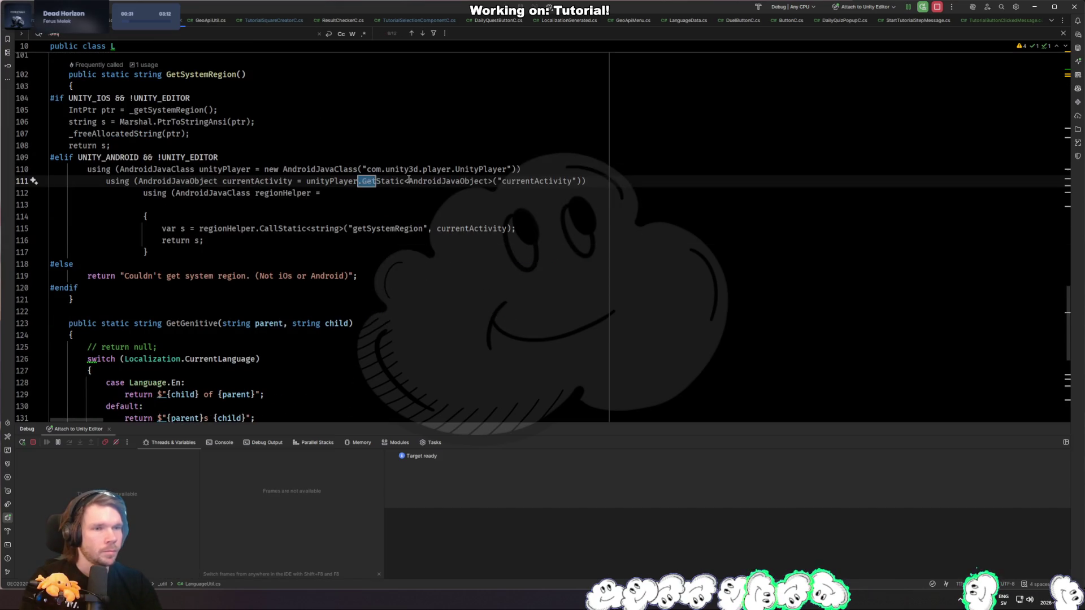
key("Escape")
key("ctrl+Home")
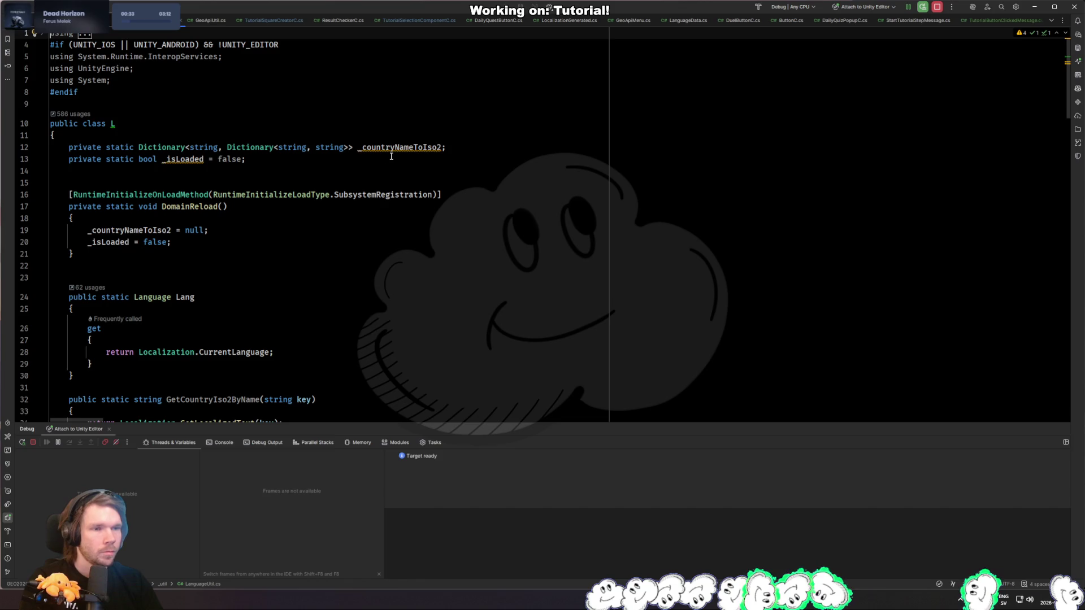
left_click(292, 180)
scroll(249, 180, "down", 10)
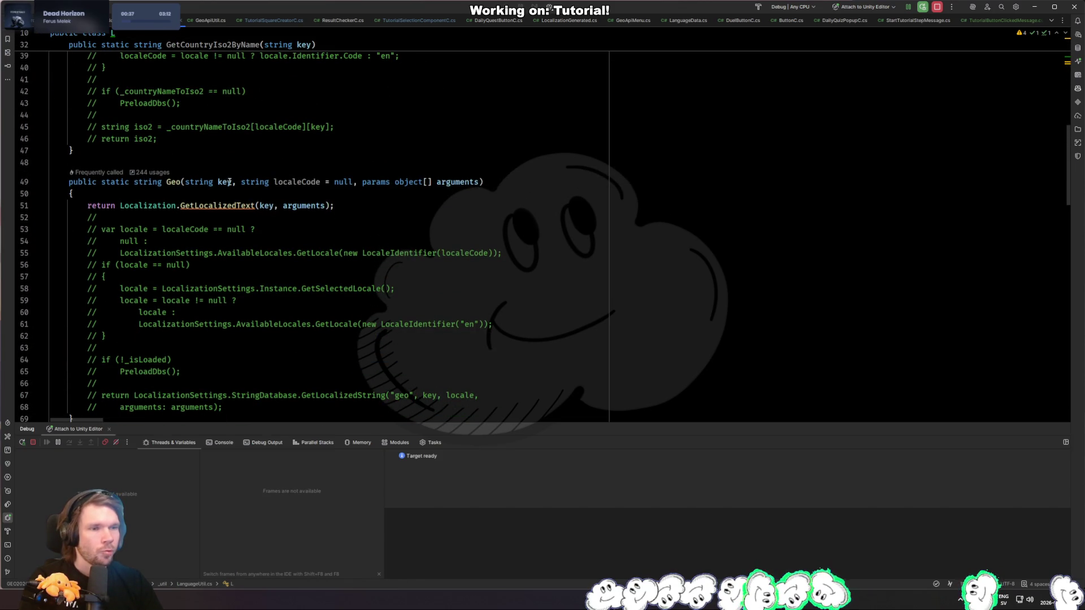
Step: Highlight the Geo and Get method usages, then go to GetLocalizedText's definition
left_click(175, 187)
scroll(172, 192, "down", 18)
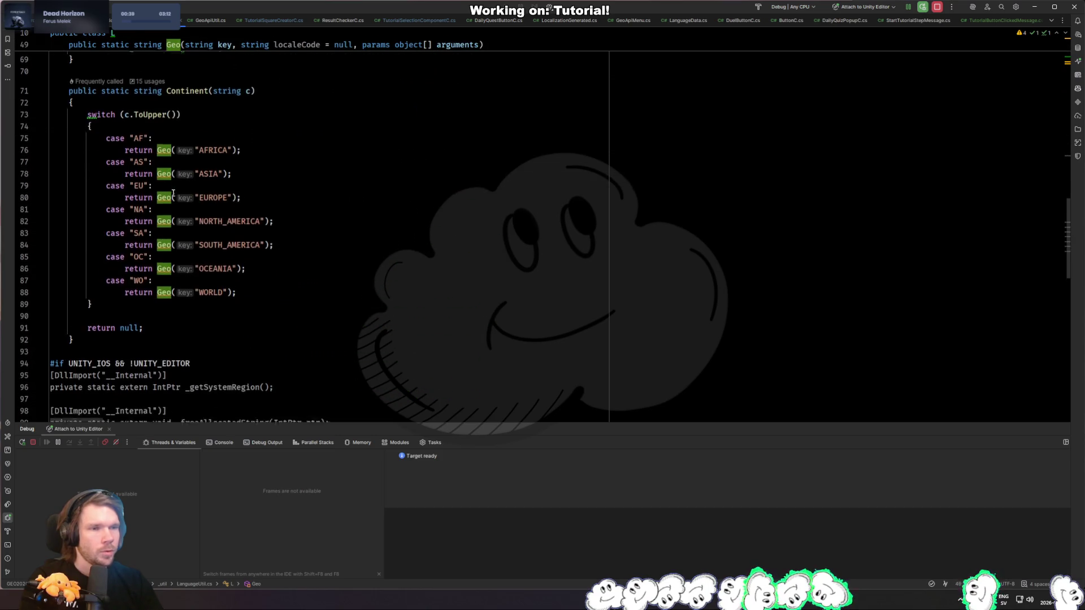
scroll(169, 192, "down", 6)
left_click(173, 161)
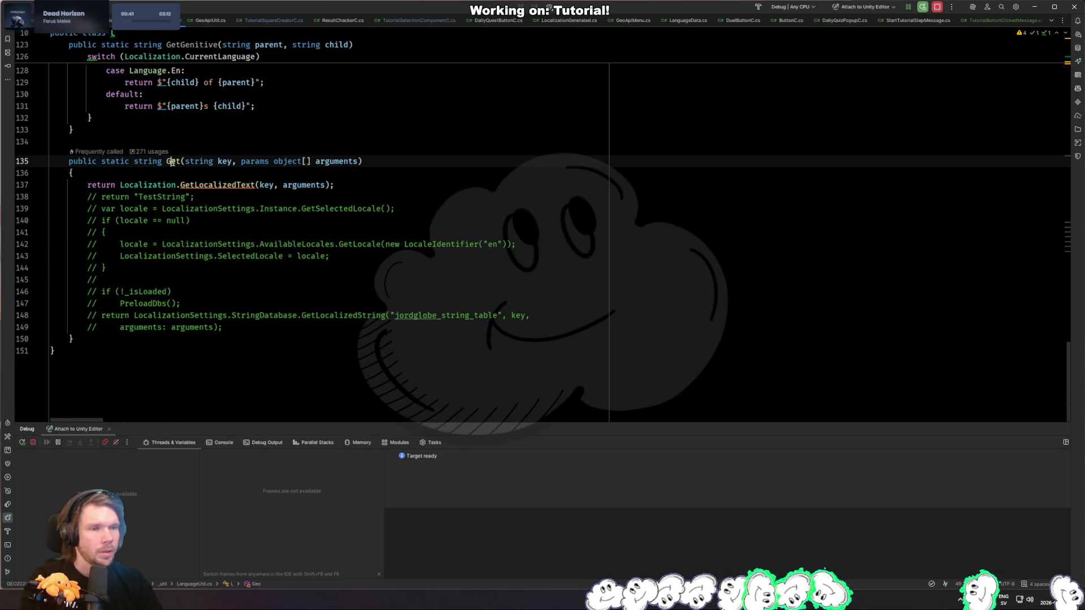
left_click(223, 186)
scroll(225, 195, "up", 3)
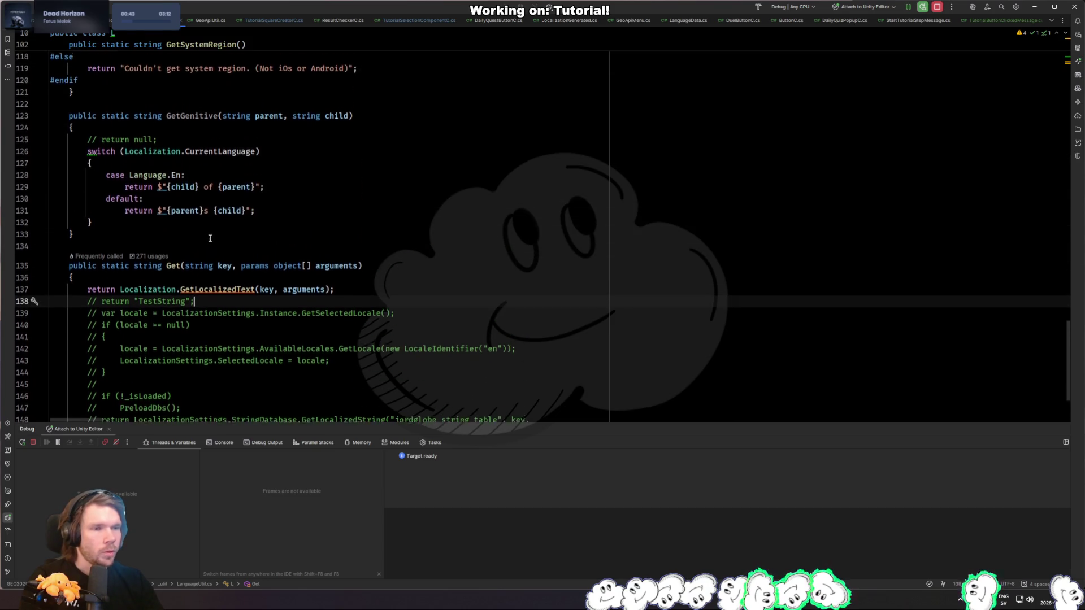
left_click(225, 292, "ctrl")
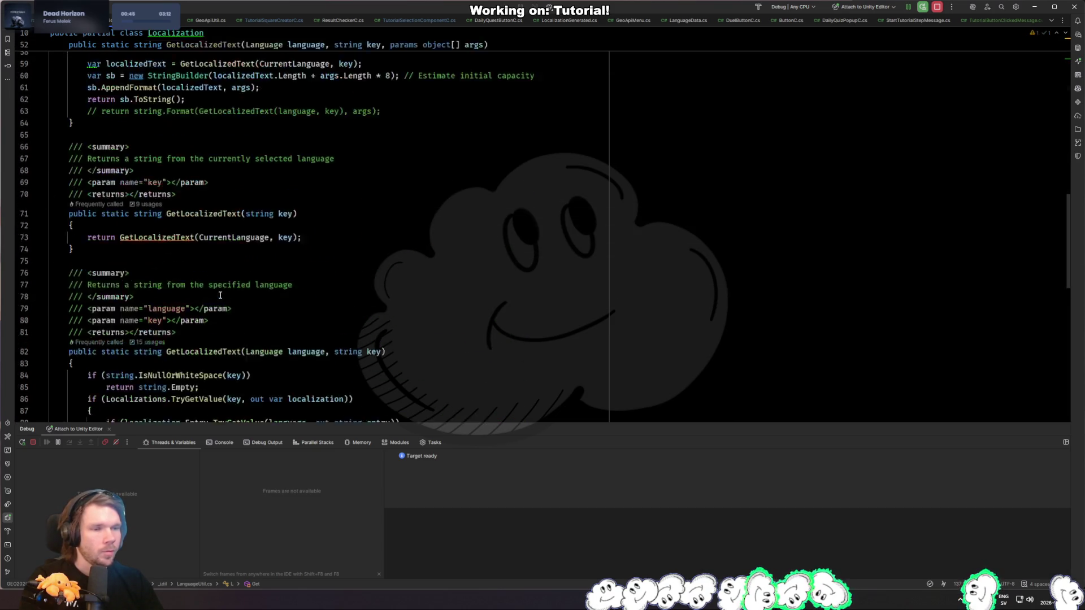
Step: Inspect GetLocalizedText's key and params parameters and the CurrentLanguage usages
left_click(284, 172)
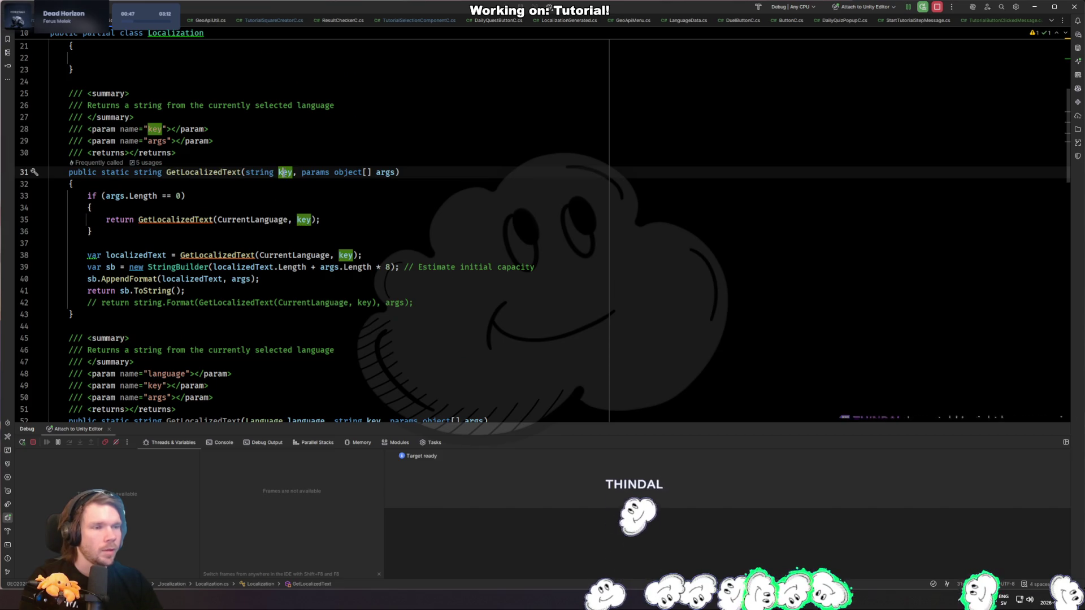
left_click_drag(302, 172, 387, 173)
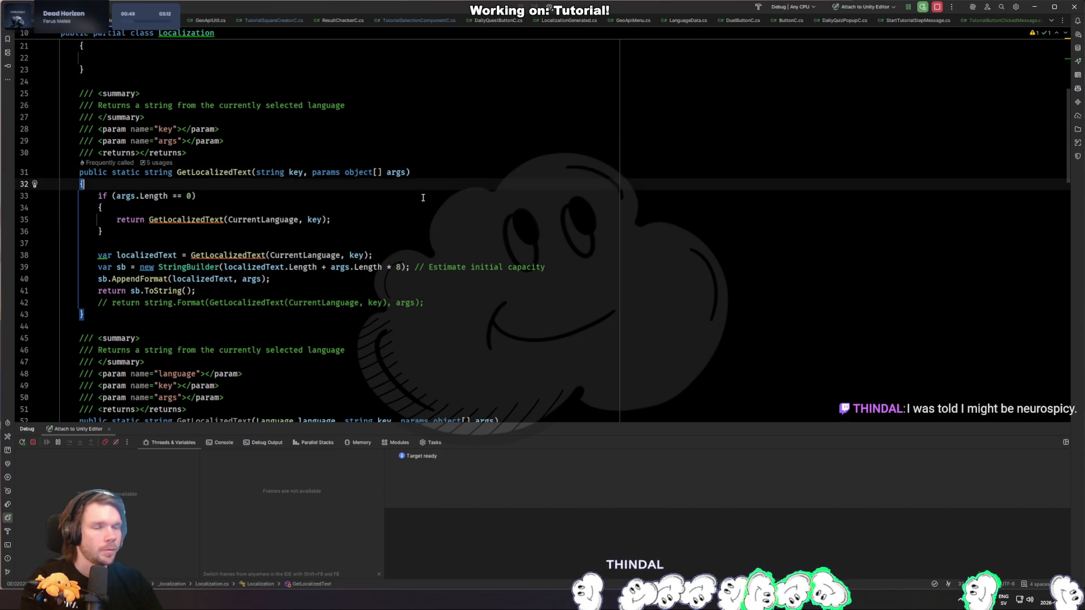
left_click(384, 184)
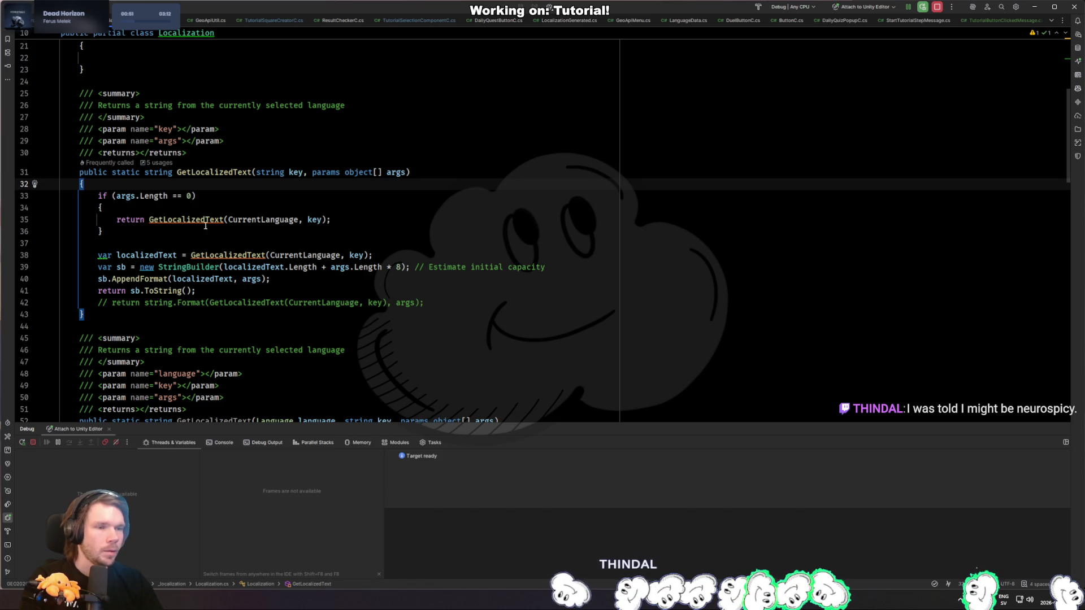
left_click(277, 220)
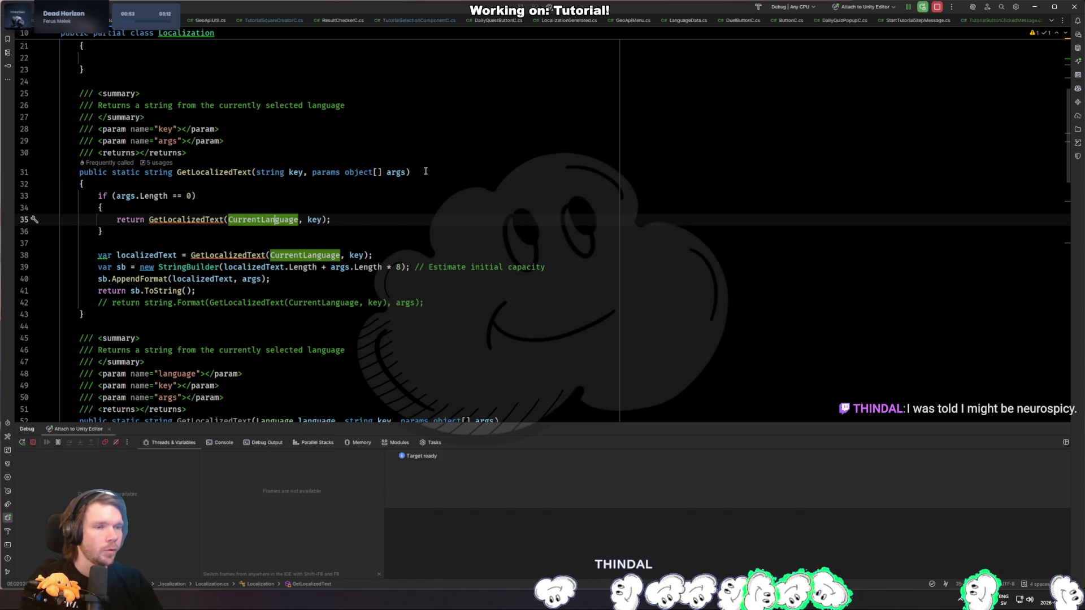
left_click(196, 220)
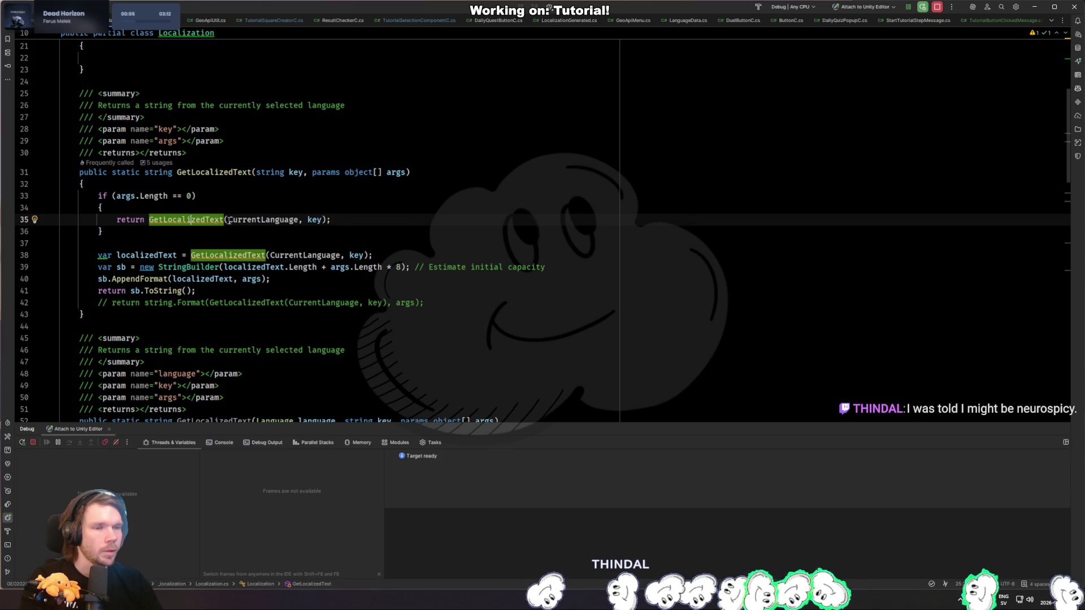
left_click(260, 220)
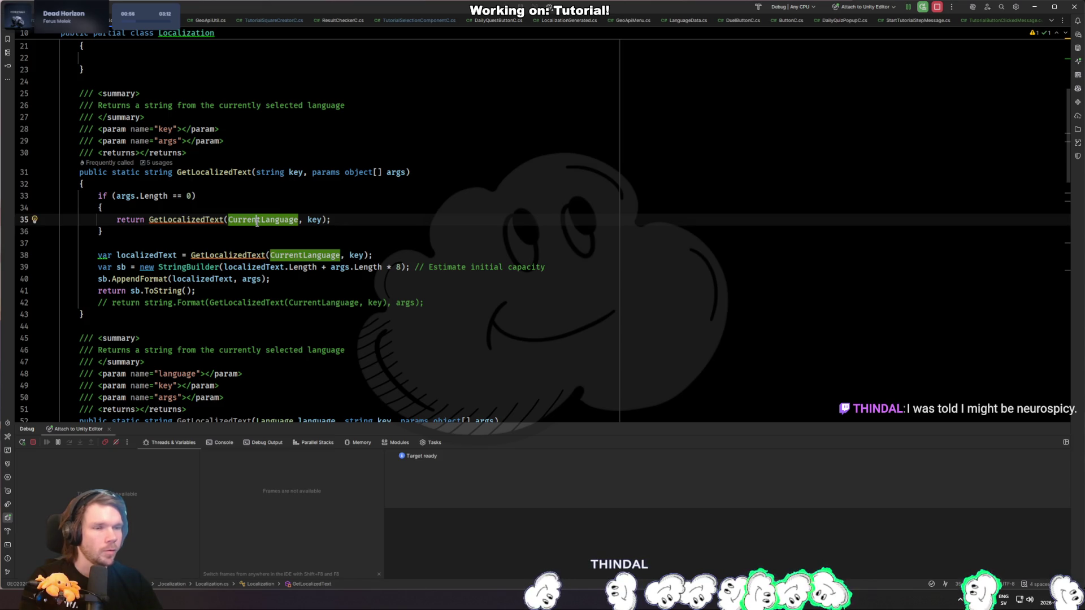
Step: Follow the language-specific GetLocalizedText overload to the Localizations dictionary declaration in LocalizationGenerated.cs
left_click(186, 220, "ctrl")
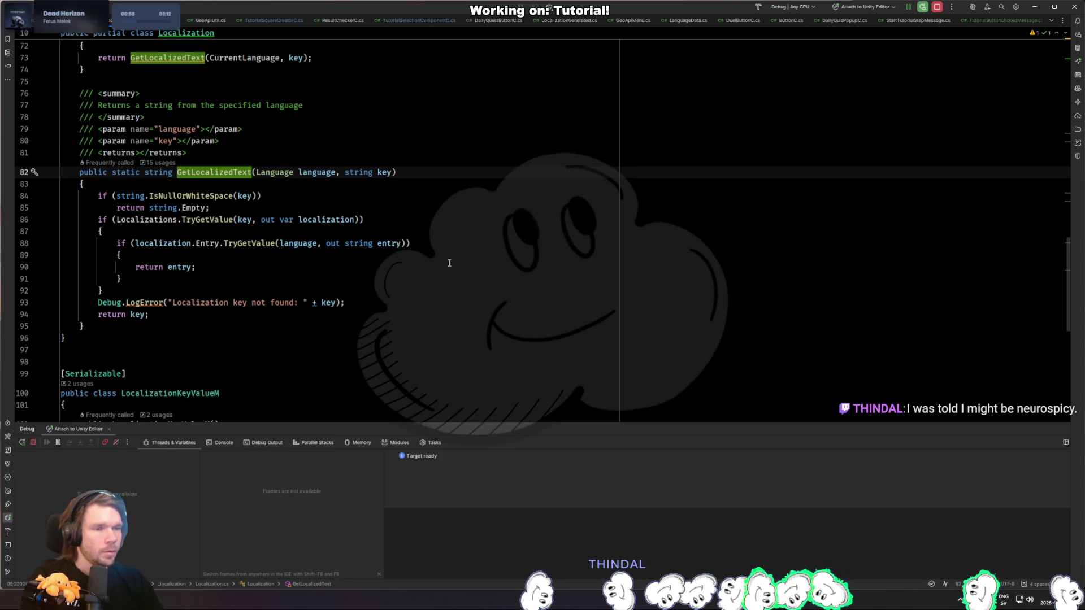
left_click(151, 225)
left_click(150, 221)
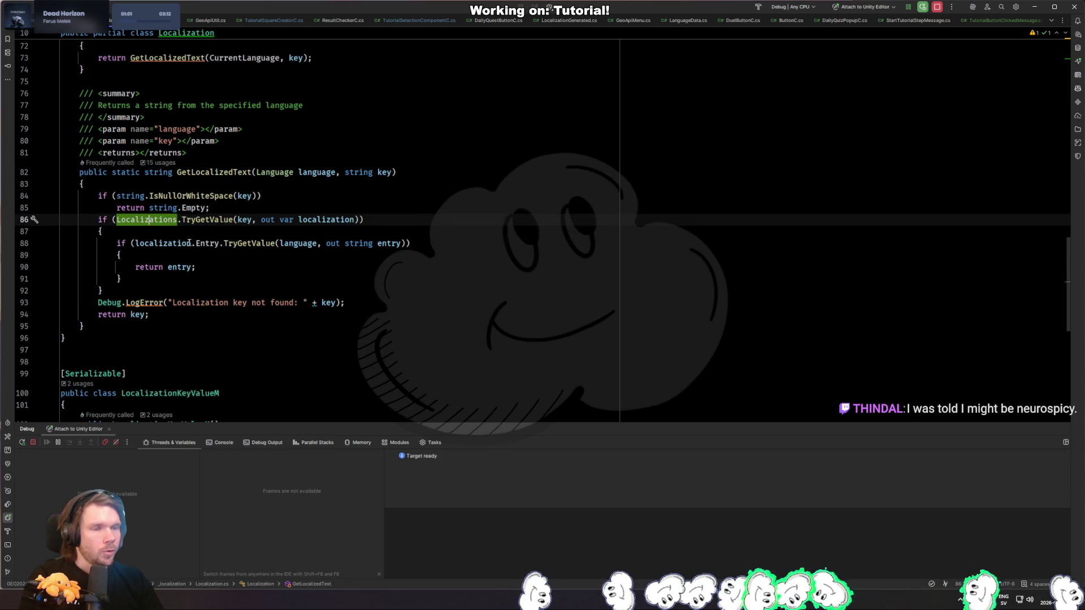
left_click(167, 221, "ctrl")
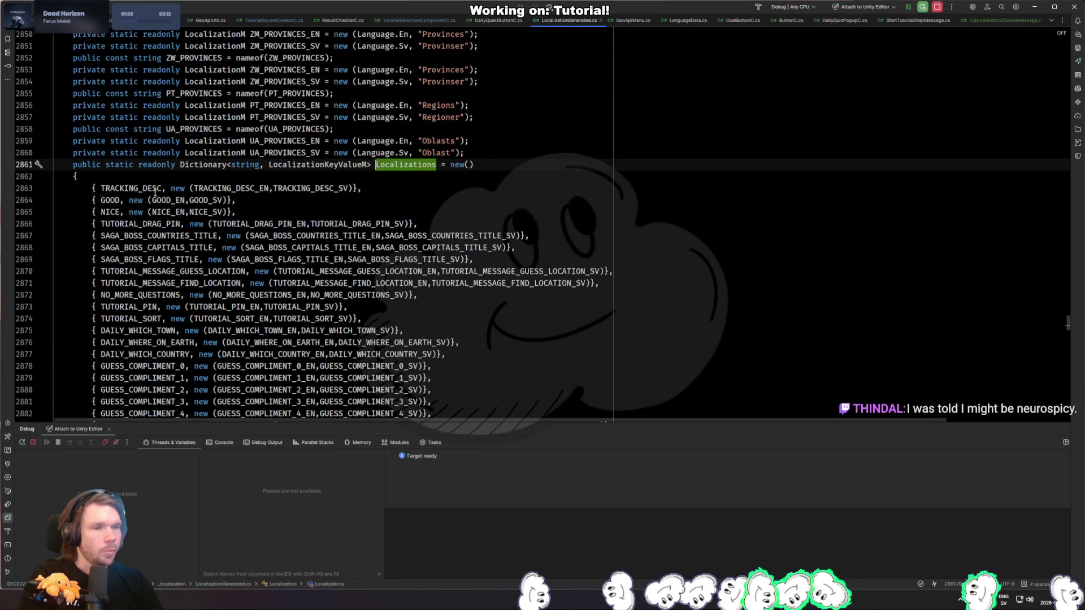
left_click(114, 212)
key("Down")
key("Down")
key("Down")
key("Up")
key("Up")
key("Up")
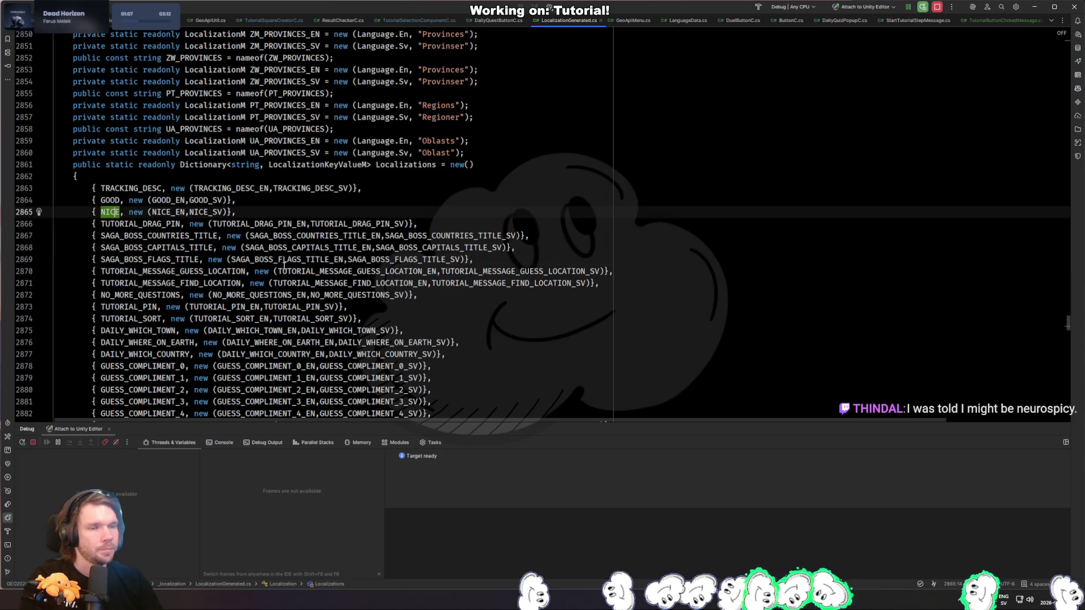
key("ctrl+alt+Left")
key("ctrl+alt+Left")
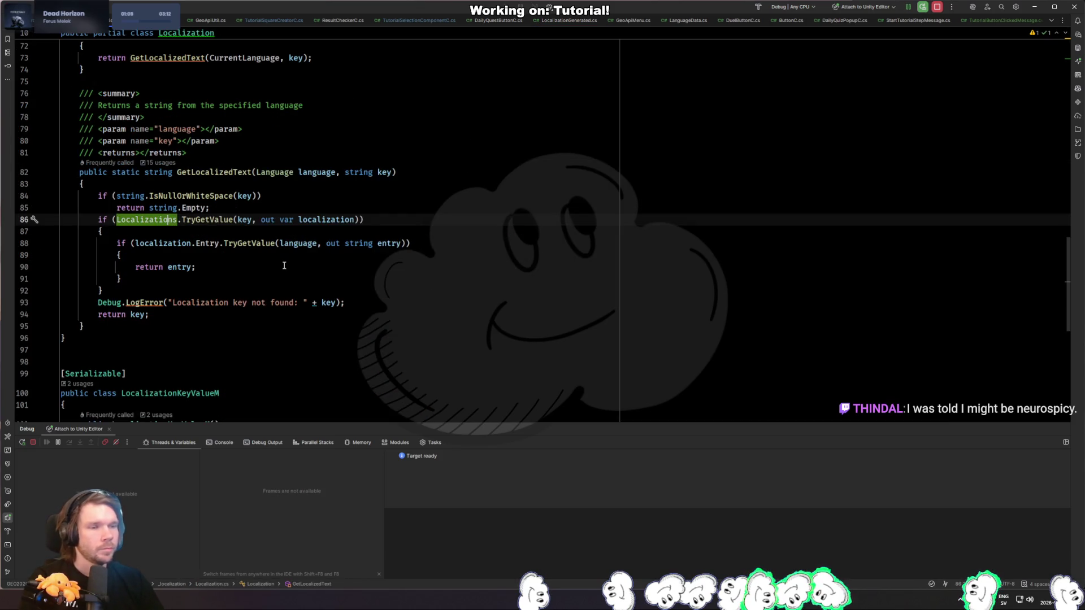
left_click(274, 244)
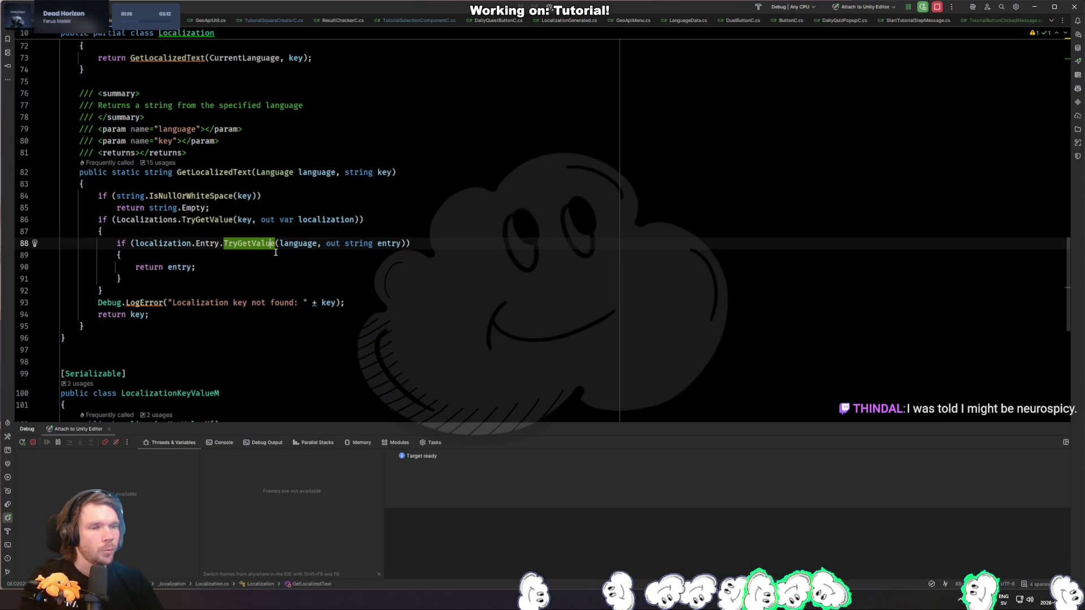
left_click(208, 243, "ctrl")
left_click(234, 186, "ctrl")
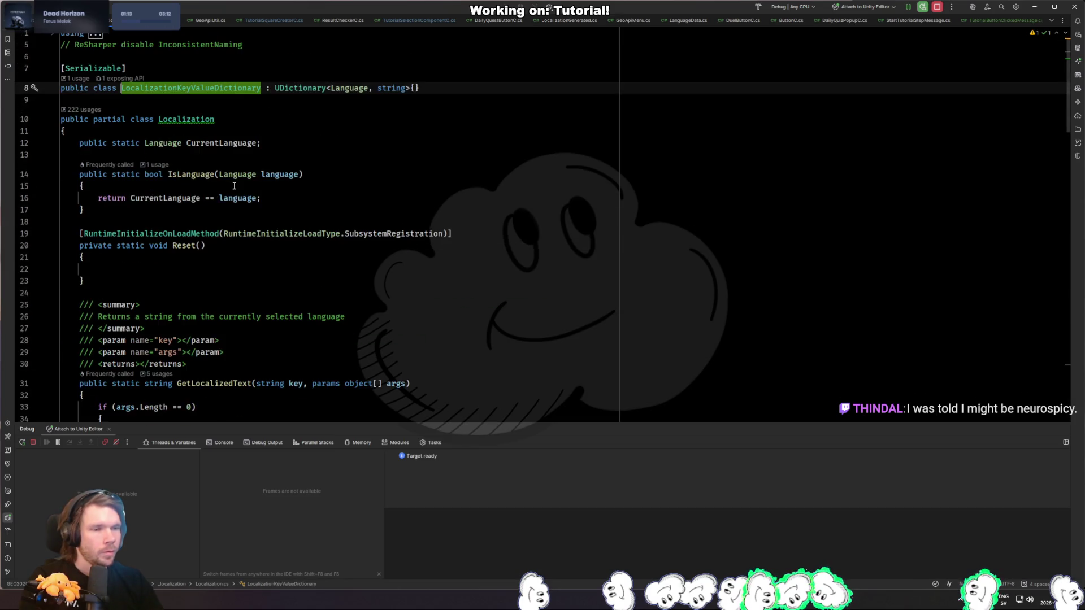
left_click(358, 86)
key("ctrl+alt+Left")
key("ctrl+alt+Left")
key("ctrl+alt+Left")
key("ctrl+alt+Left")
key("ctrl+alt+Left")
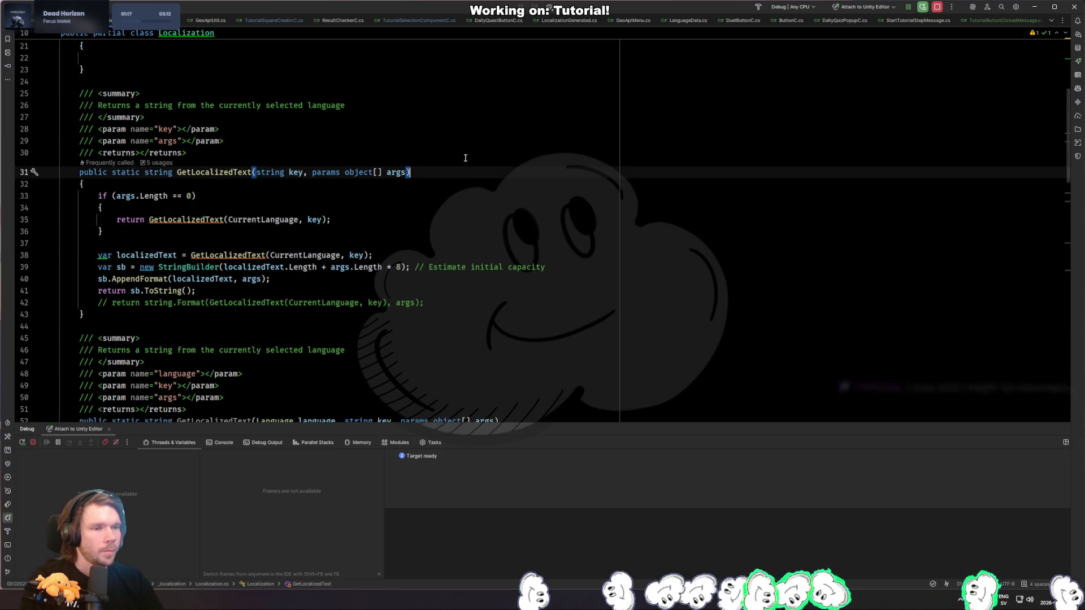
key("ctrl+alt+Left")
key("ctrl+alt+Left")
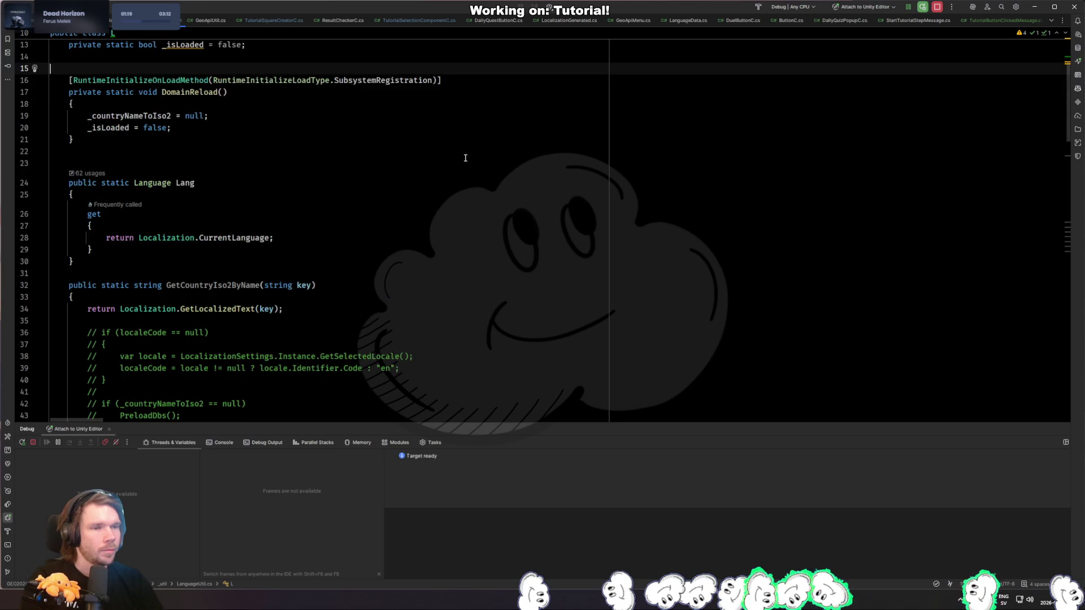
key("ctrl+alt+Left")
key("ctrl+alt+Left")
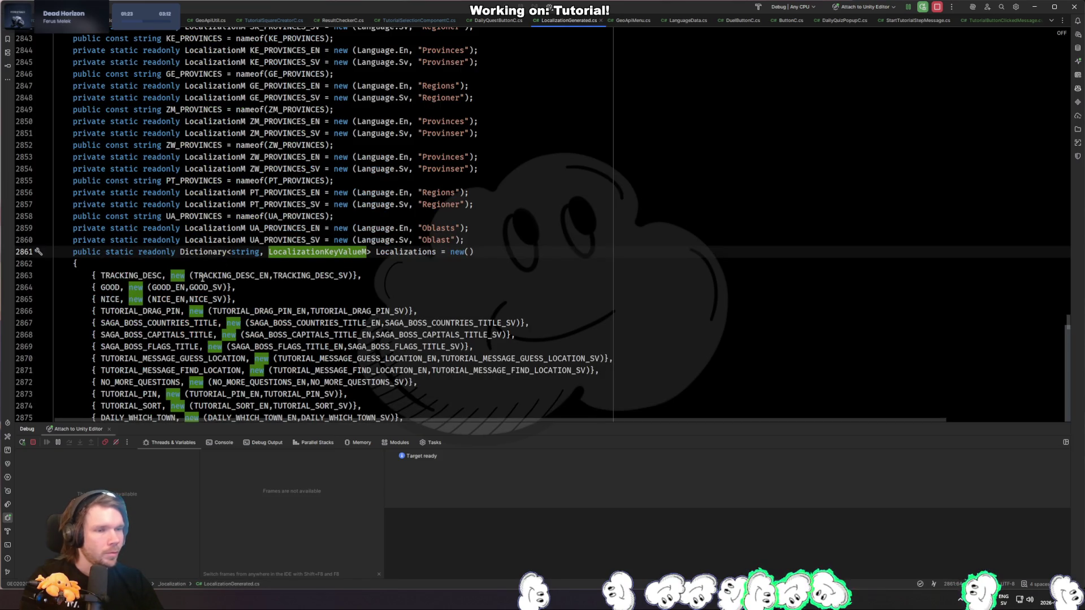
Step: Inspect the GOOD_EN and GOOD_SV entries, then search project files for 'langu'
left_click(163, 288)
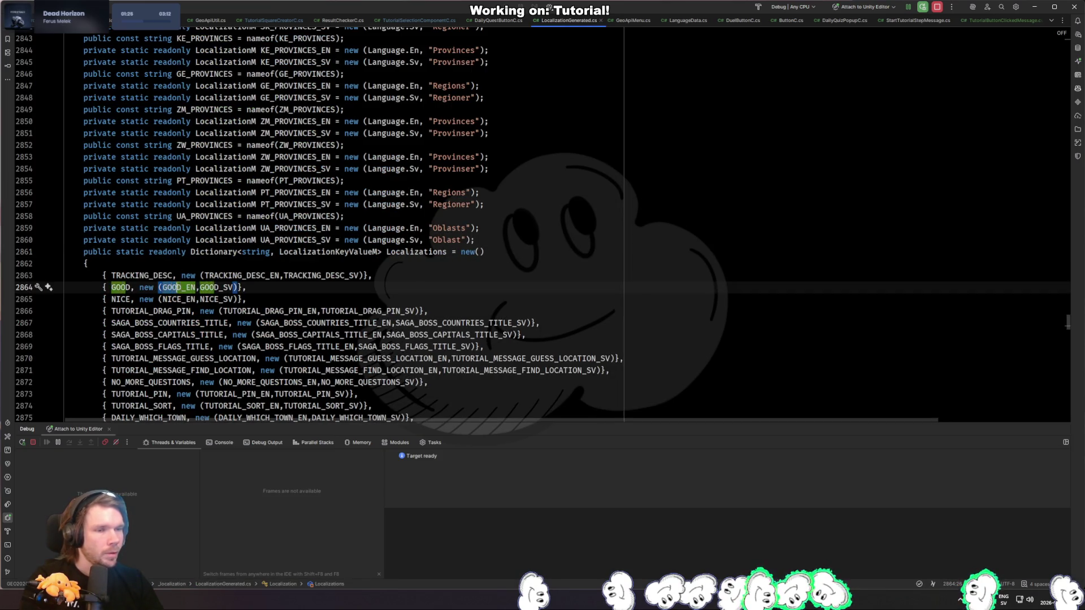
left_click(198, 287)
left_click_drag(199, 288, 232, 287)
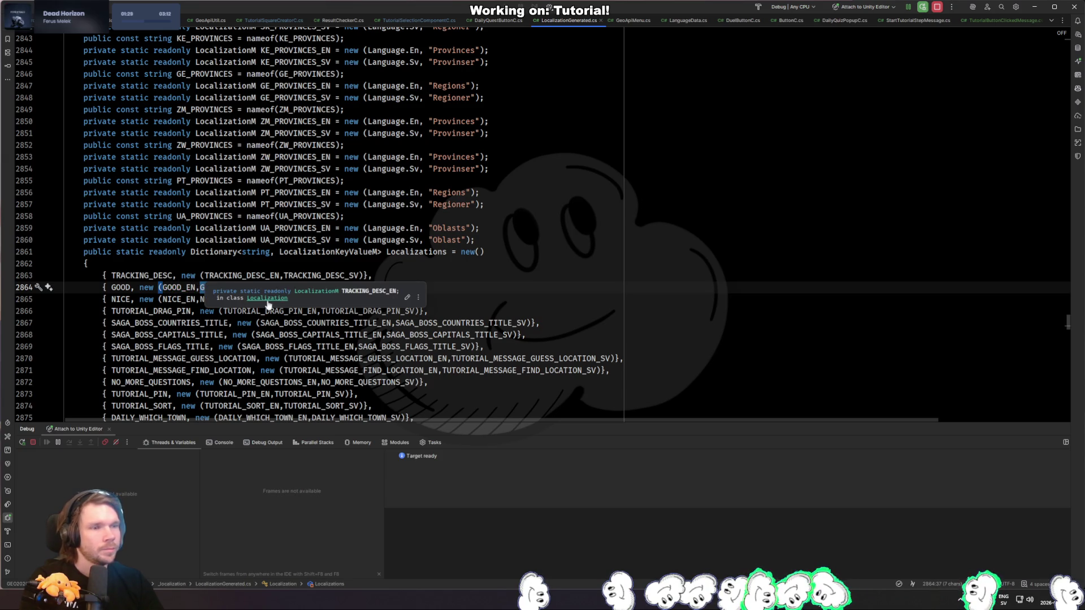
left_click(233, 263)
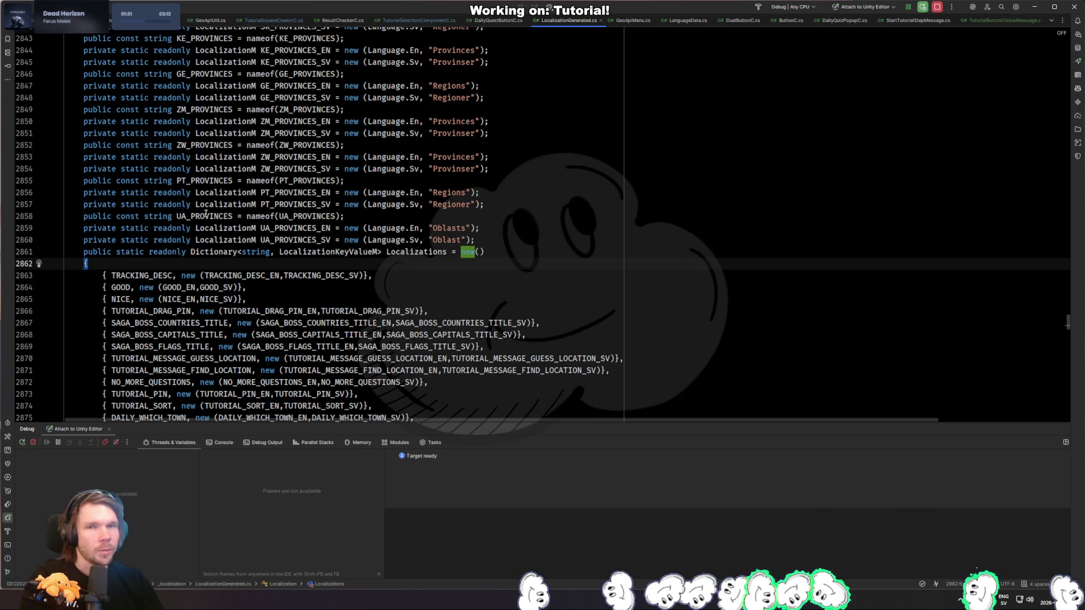
key("ctrl+shift+n")
type("L")
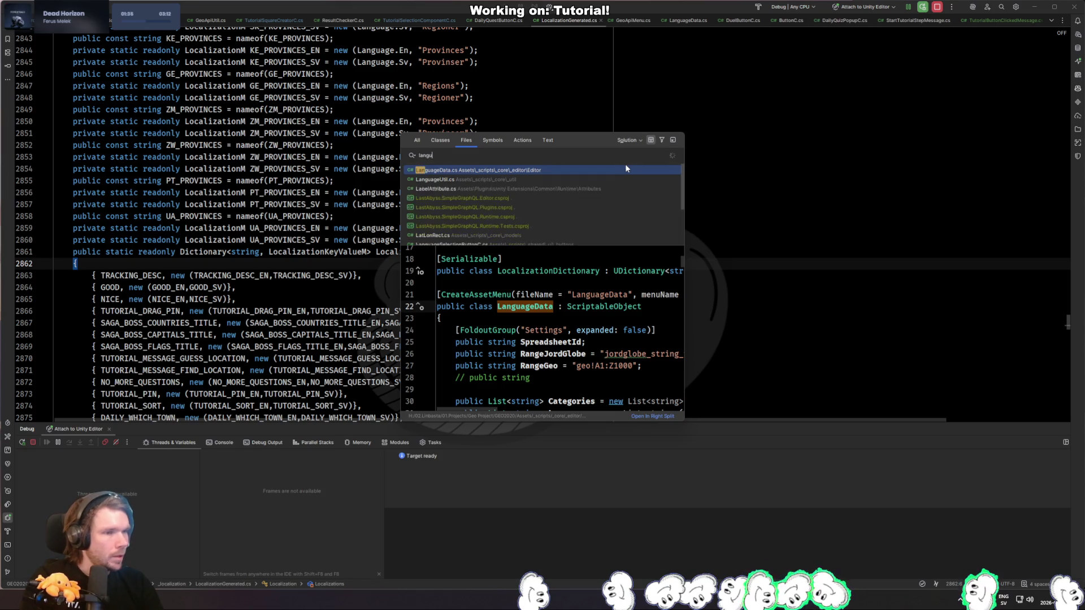
Step: Open LanguageData.cs, read through Download(), and jump to the LoadSpreadsheetValues definition
key("Return")
scroll(499, 257, "up", 20)
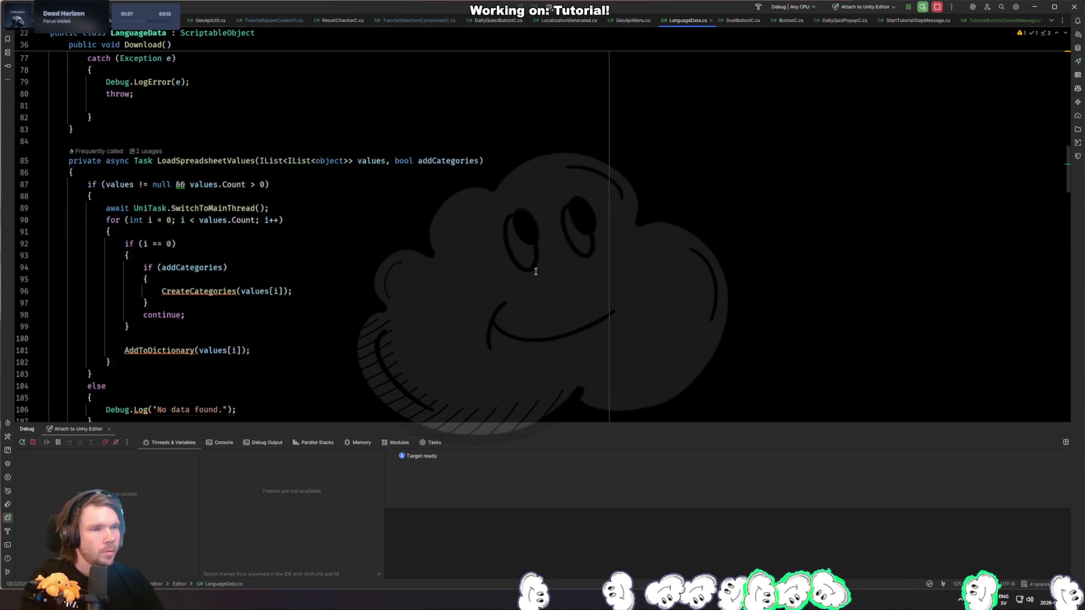
scroll(500, 257, "down", 9)
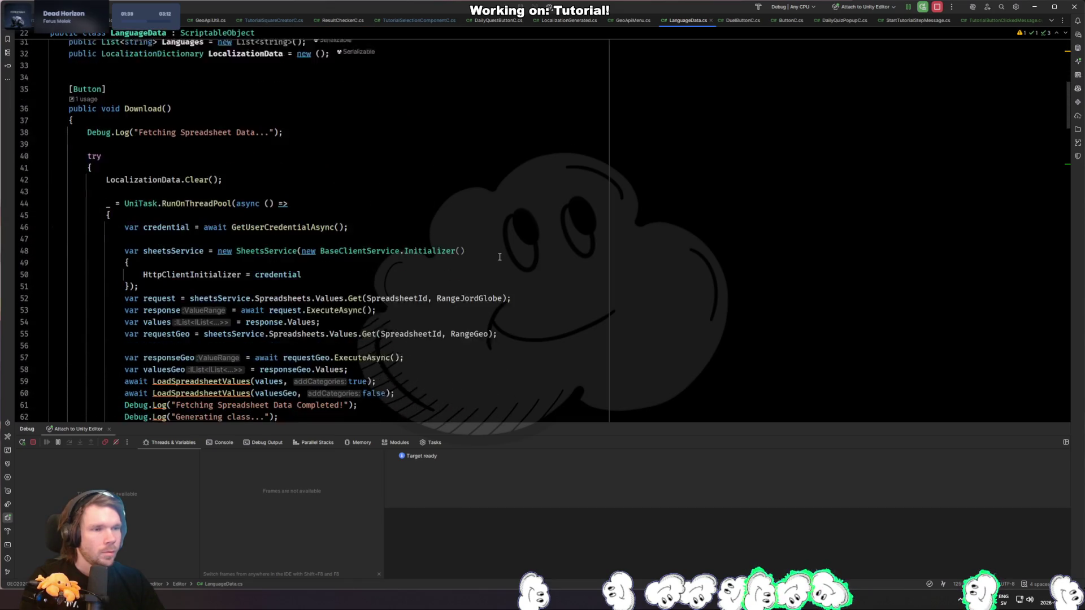
left_click(505, 252)
scroll(513, 265, "down", 2)
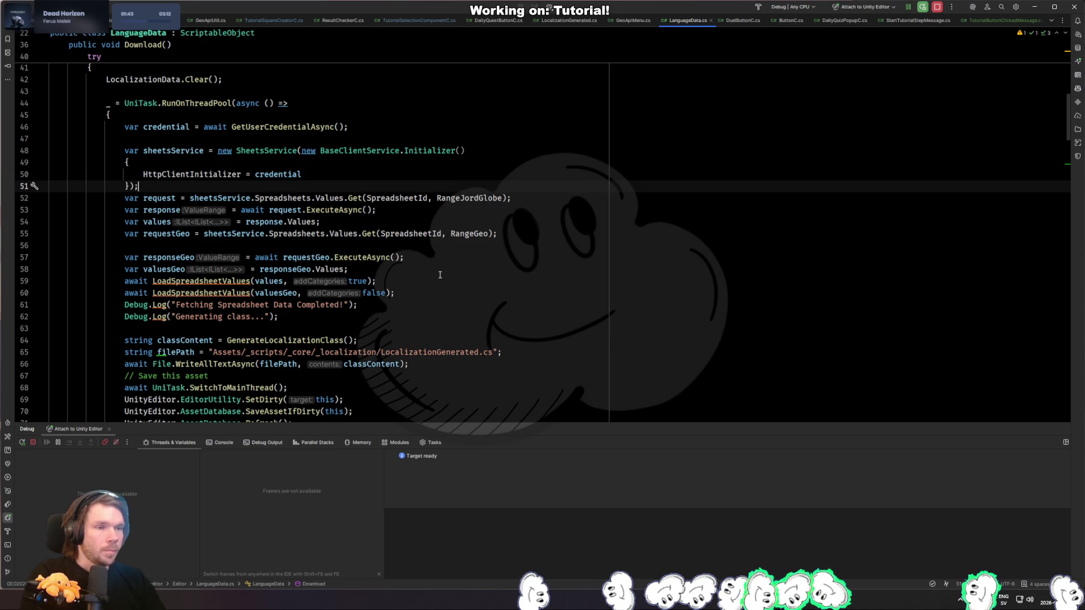
left_click(442, 257)
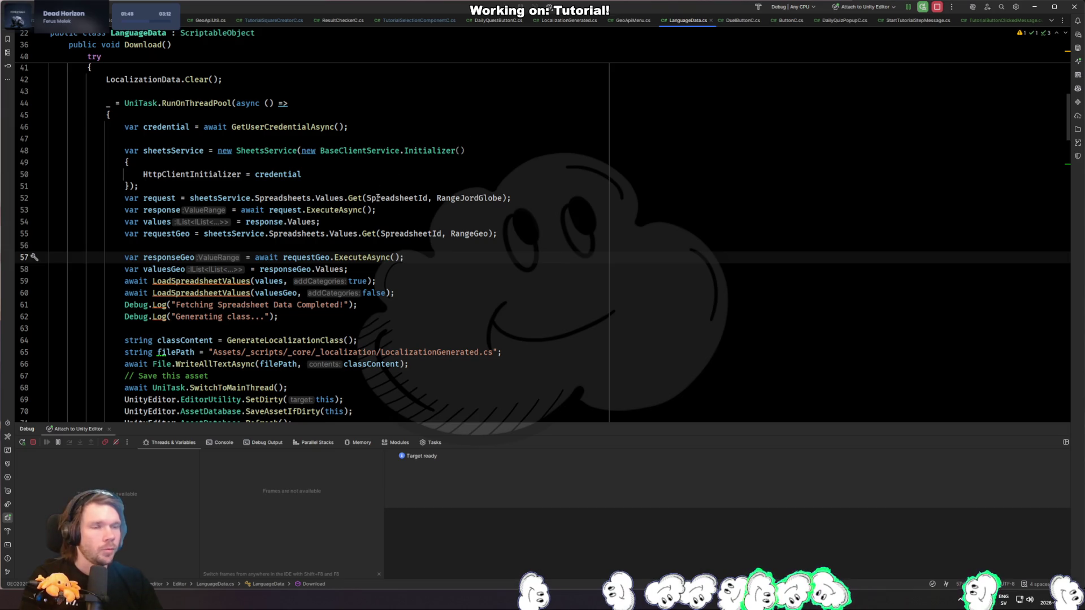
scroll(433, 214, "down", 2)
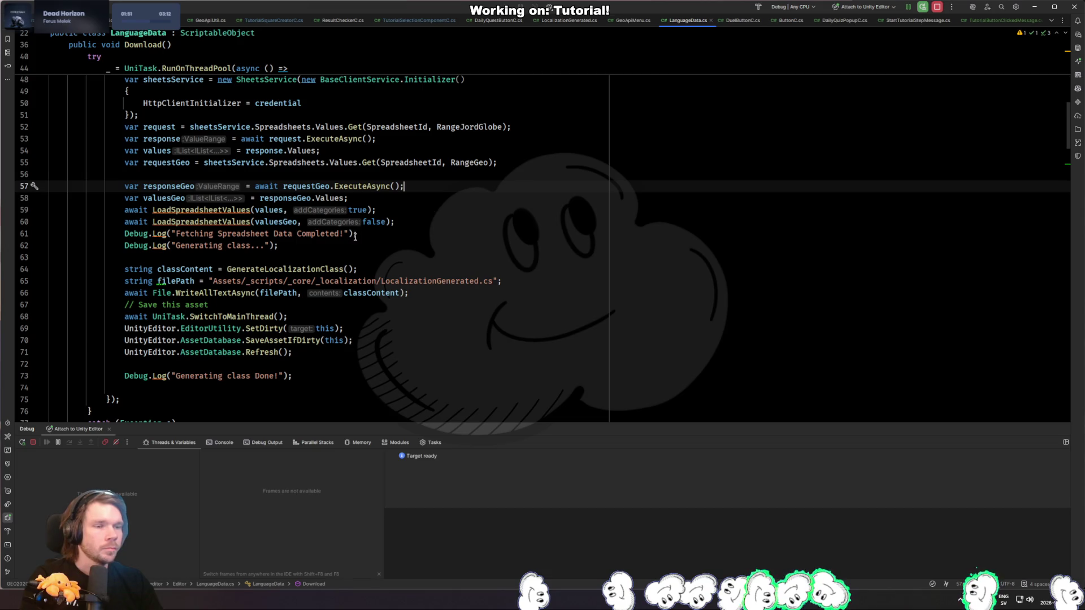
left_click(226, 211, "ctrl")
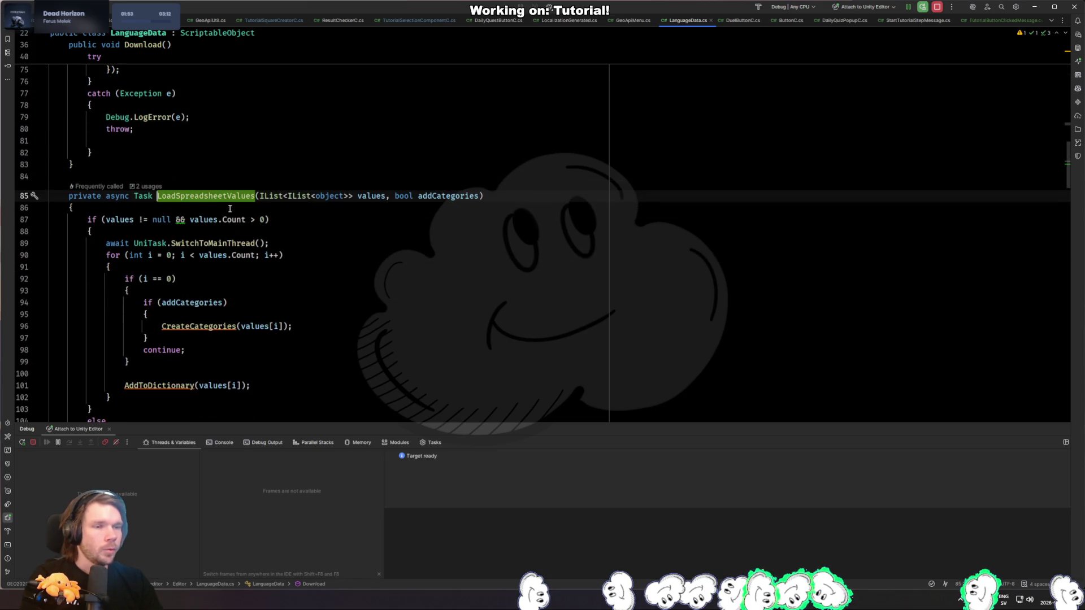
Step: Go to the CreateCategories definition and highlight its uses of the category variable
scroll(312, 230, "down", 2)
left_click(220, 184, "ctrl")
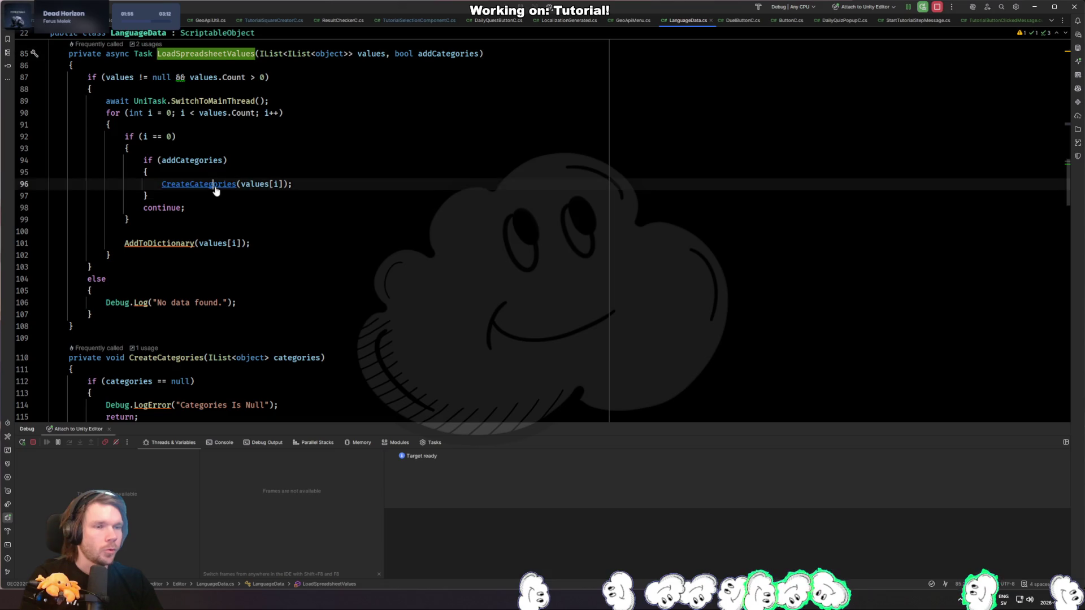
scroll(272, 193, "down", 9)
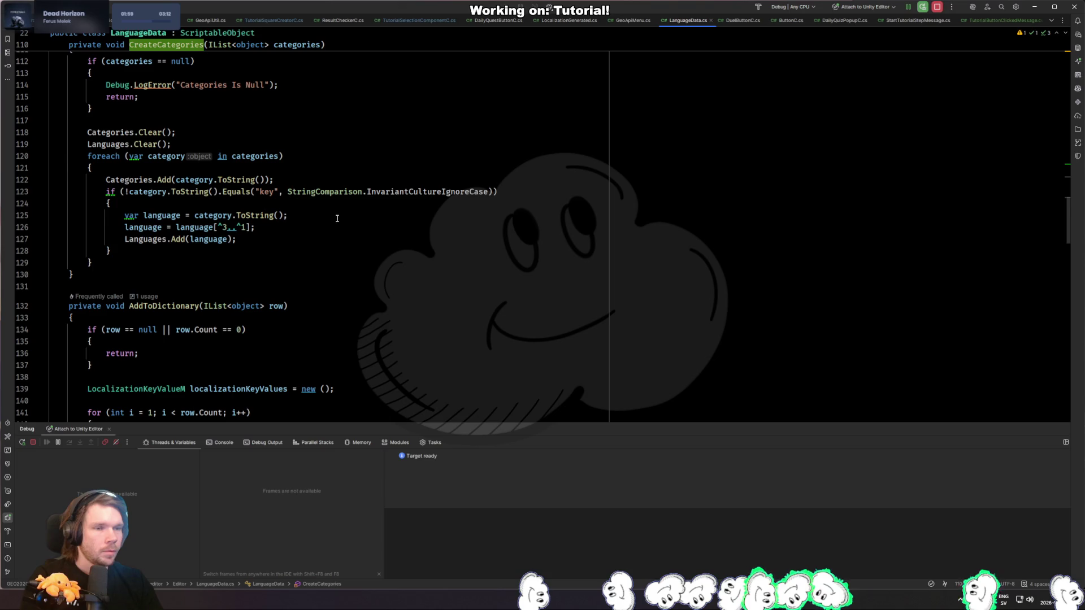
left_click(164, 157)
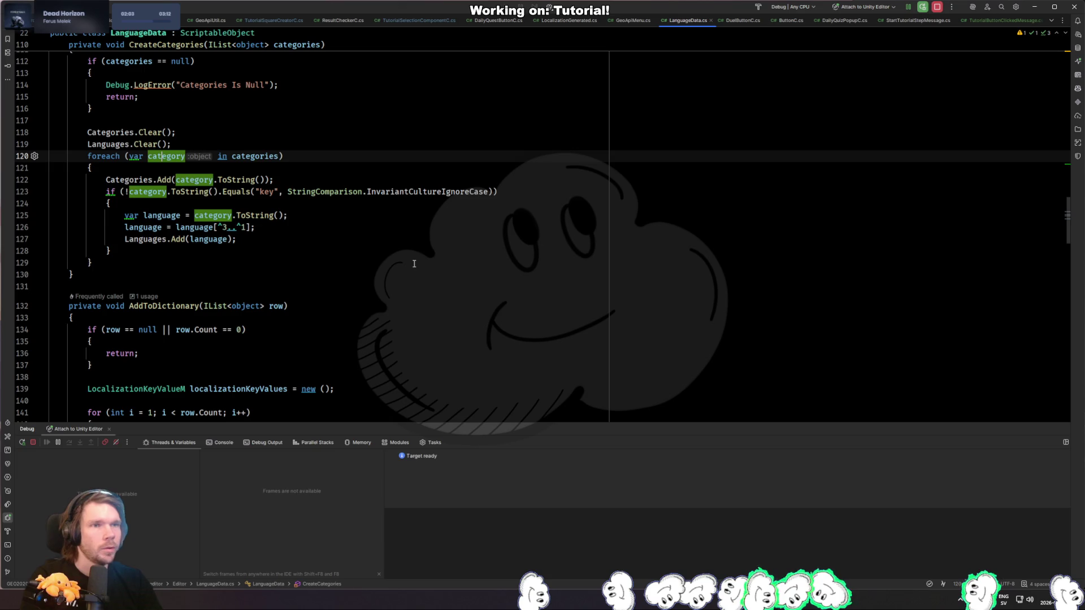
key("alt+Up")
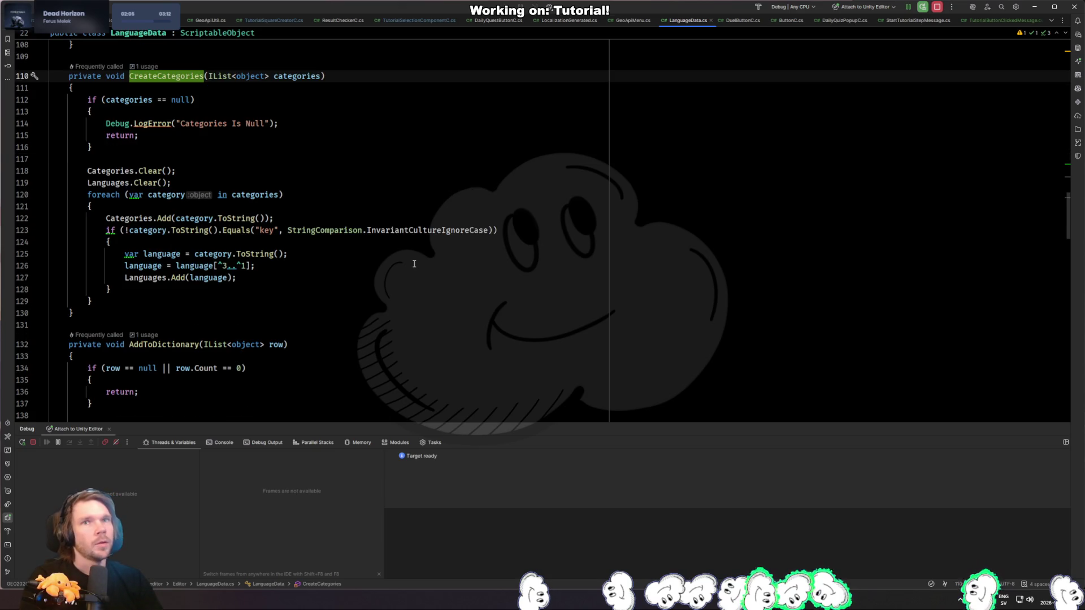
Step: Trace the callers back to Download() and open the GenerateLocalizationClass definition
key("ctrl+b")
key("alt+Up")
key("ctrl+b")
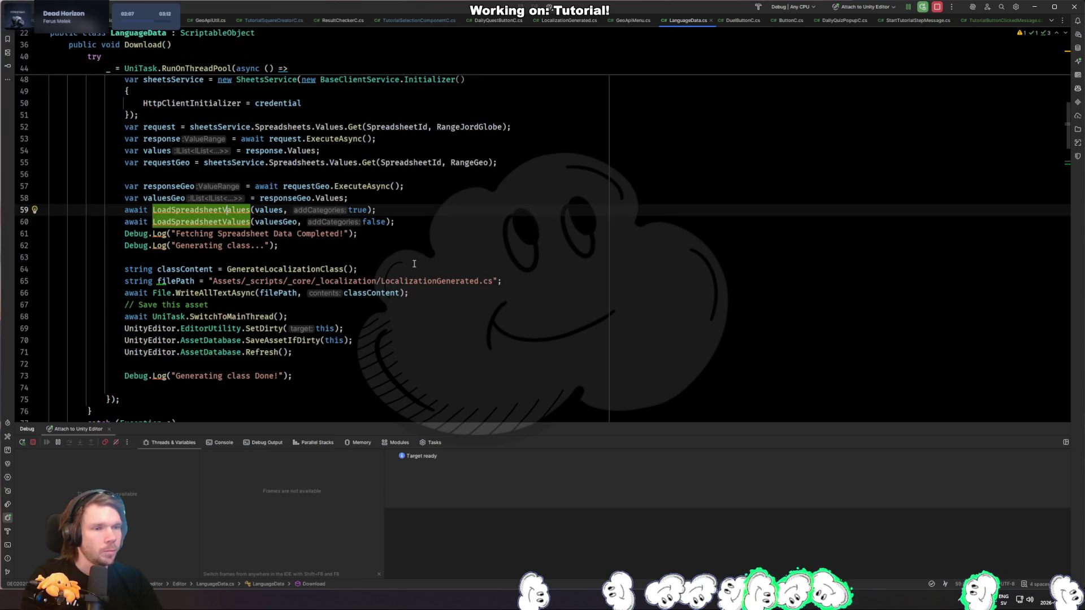
left_click_drag(209, 280, 528, 276)
left_click(327, 269)
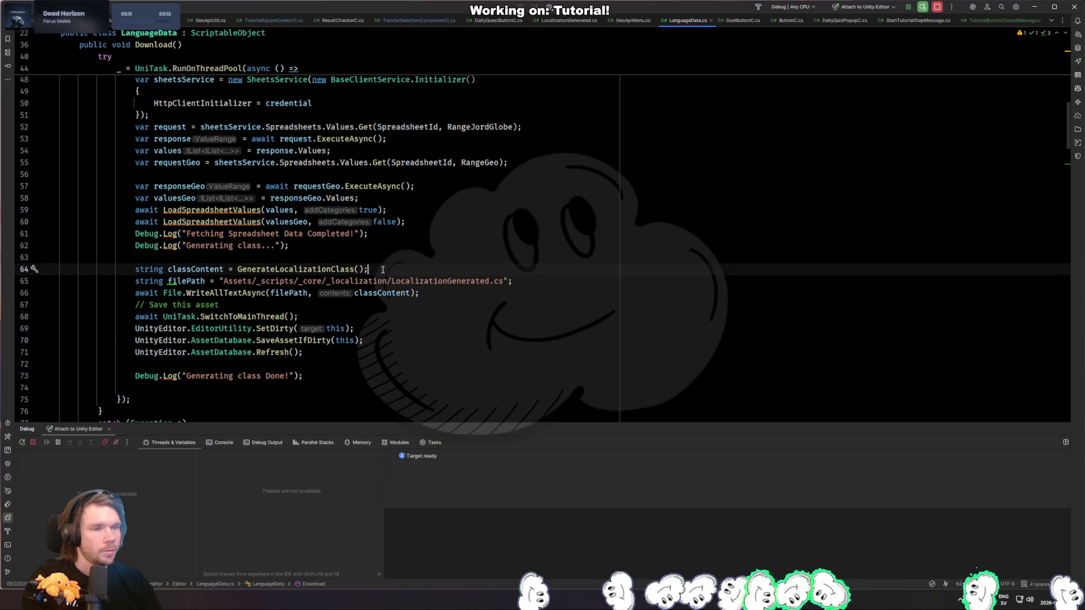
key("ctrl+b")
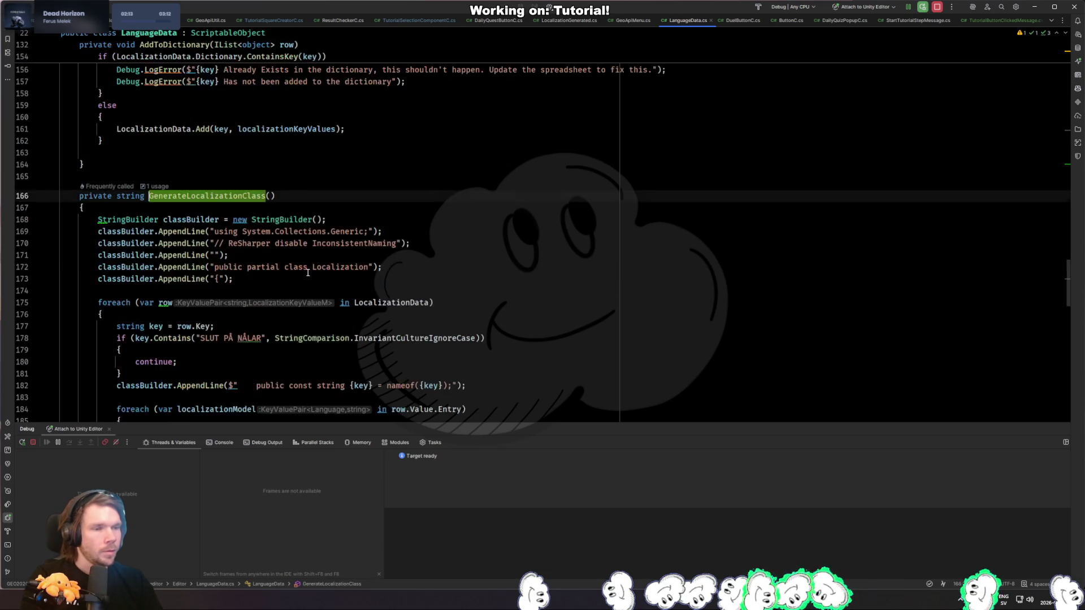
Step: Review how classBuilder writes the generated class header in GenerateLocalizationClass
scroll(426, 233, "down", 3)
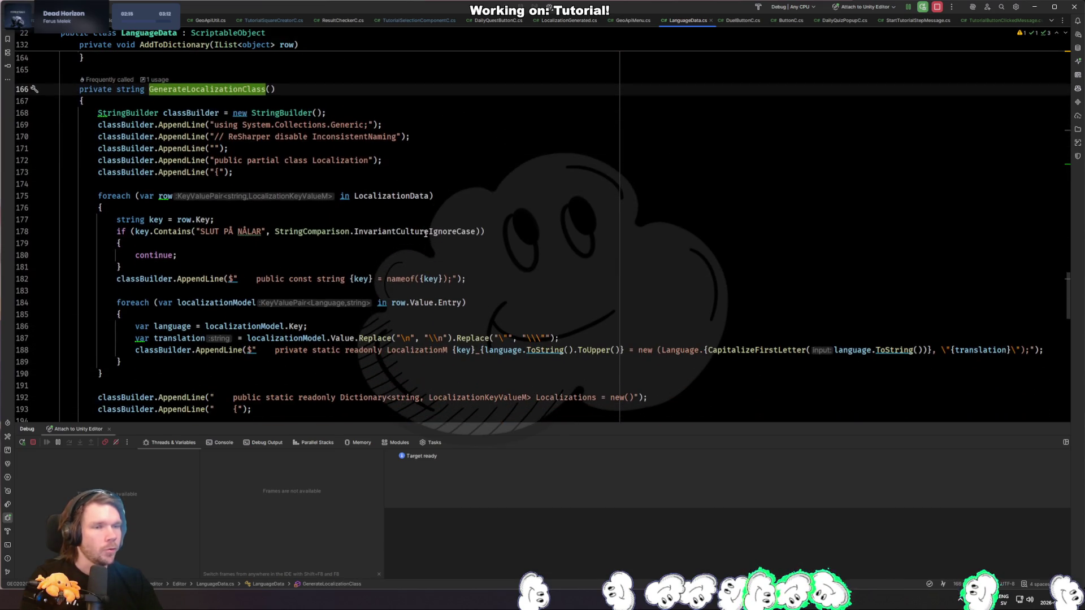
left_click(141, 139)
left_click_drag(238, 124, 217, 147)
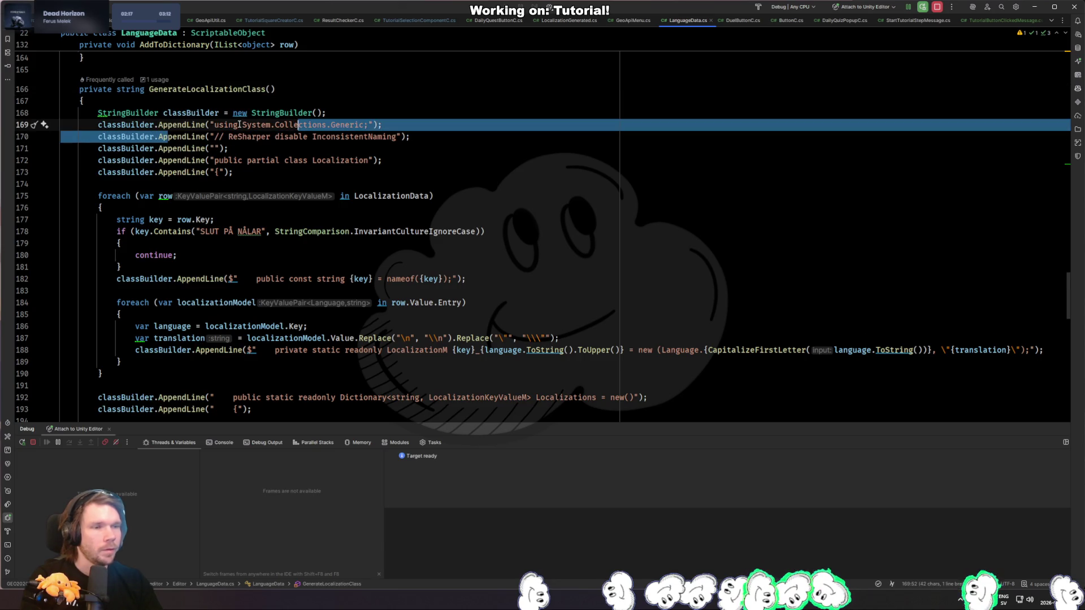
key("Left")
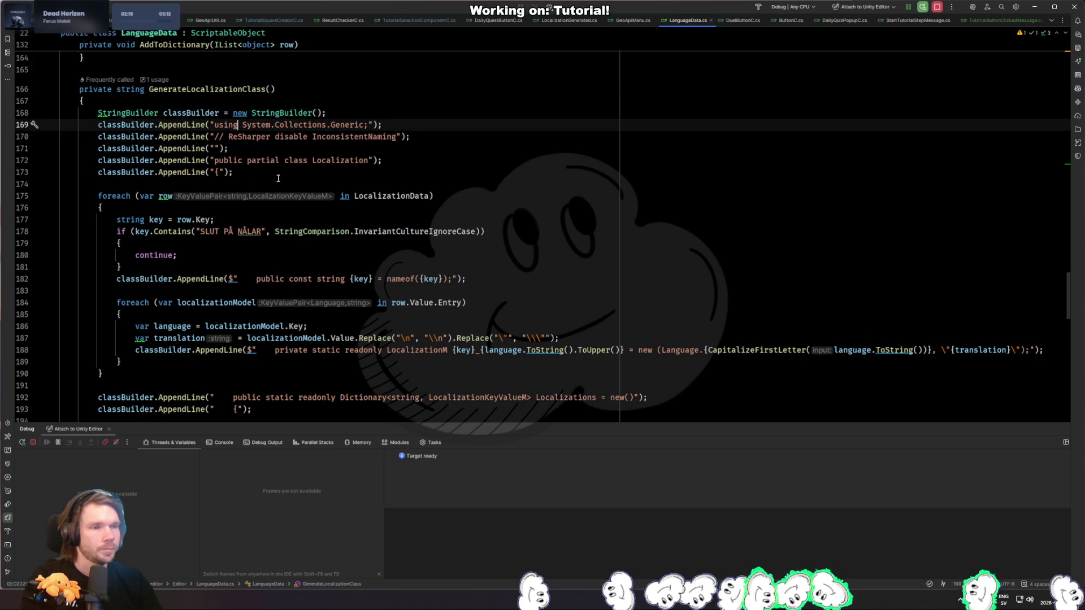
scroll(278, 179, "down", 4)
scroll(271, 185, "down", 3)
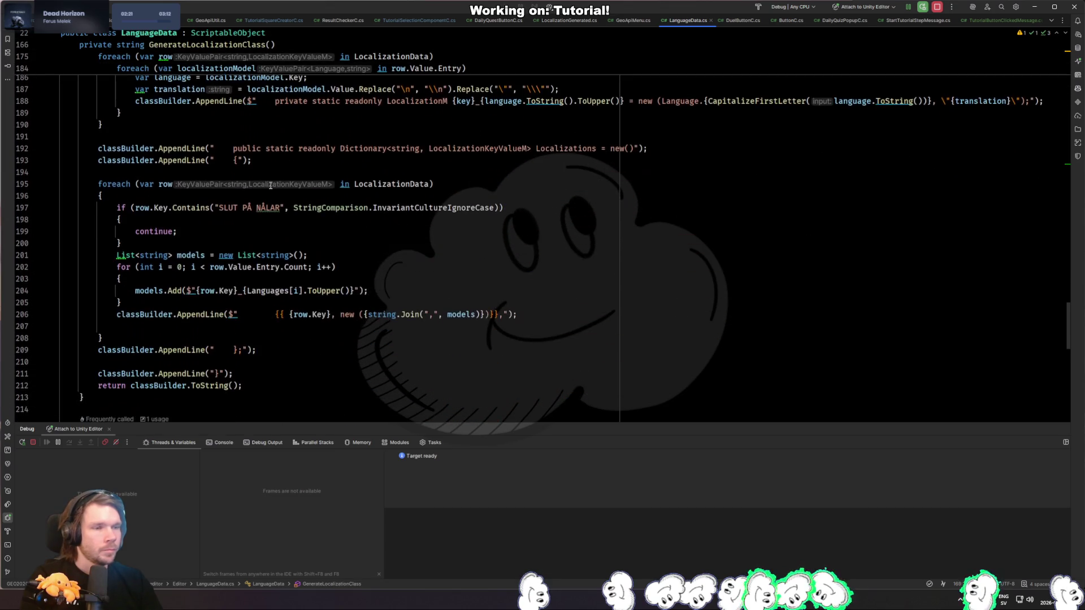
scroll(451, 178, "up", 8)
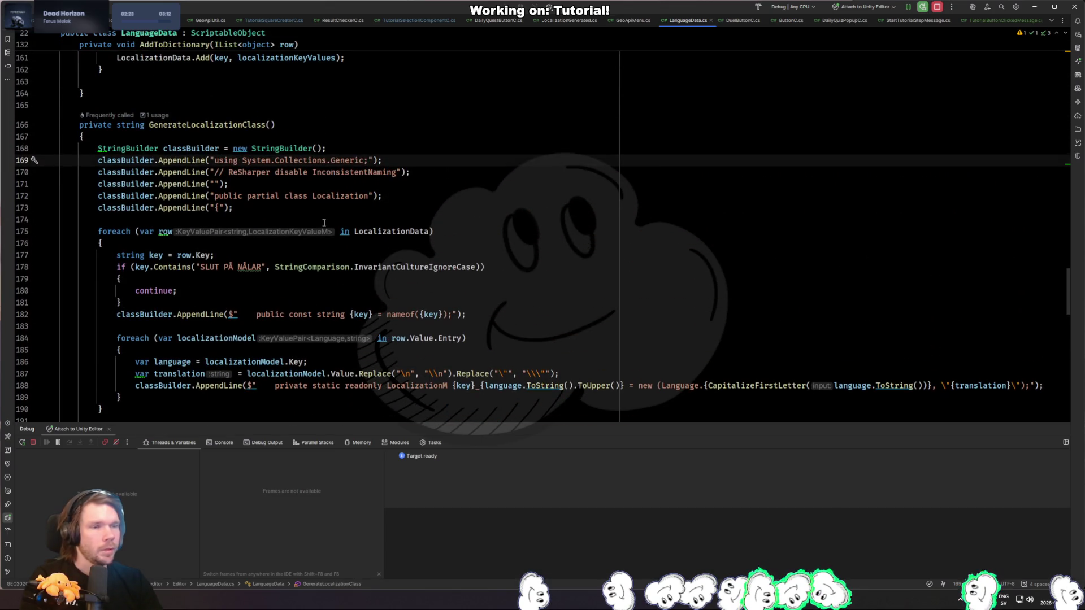
scroll(366, 242, "down", 2)
Step: Check the field and constant declaration templates, then switch to LocalizationGenerated.cs
left_click(387, 160)
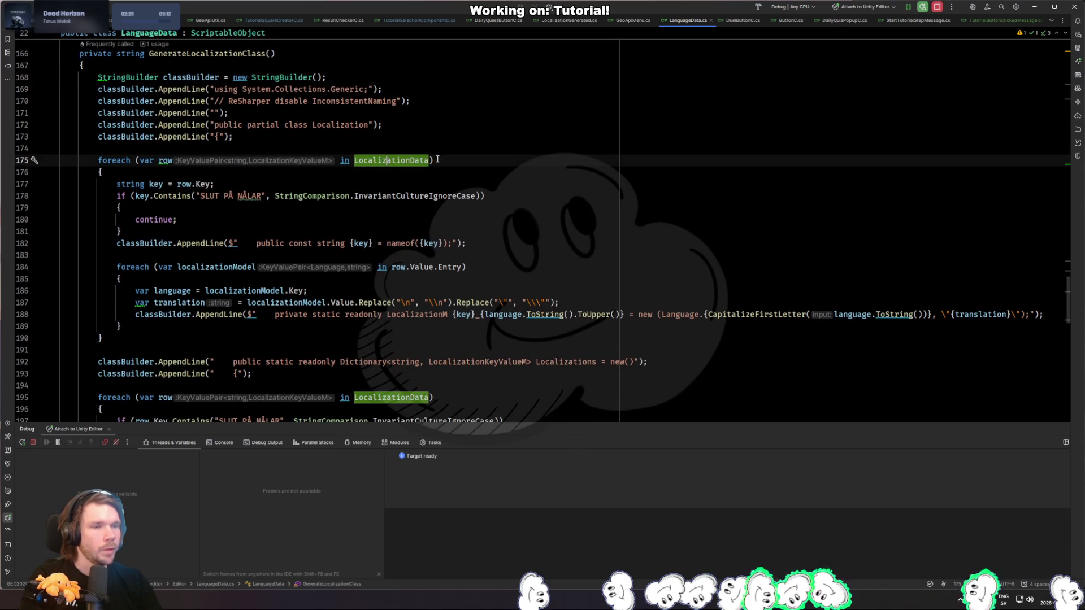
left_click(432, 195)
left_click(219, 267)
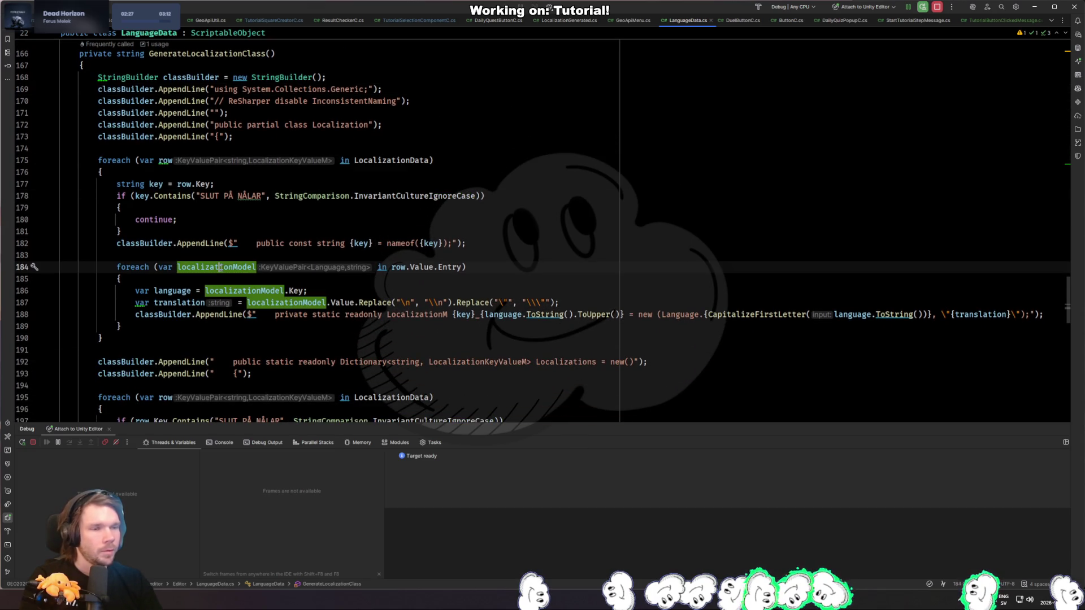
left_click_drag(275, 314, 452, 314)
left_click(390, 326)
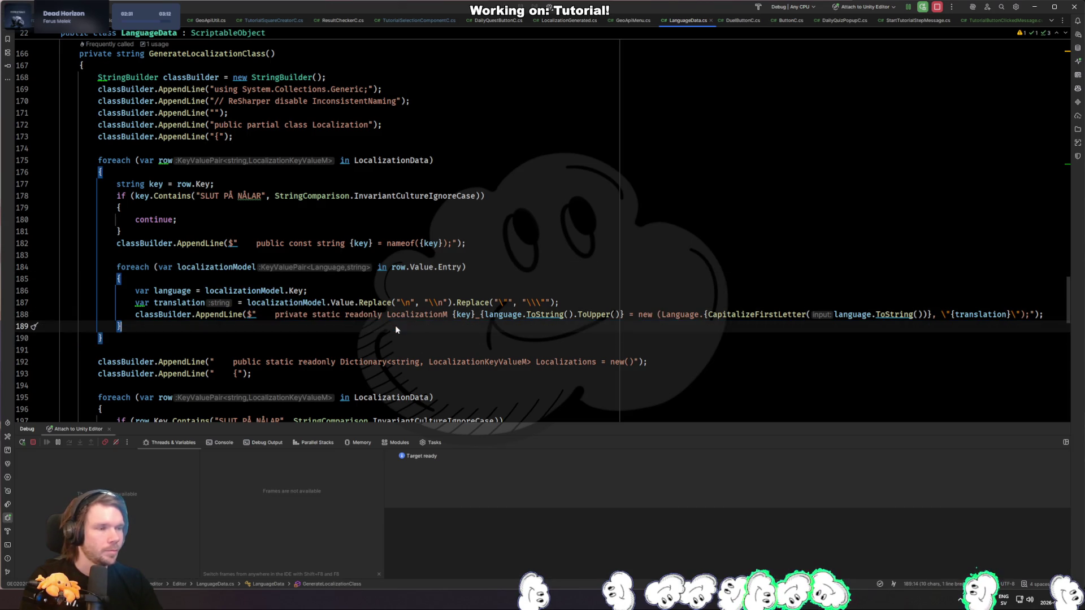
left_click_drag(255, 244, 468, 244)
key("ctrl+Tab")
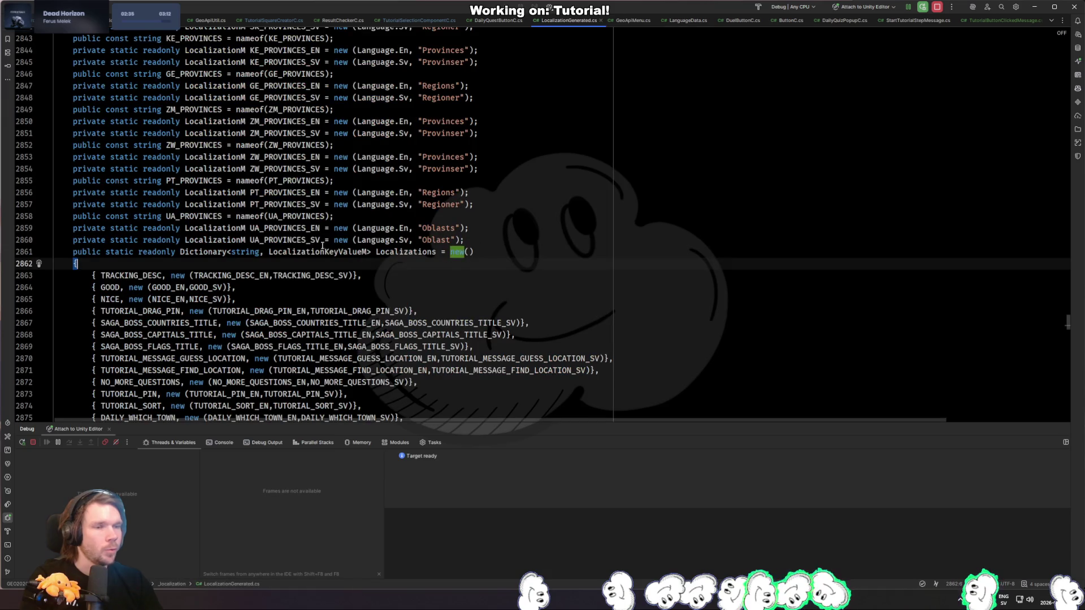
Step: Compare the generated UA_PROVINCES declarations with the field template on line 188 of LanguageData.cs
left_click_drag(73, 216, 519, 244)
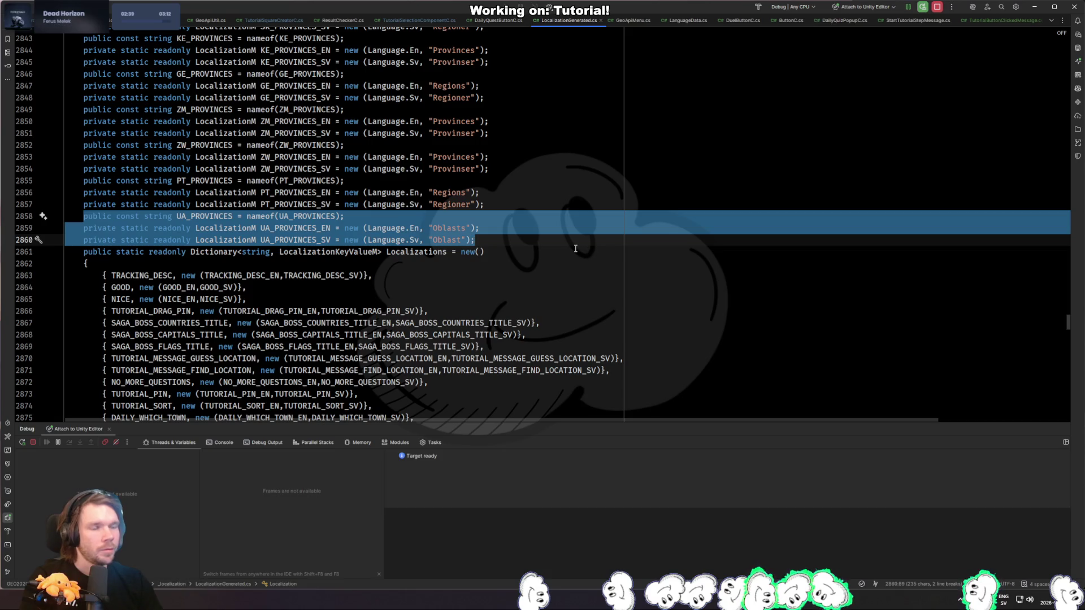
key("ctrl+Tab")
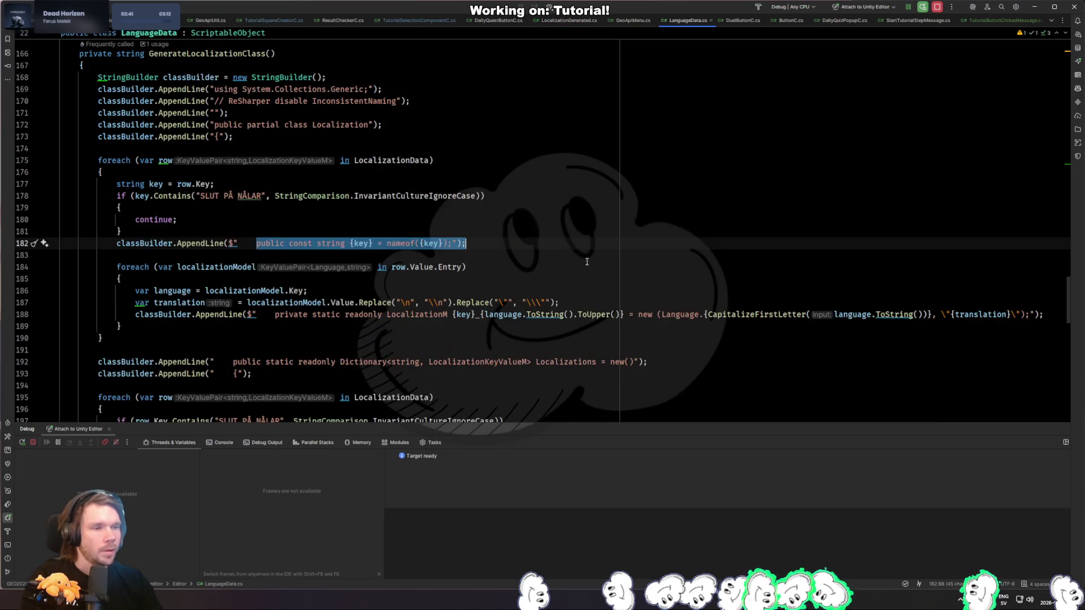
left_click(464, 274)
scroll(465, 287, "down", 2)
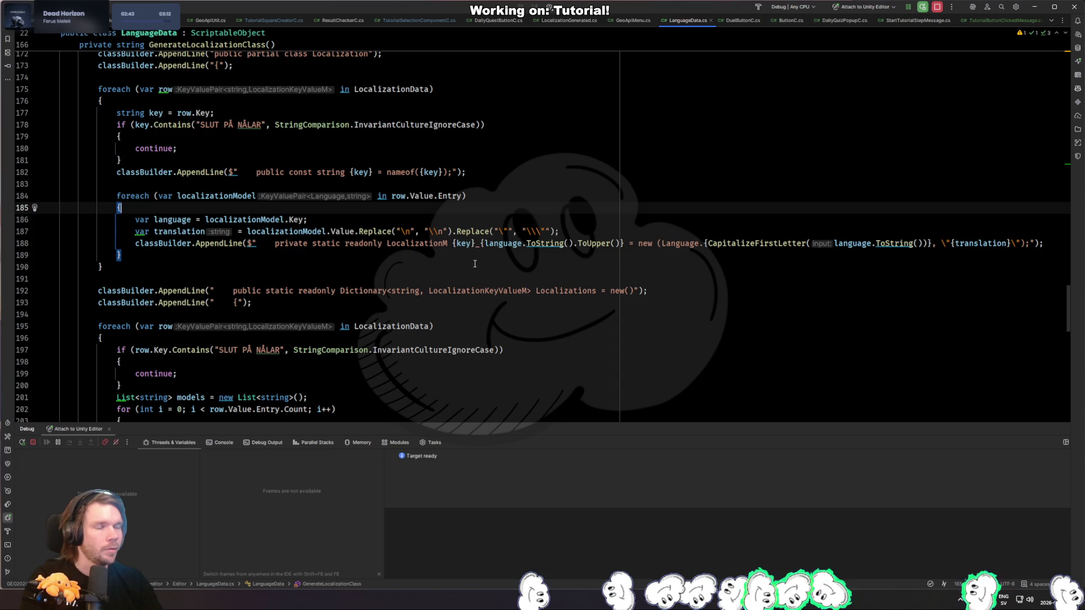
left_click_drag(275, 244, 447, 244)
left_click(265, 243)
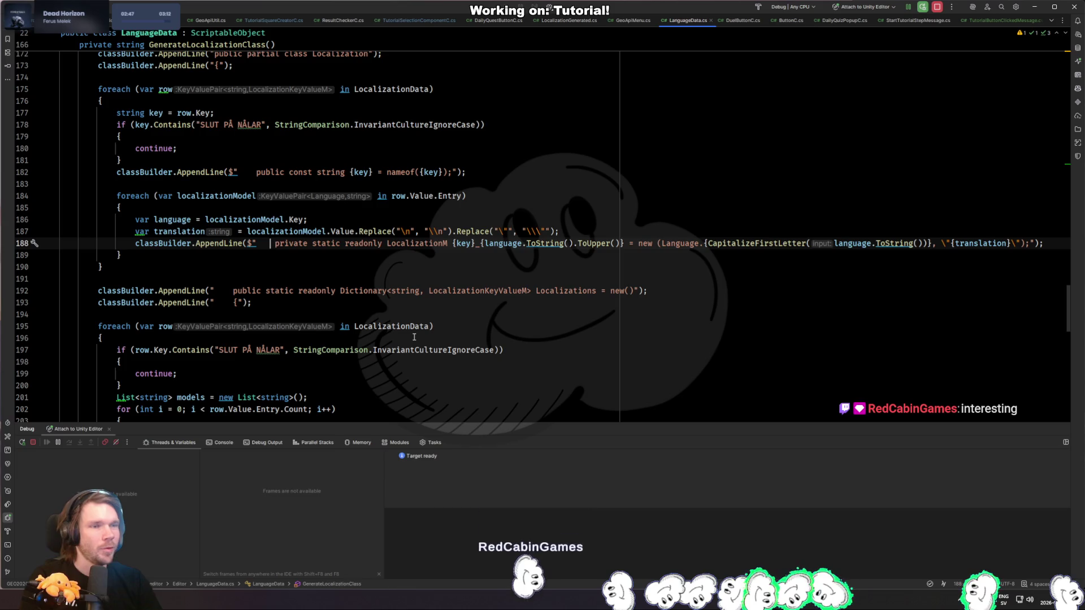
Step: Undo the accidental PT_PROVINCES_SV line join and go to the top of LocalizationGenerated.cs
key("ctrl+Tab")
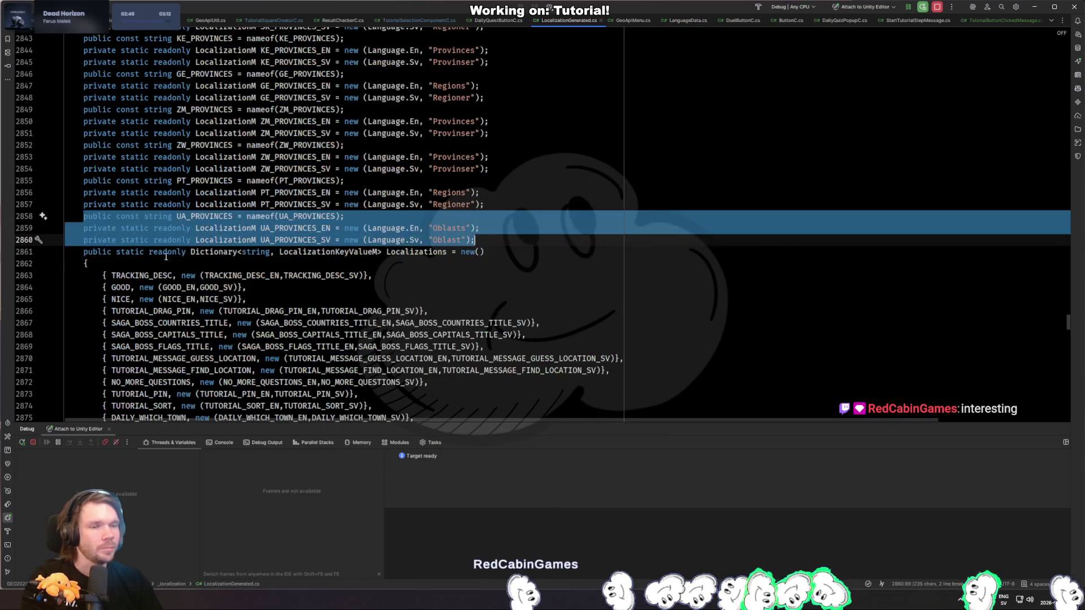
key("Up")
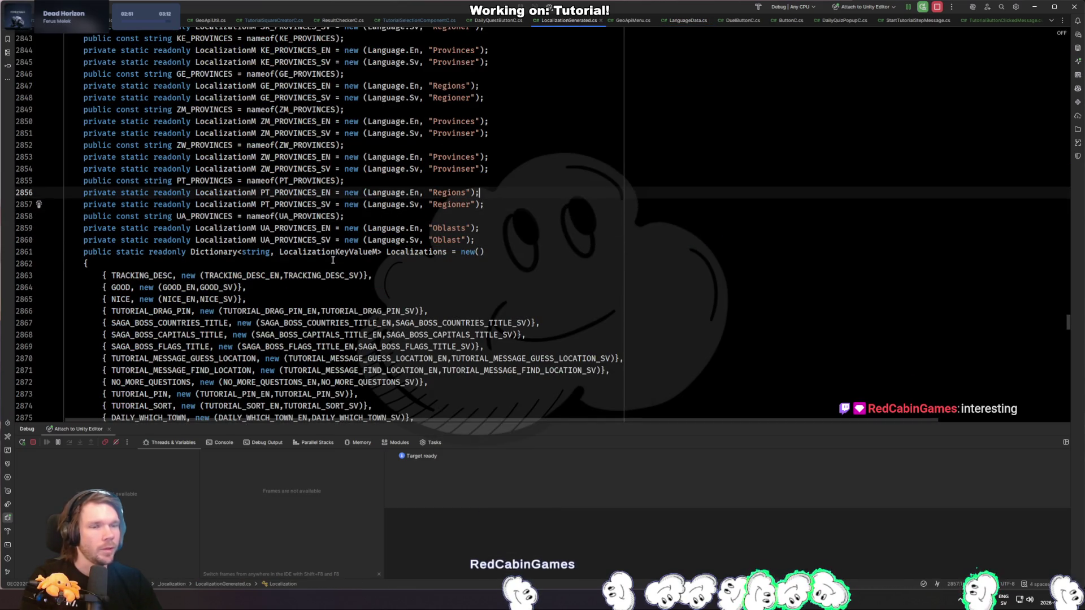
key("ctrl+Right")
key("Home")
key("BackSpace")
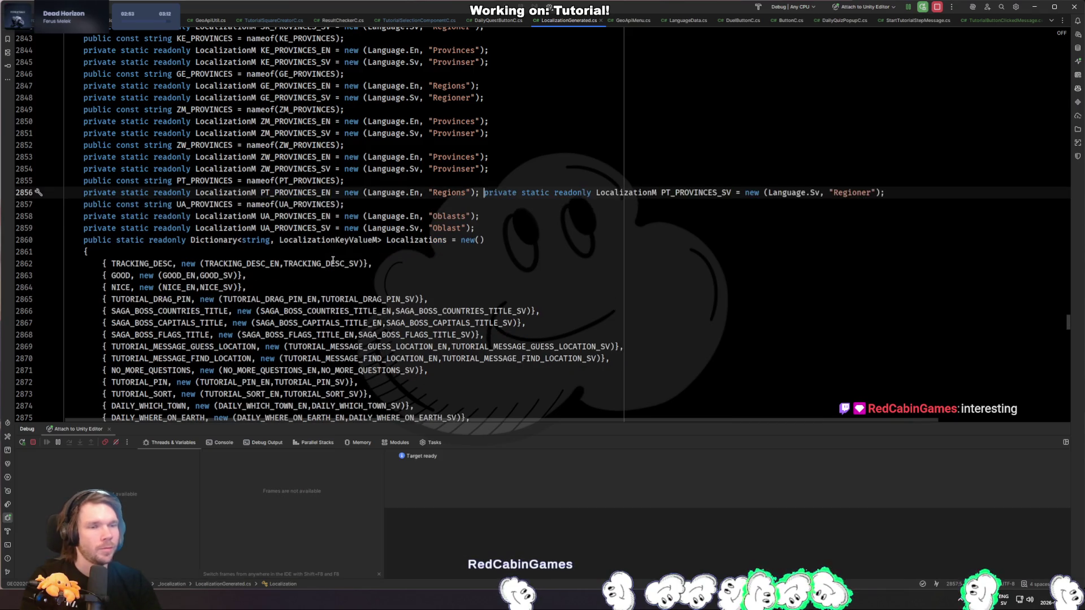
key("ctrl+z")
key("Left")
key("Left")
key("Left")
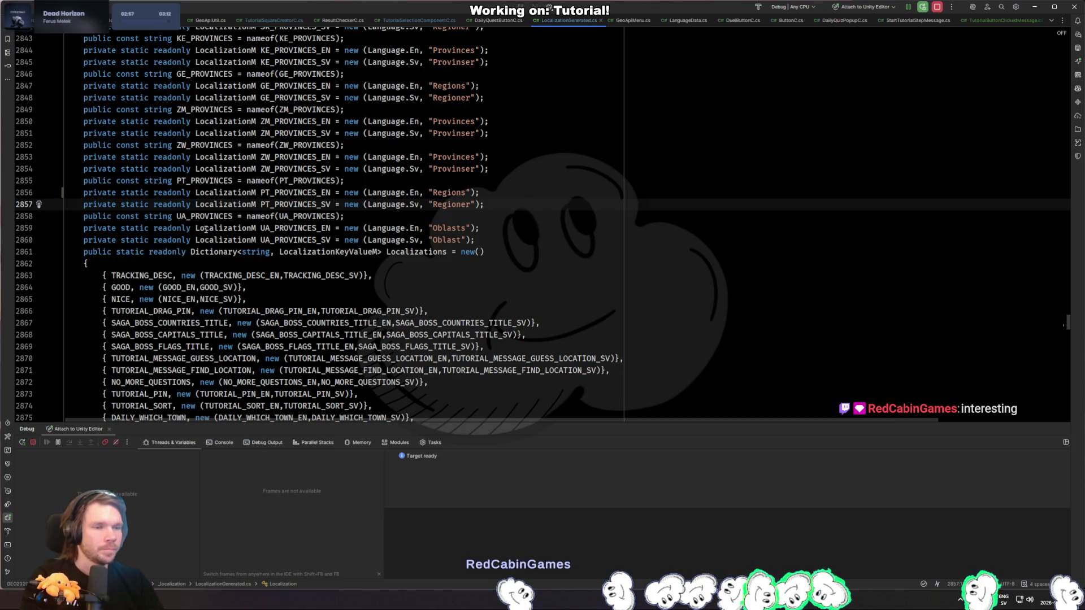
key("ctrl+Home")
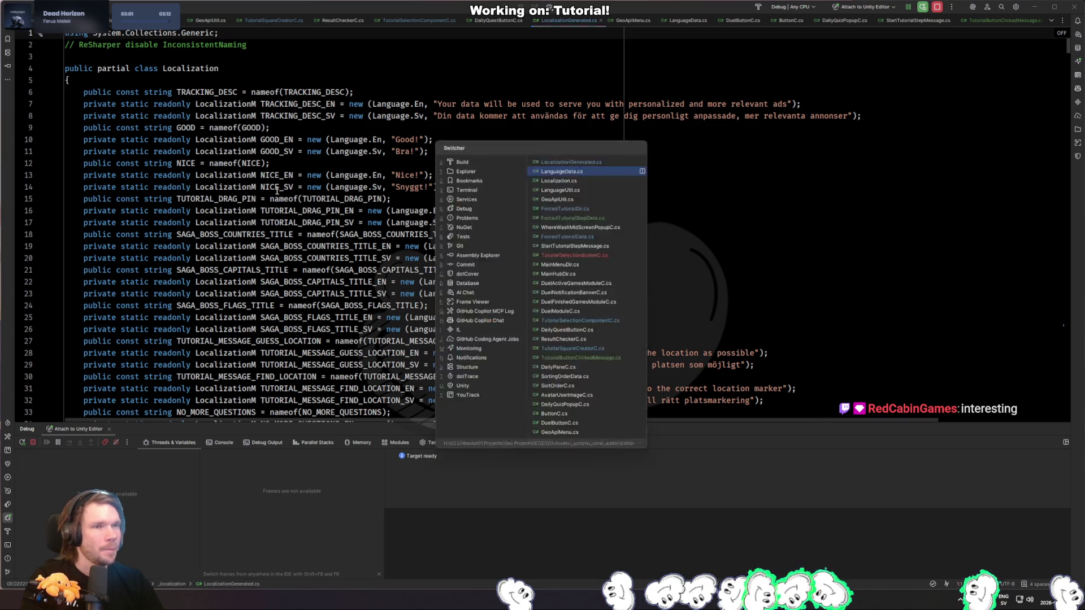
key("ctrl+Tab")
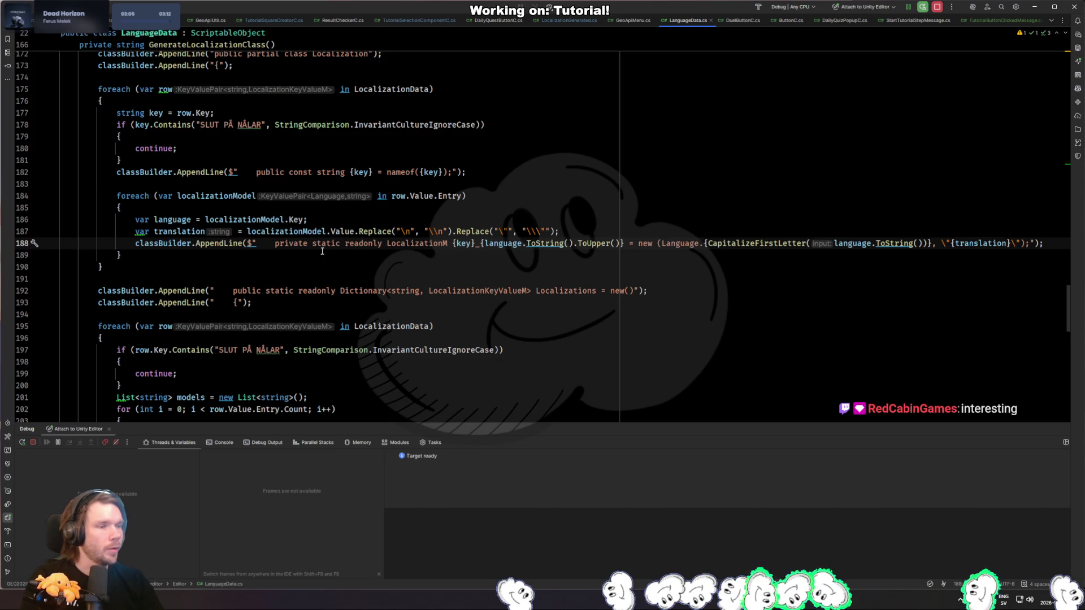
left_click(680, 243)
left_click(738, 280)
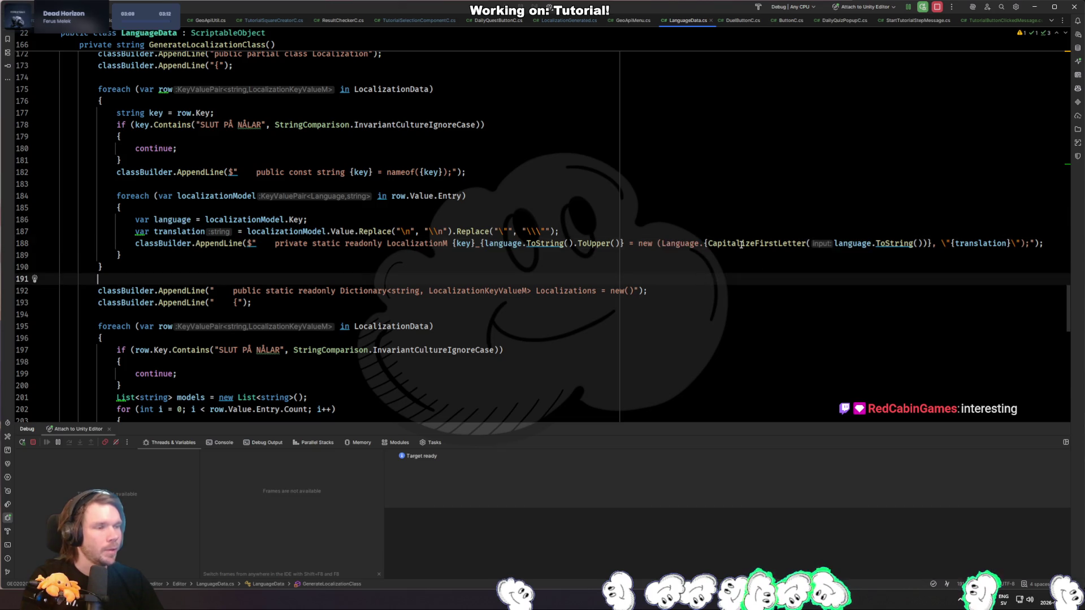
left_click(740, 244)
left_click(899, 243)
left_click(980, 243)
left_click(568, 20)
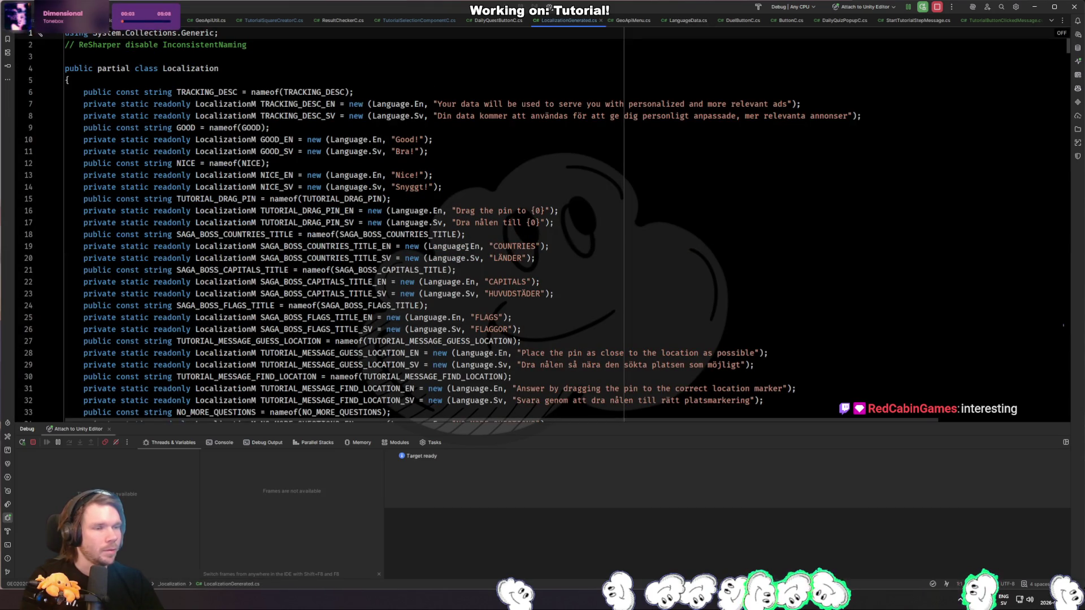
left_click_drag(420, 246, 485, 245)
left_click(627, 268)
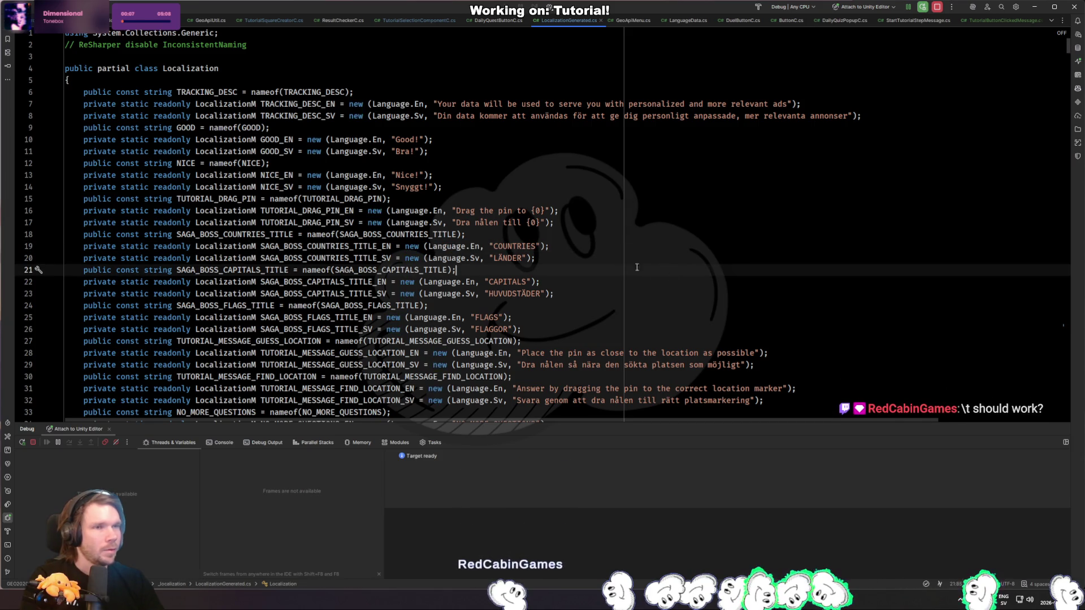
key("ctrl+Tab")
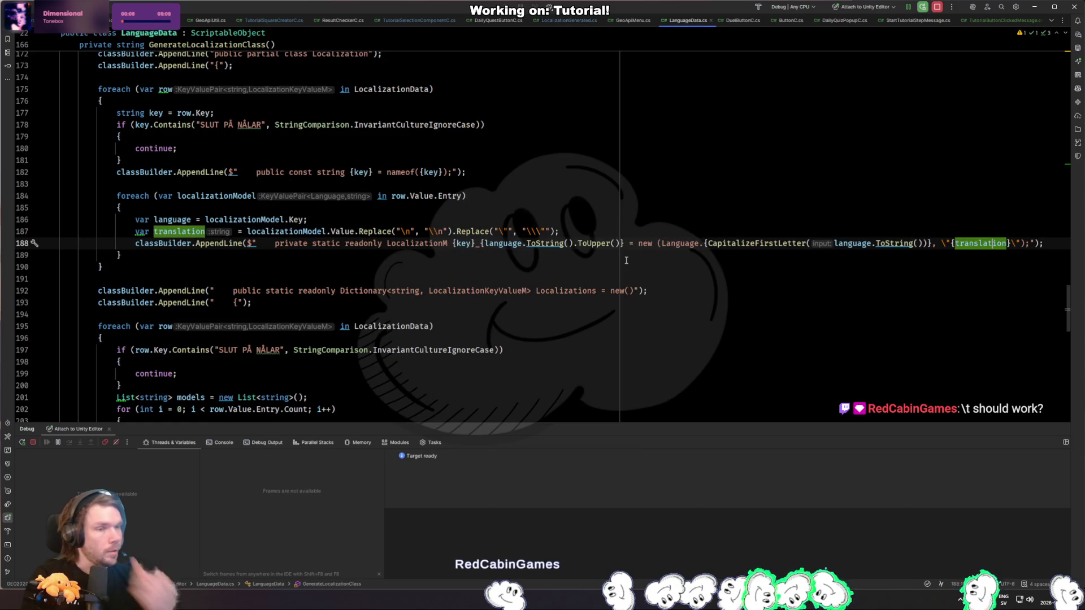
left_click(267, 255)
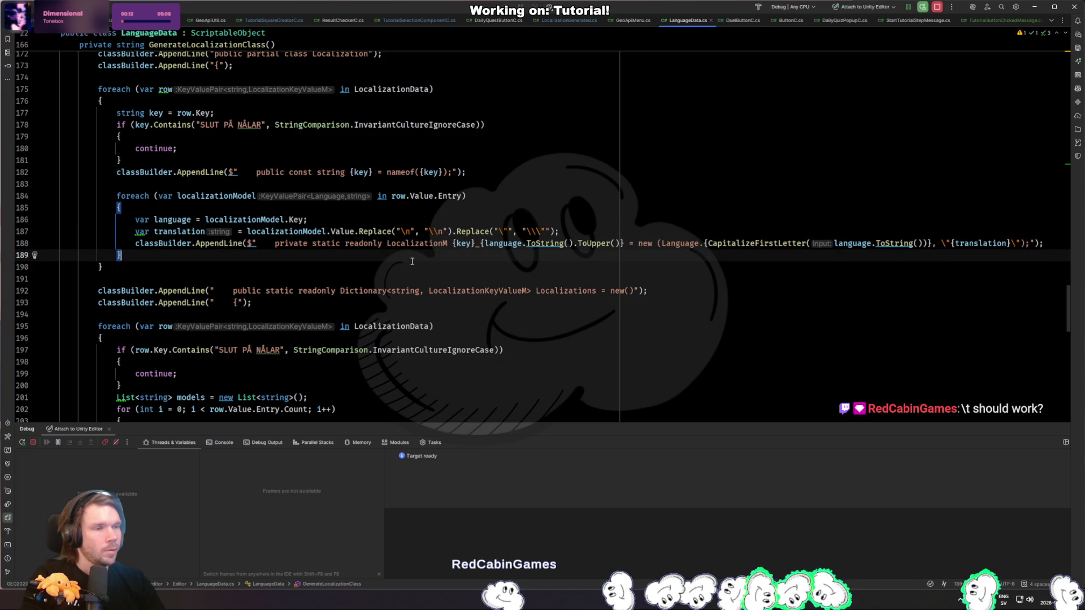
key("ctrl+Tab")
scroll(399, 271, "down", 20)
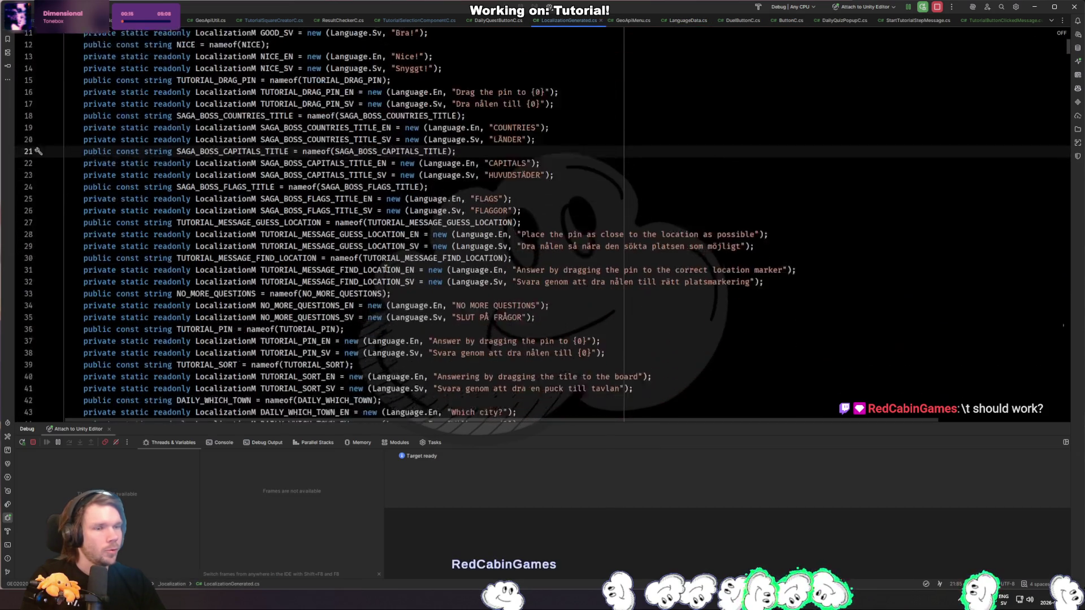
scroll(363, 249, "down", 20)
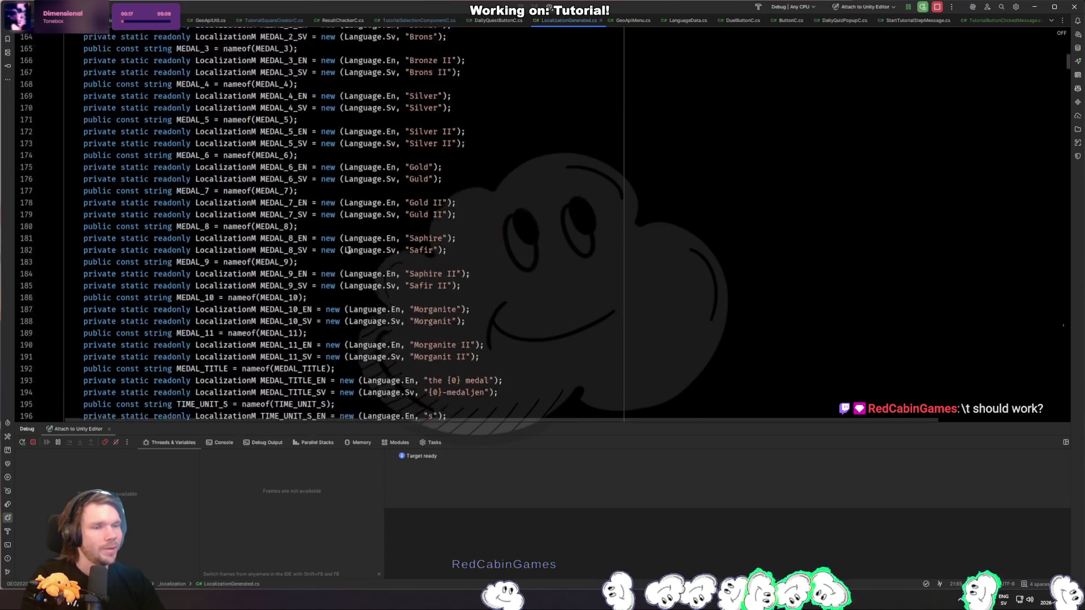
scroll(332, 232, "down", 8)
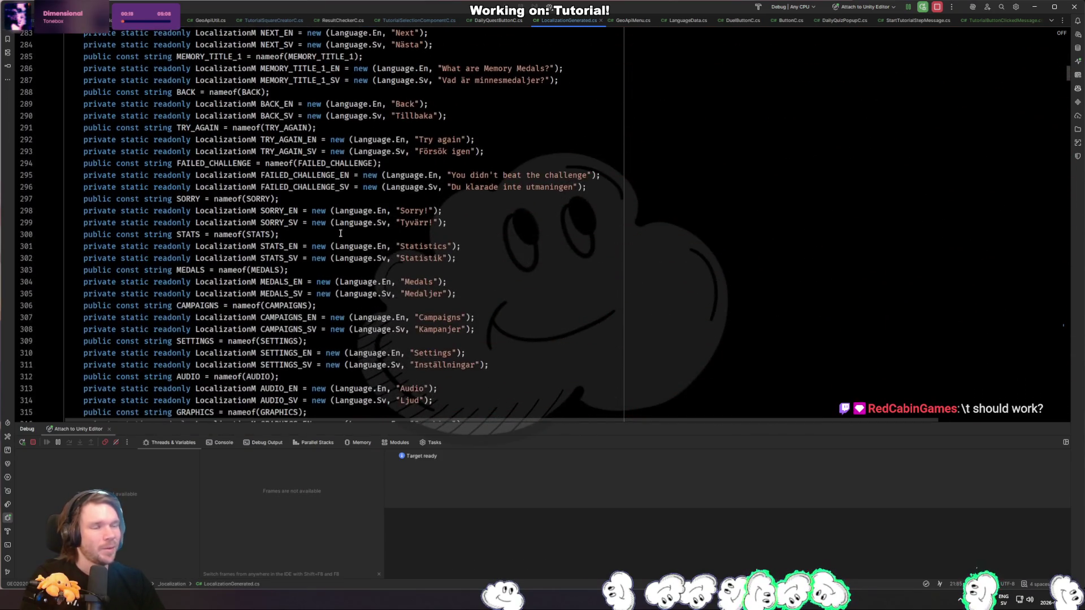
left_click(547, 223)
scroll(548, 169, "down", 3)
scroll(547, 167, "down", 20)
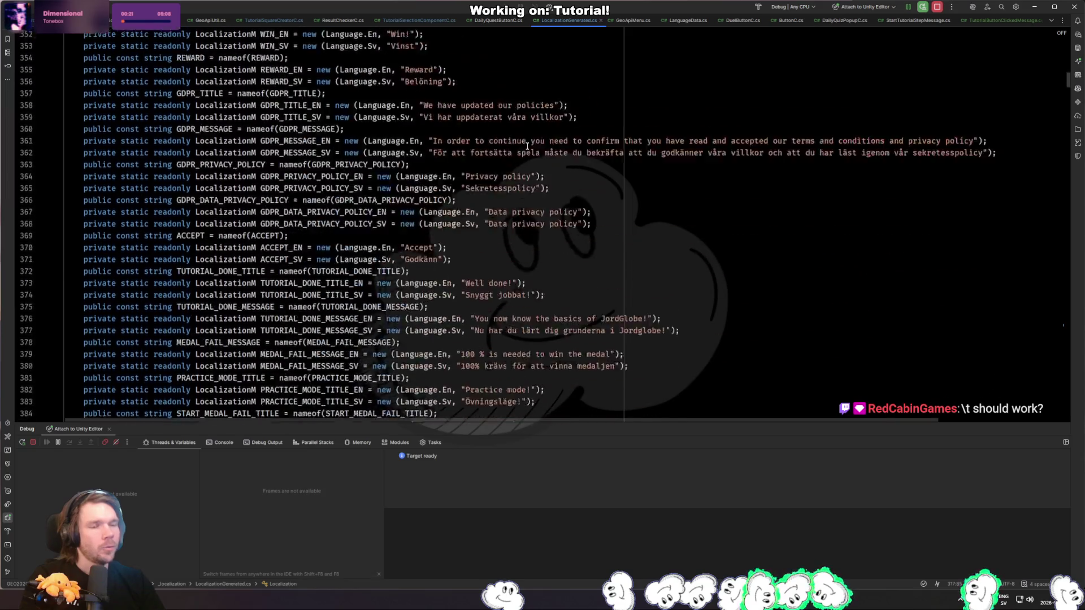
scroll(502, 144, "down", 12)
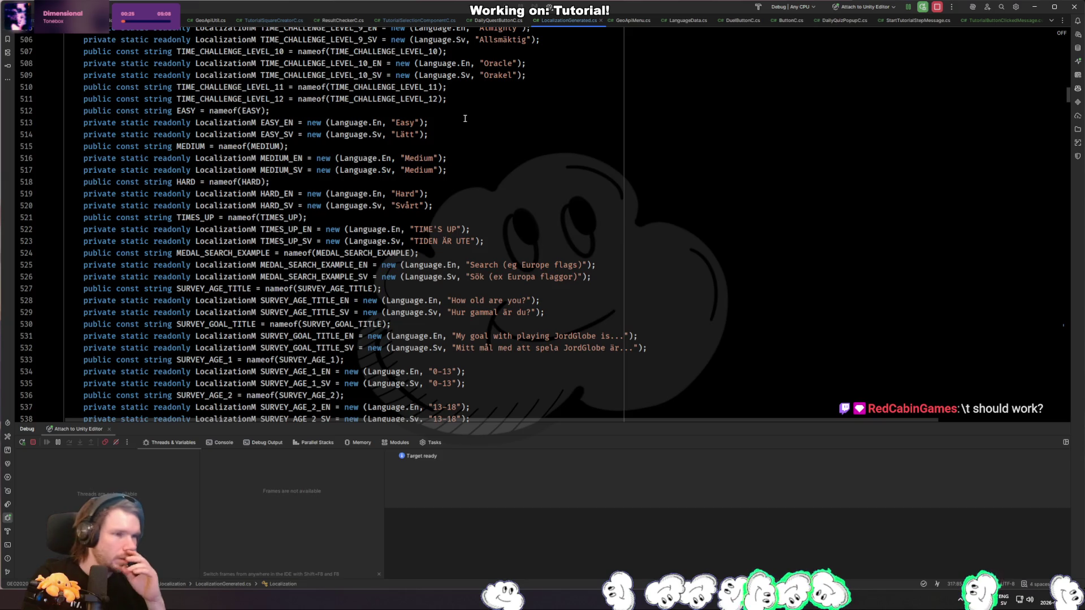
key("ctrl+Tab")
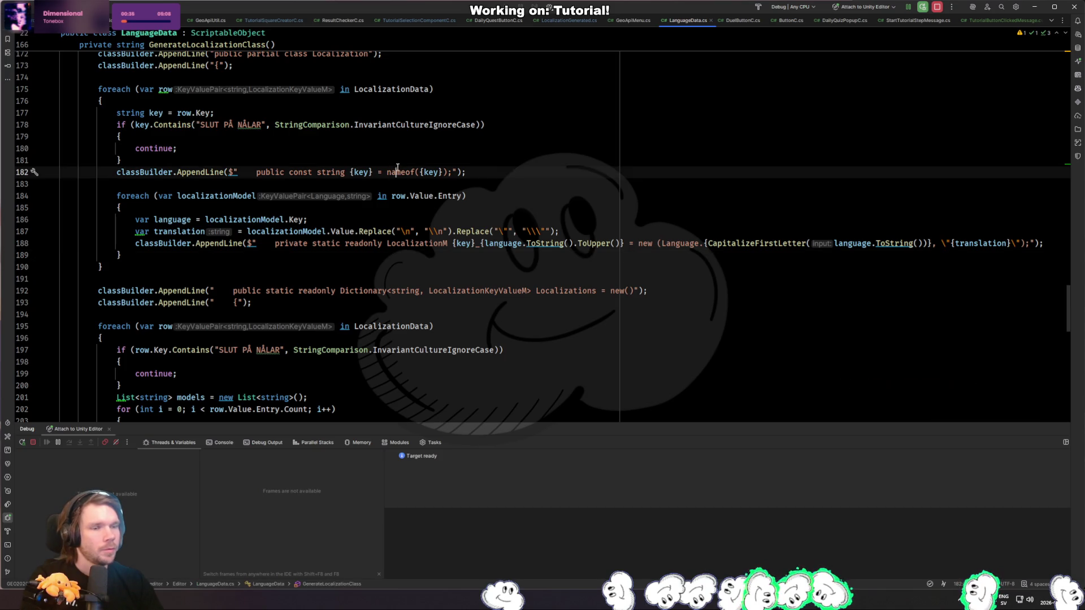
Step: Jump to the GenerateLocalizationClass call in Download() and mark the class-file building lines
scroll(354, 228, "down", 9)
scroll(354, 228, "up", 15)
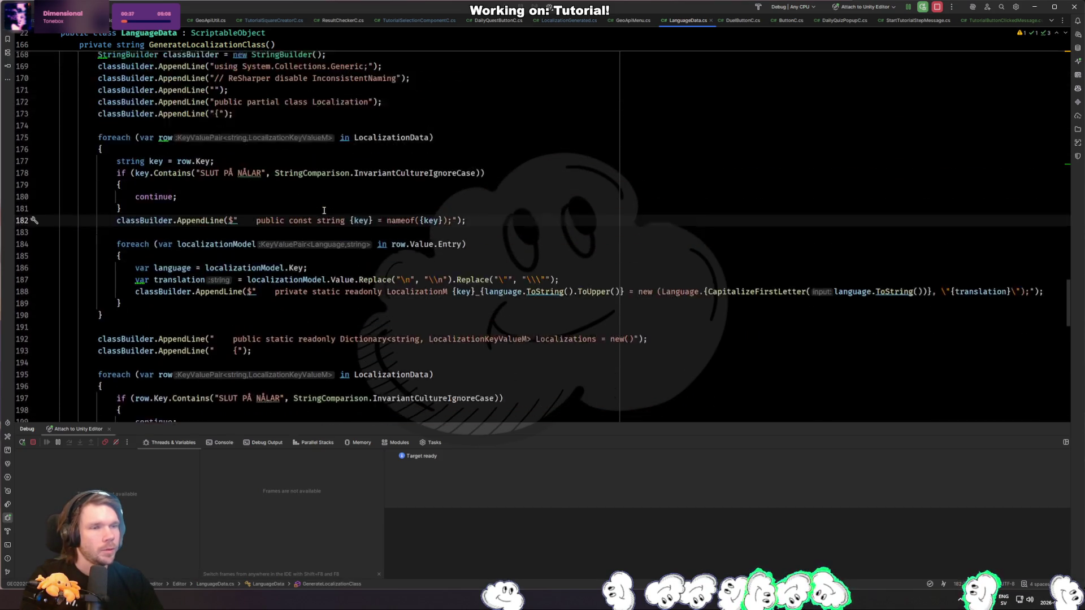
left_click(229, 267)
left_click(229, 267, "ctrl")
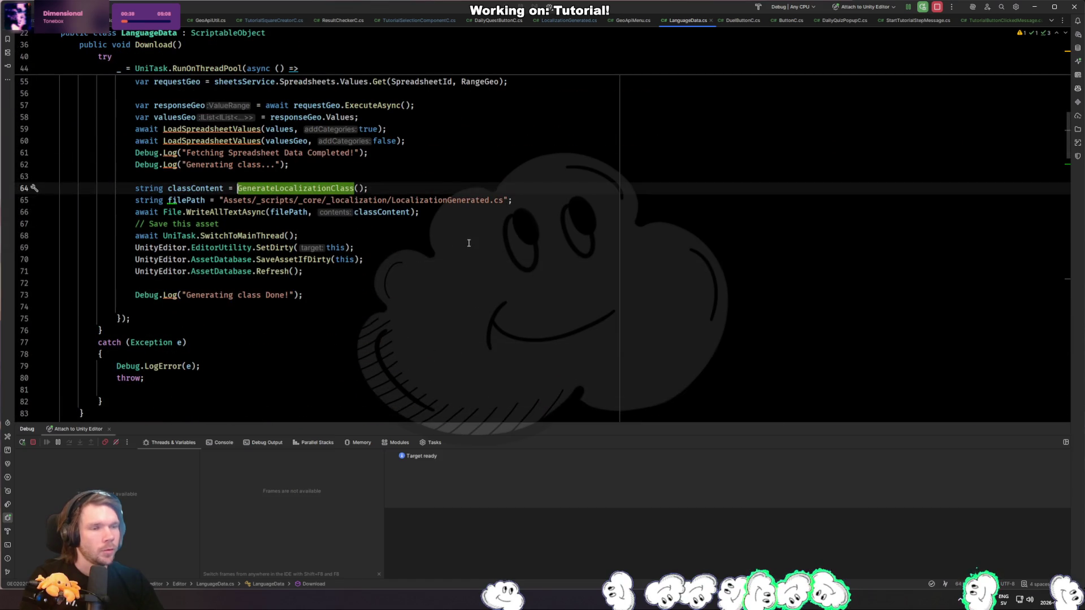
left_click(254, 212)
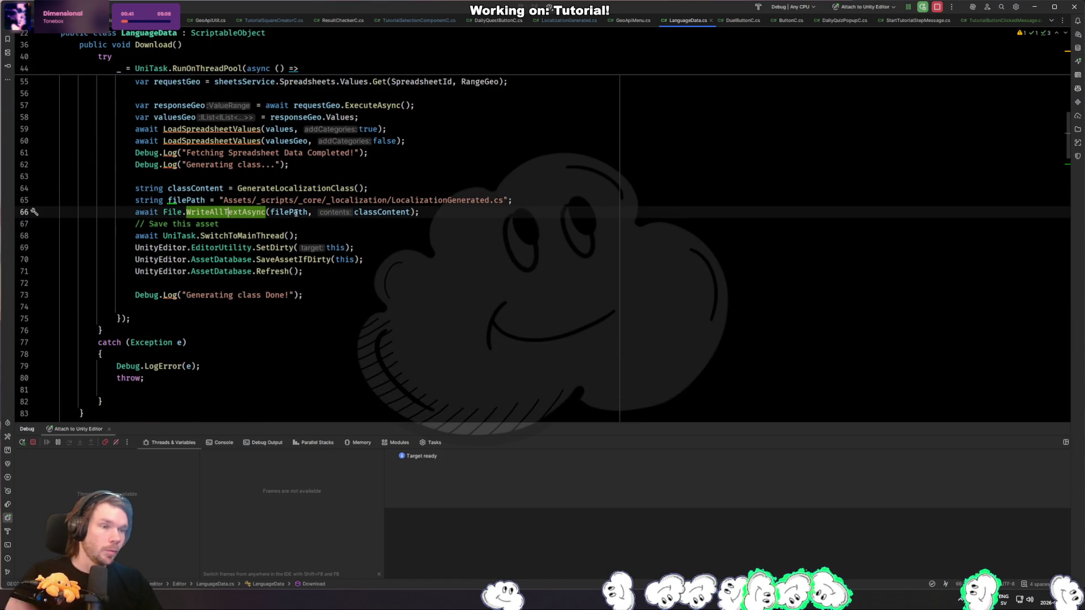
mouse_move(370, 188)
left_mouse_down()
mouse_move(334, 200)
mouse_move(223, 200)
mouse_move(539, 196)
left_mouse_up()
Step: Inspect the WriteAllTextAsync, SetDirty, SaveAssetIfDirty and AssetDatabase.Refresh calls on lines 66–71
left_click(252, 217)
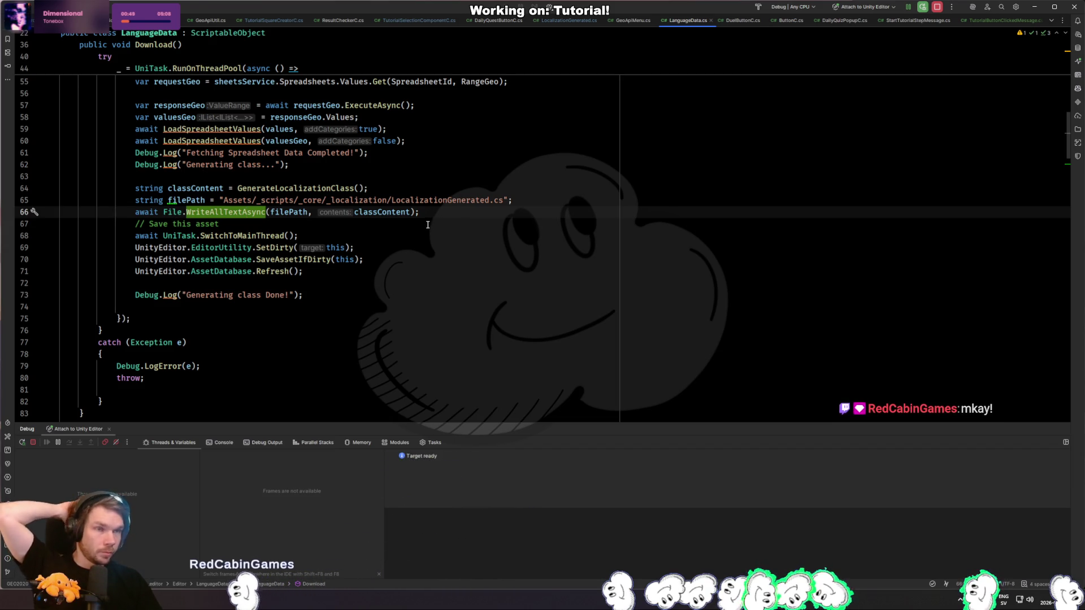
left_click(282, 246)
left_click(342, 248)
left_click(301, 260)
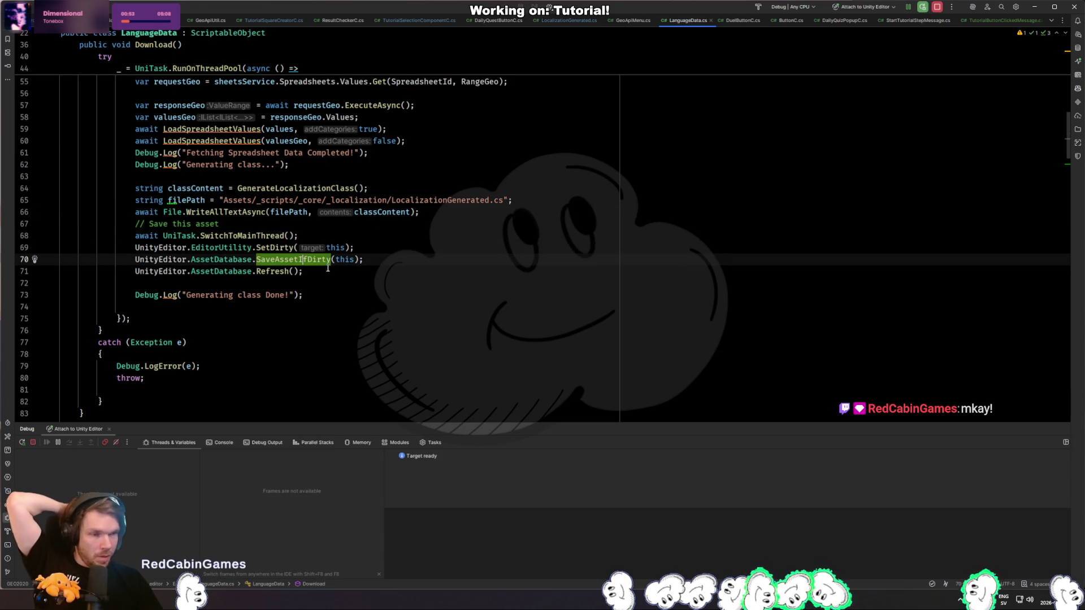
left_click(273, 272)
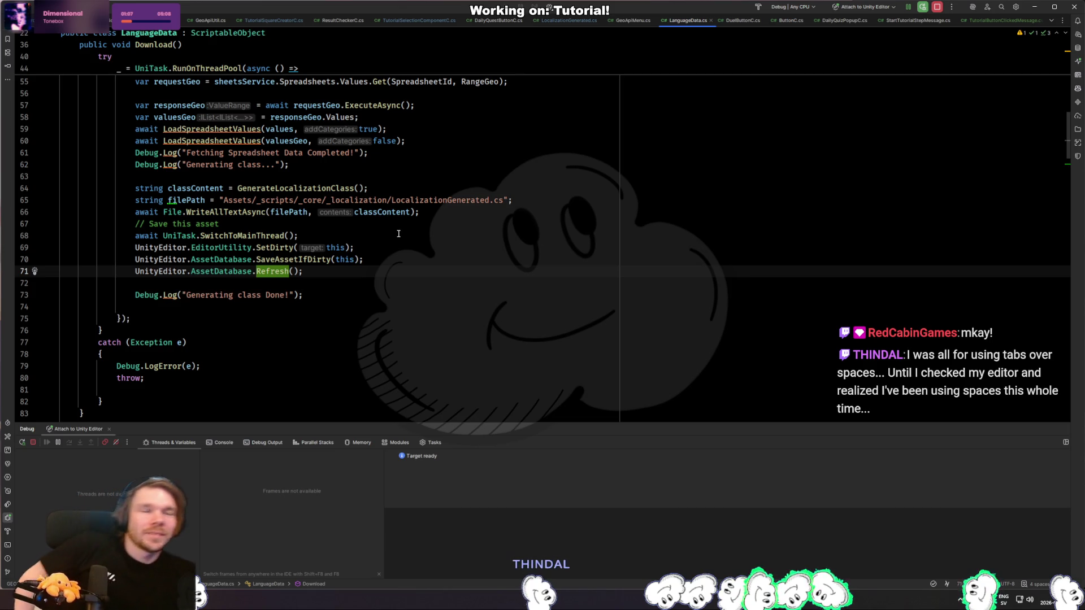
Step: Scroll to GetUserCredentialAsync and mark the client secret path and scopes lines
scroll(599, 242, "down", 10)
scroll(600, 242, "down", 20)
scroll(525, 204, "down", 8)
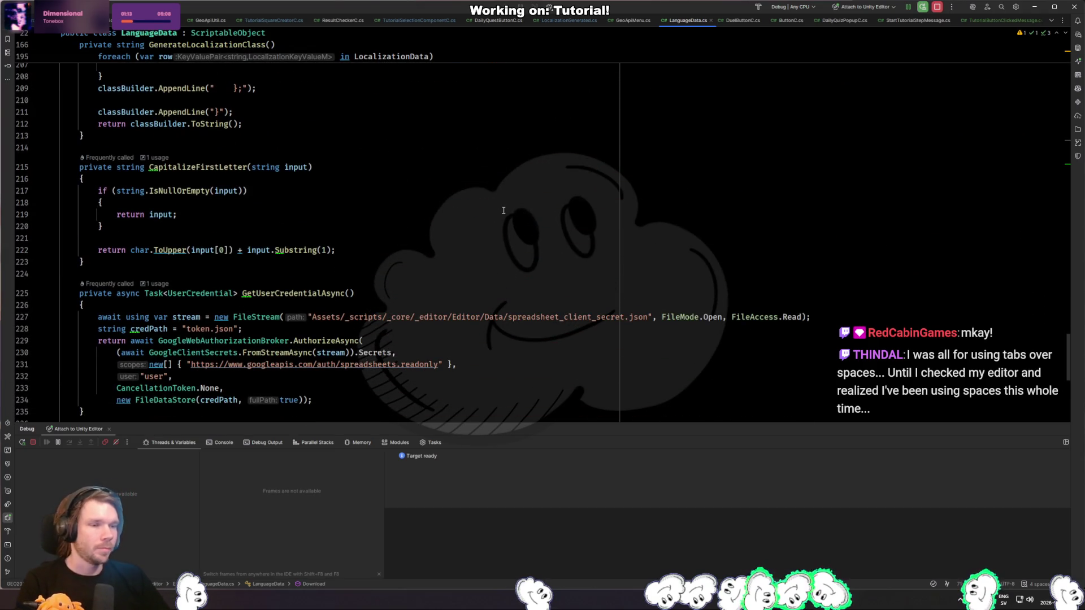
scroll(503, 210, "down", 9)
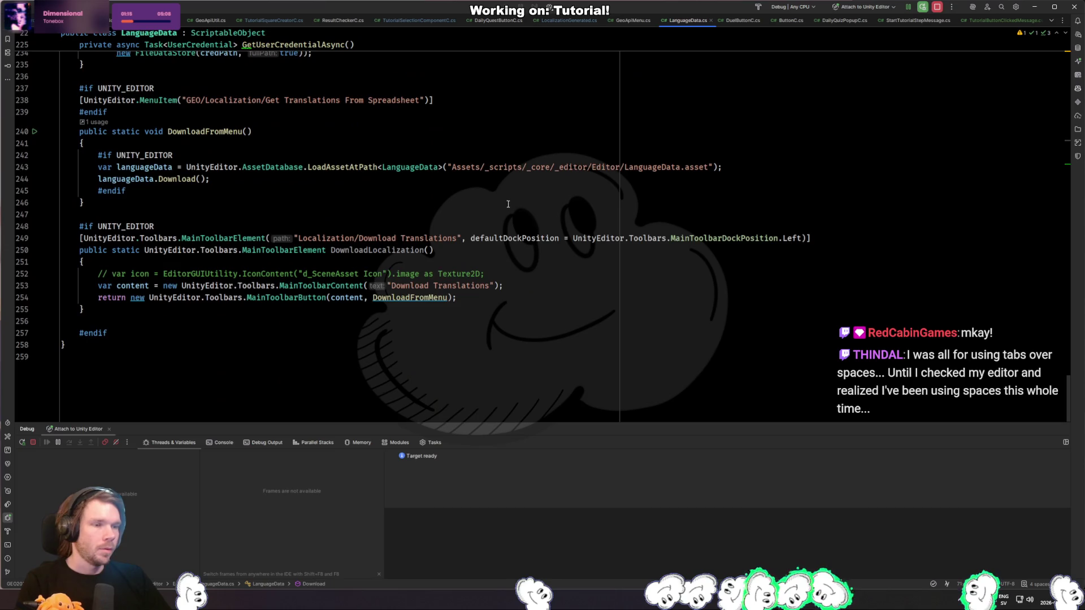
scroll(525, 213, "up", 5)
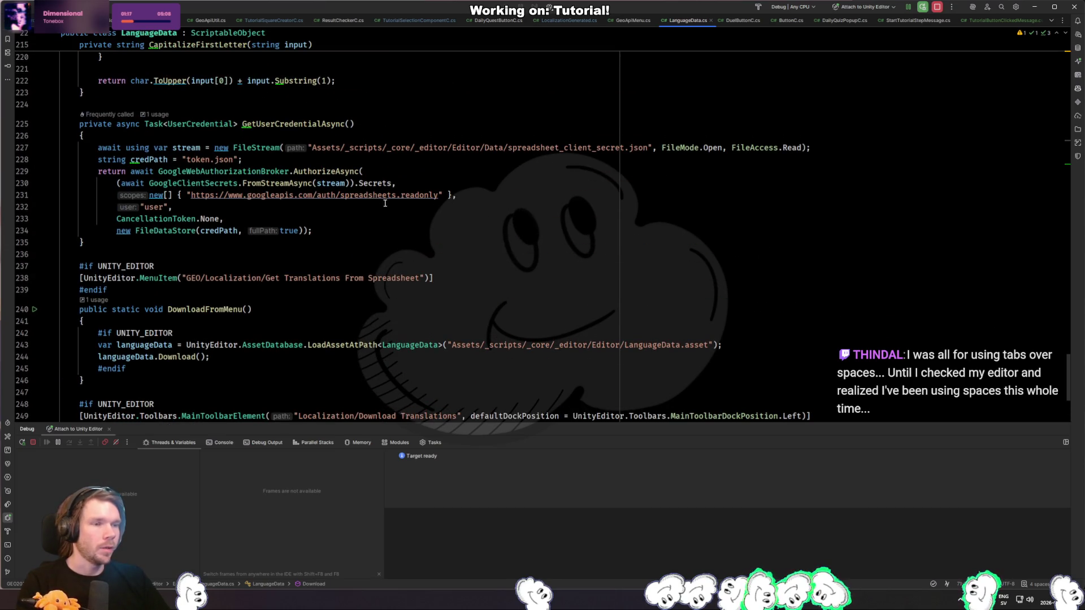
left_click_drag(347, 149, 650, 148)
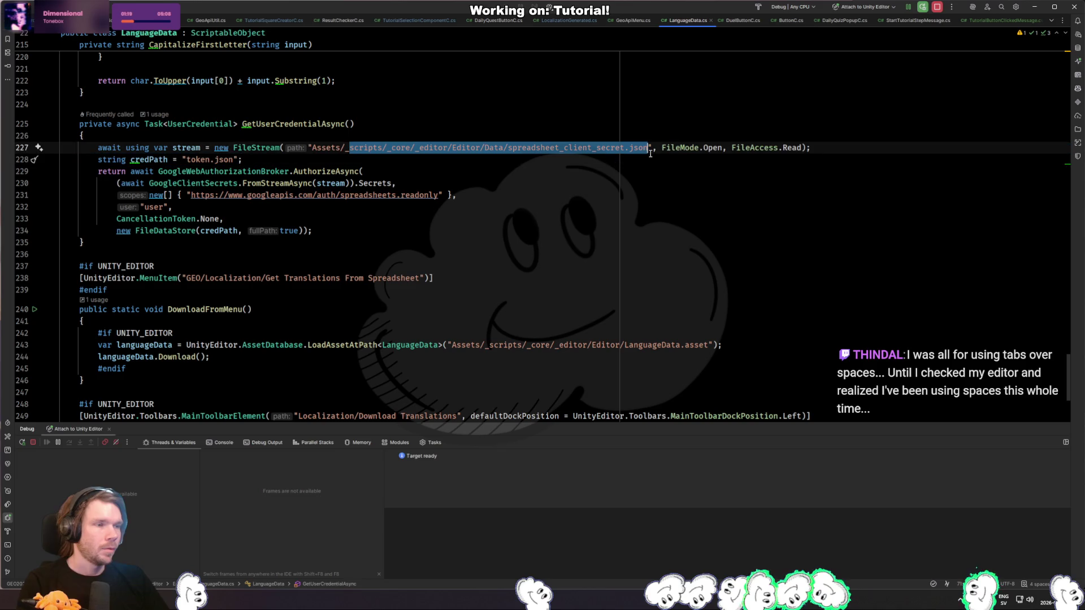
left_click(630, 197)
Step: Jump to the file top and inspect the Google.Apis using directives on lines 12–15
scroll(543, 203, "up", 4)
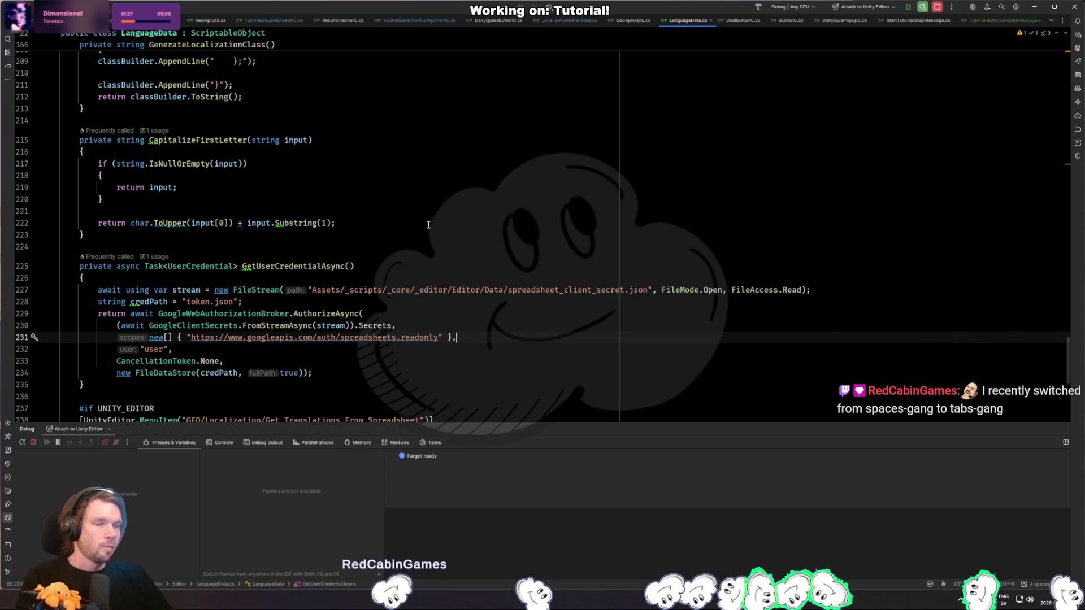
scroll(404, 215, "up", 5)
scroll(402, 211, "down", 5)
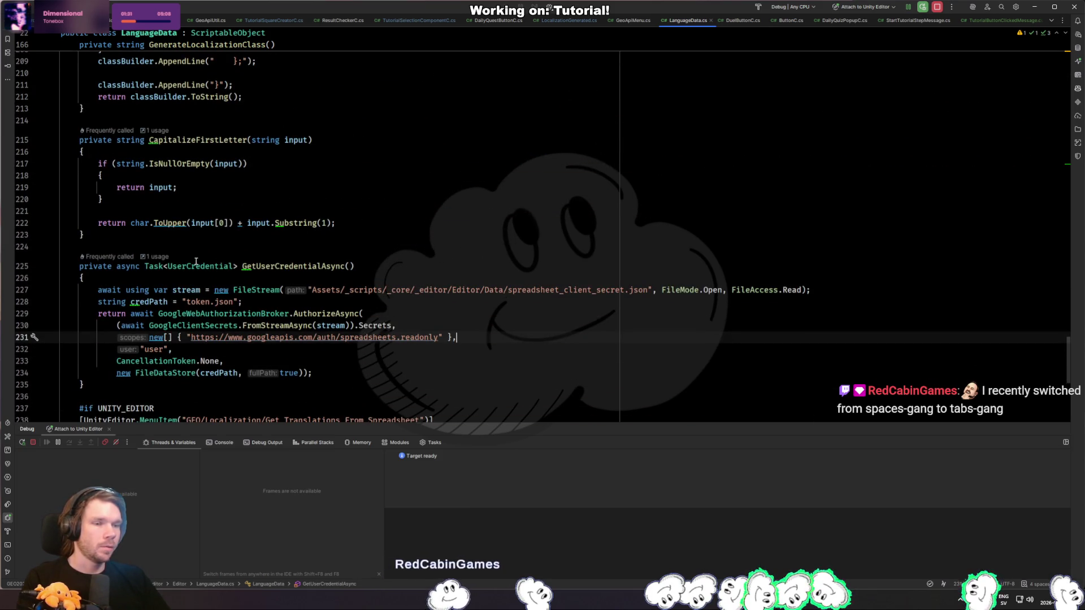
left_click(397, 247)
key("ctrl+Home")
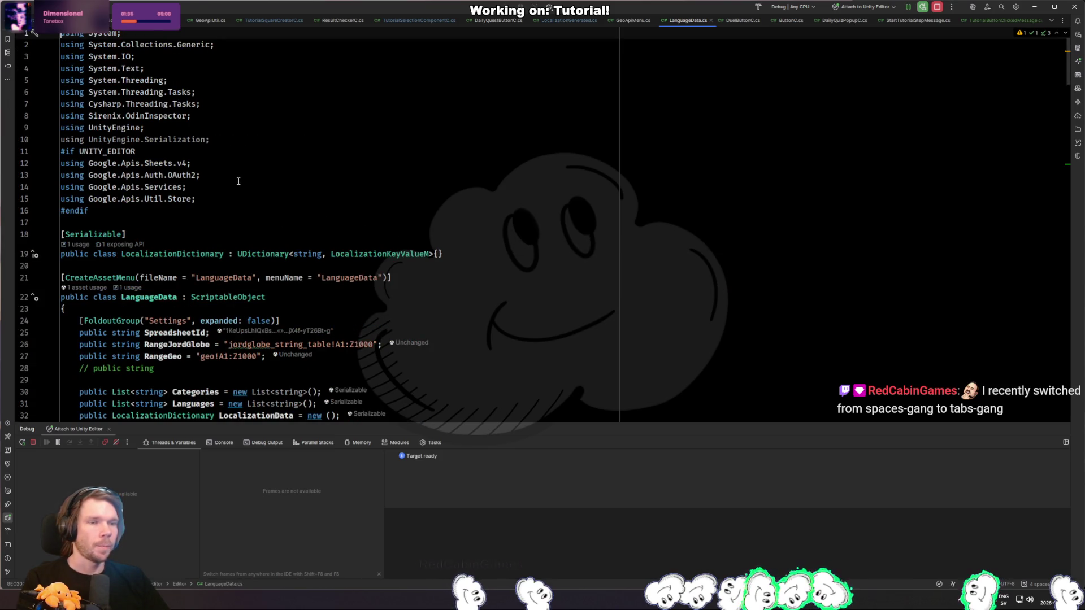
mouse_move(73, 166)
left_mouse_down()
mouse_move(226, 179)
mouse_move(226, 202)
left_mouse_up()
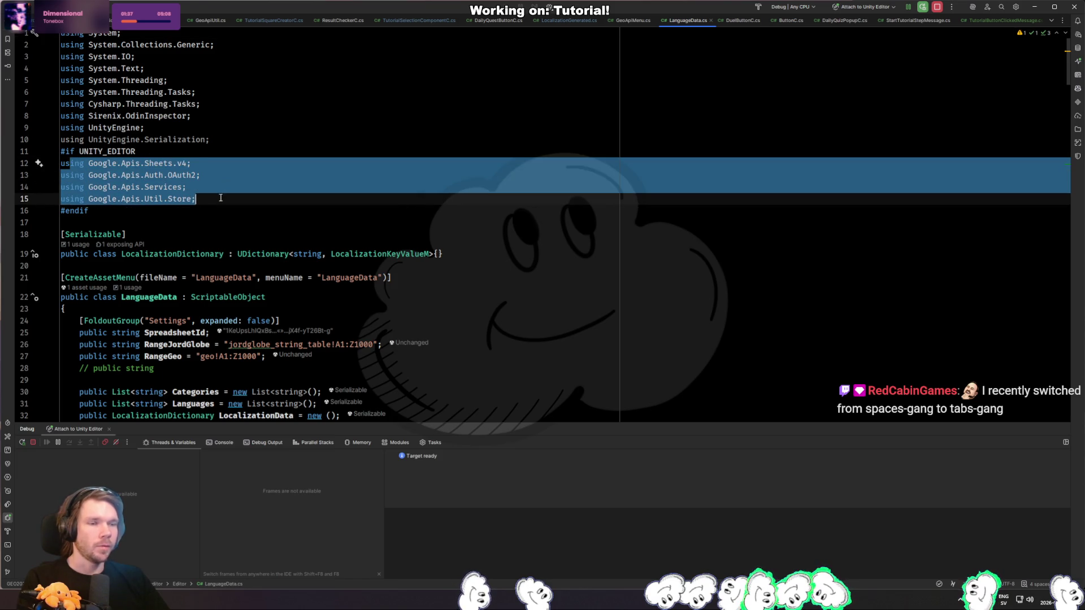
left_click(190, 177)
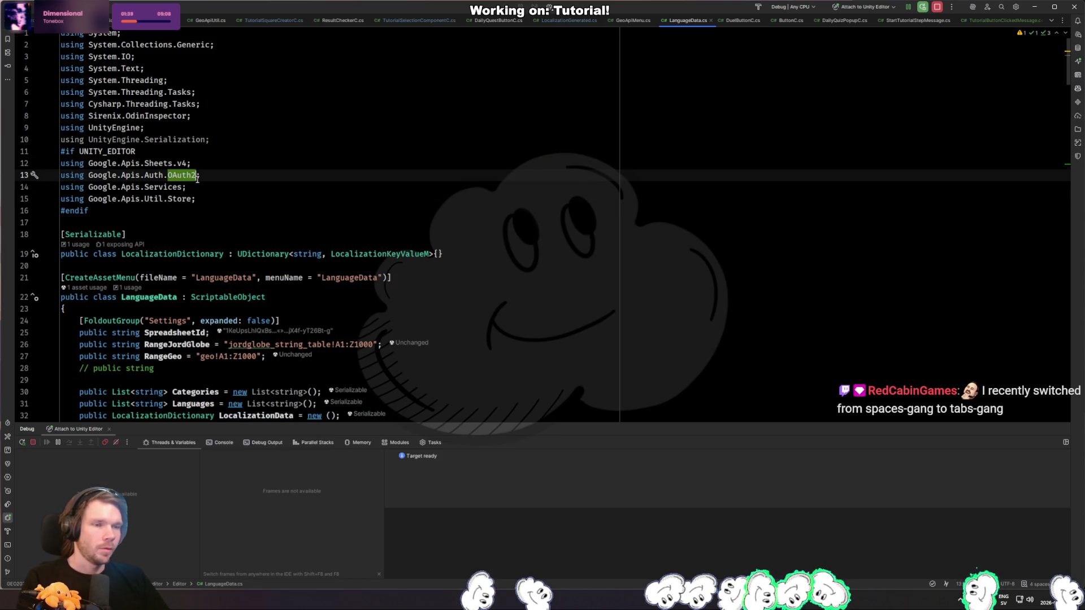
key("Down")
key("Down")
key("Down")
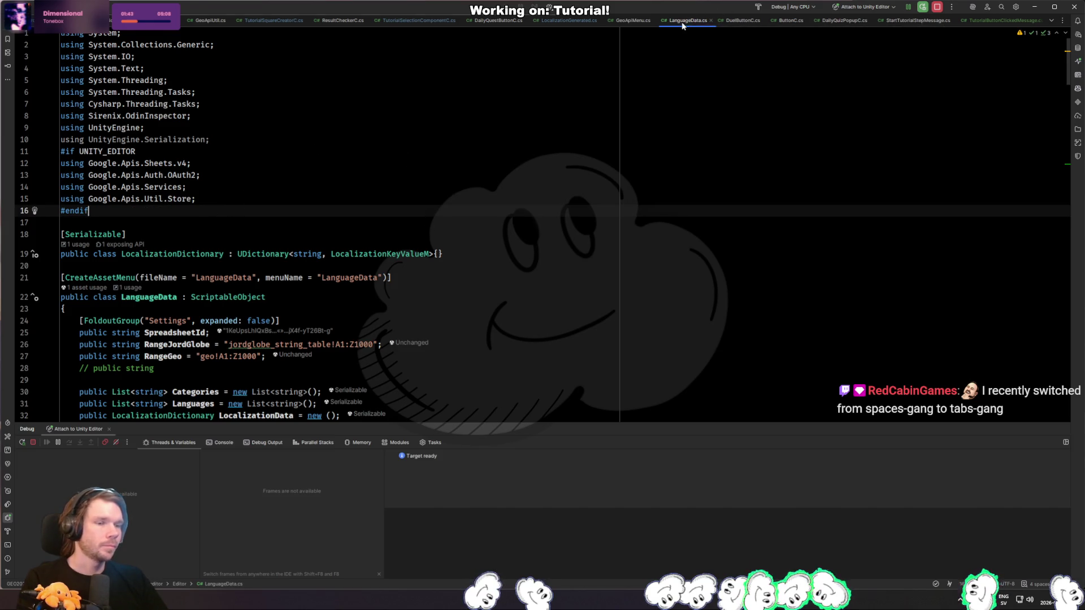
Step: Close LanguageData.cs and GeoApiMenu.cs, open LocalizationKeyValueM's definition, then return to Unity
left_click(711, 19)
left_click(523, 238)
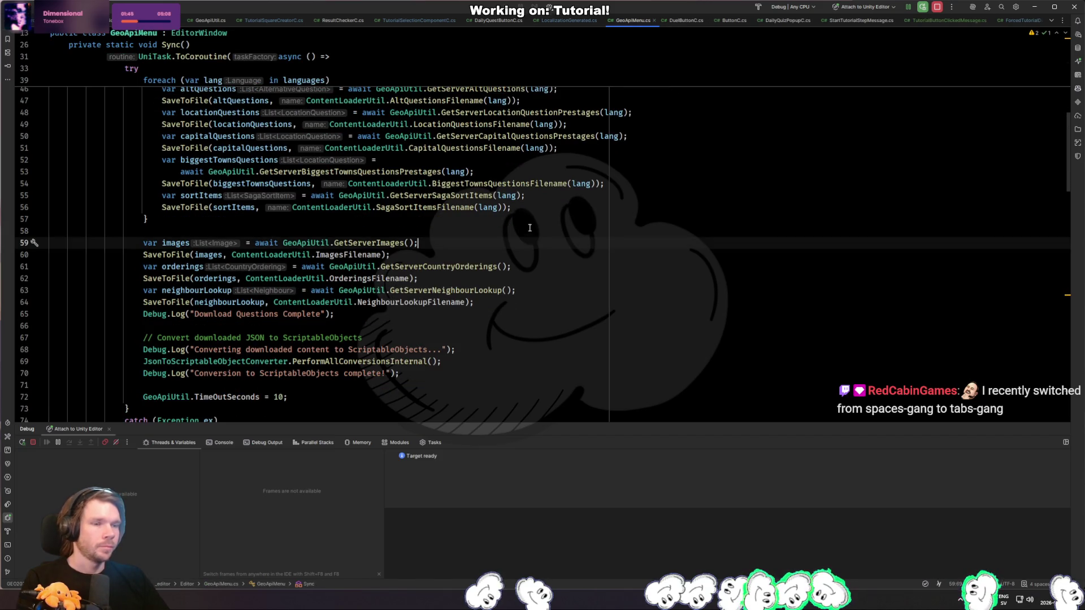
scroll(643, 226, "up", 4)
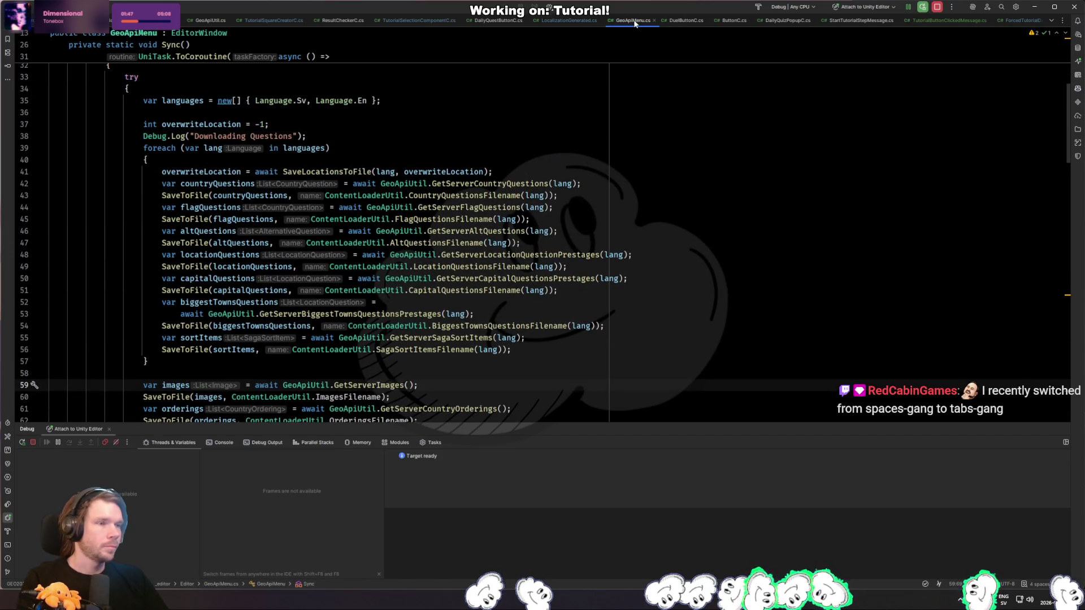
middle_click(634, 23)
left_click(567, 171, "ctrl")
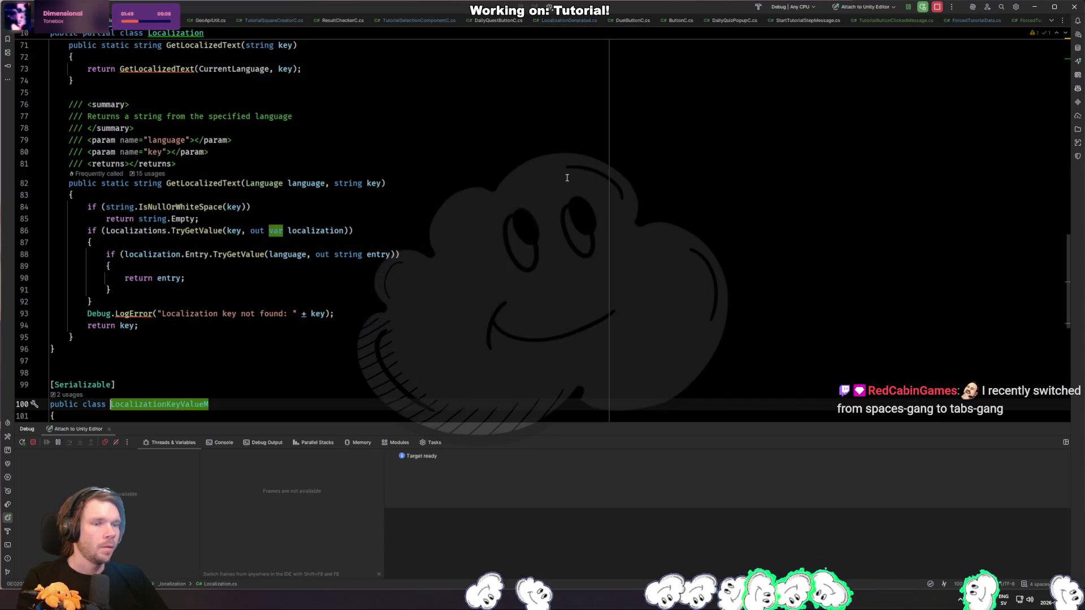
key("alt+Tab")
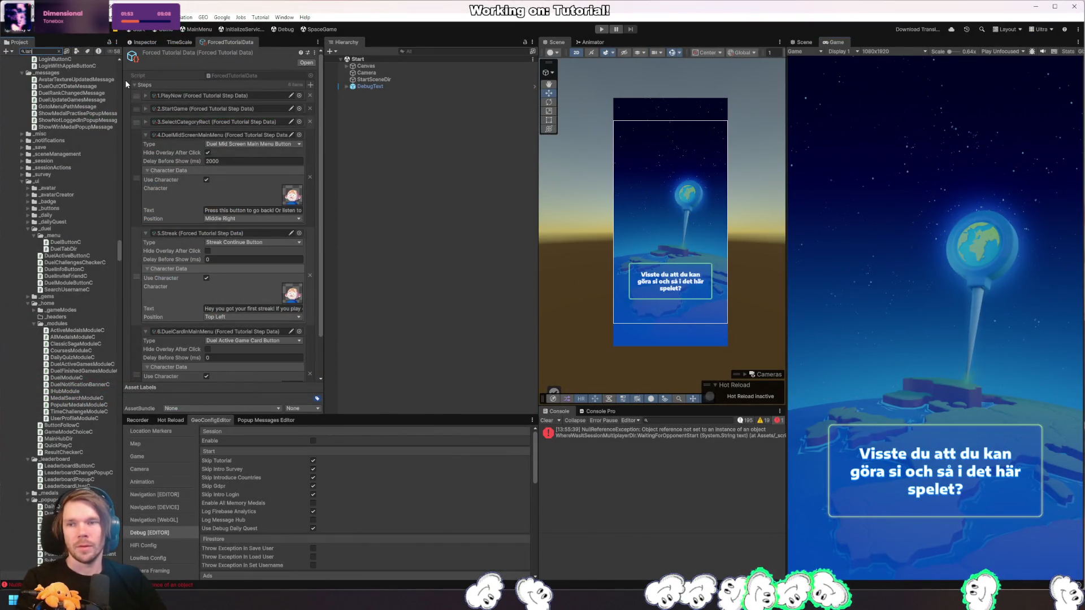
Step: Expand the LanguageData asset's Categories, Languages and Localization Data to view the ACCEPT translations
left_click(62, 67)
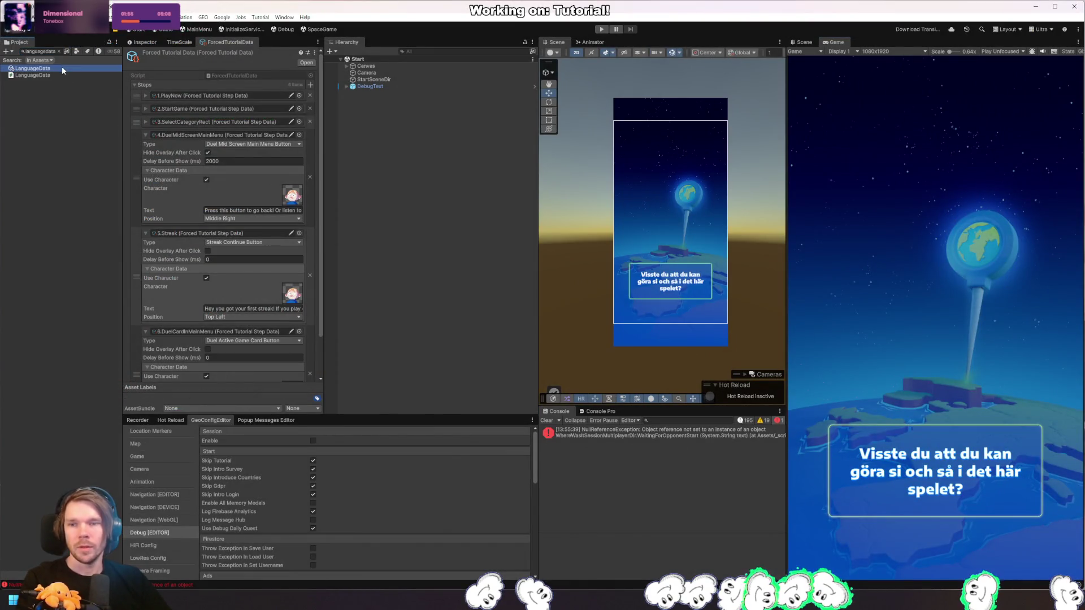
left_click(156, 44)
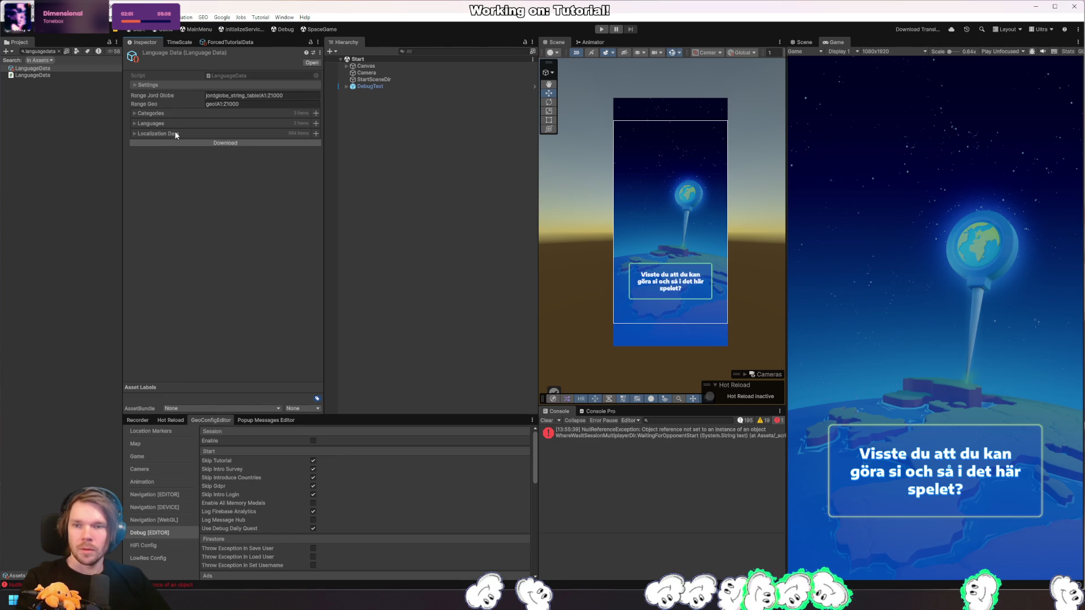
left_click(135, 134)
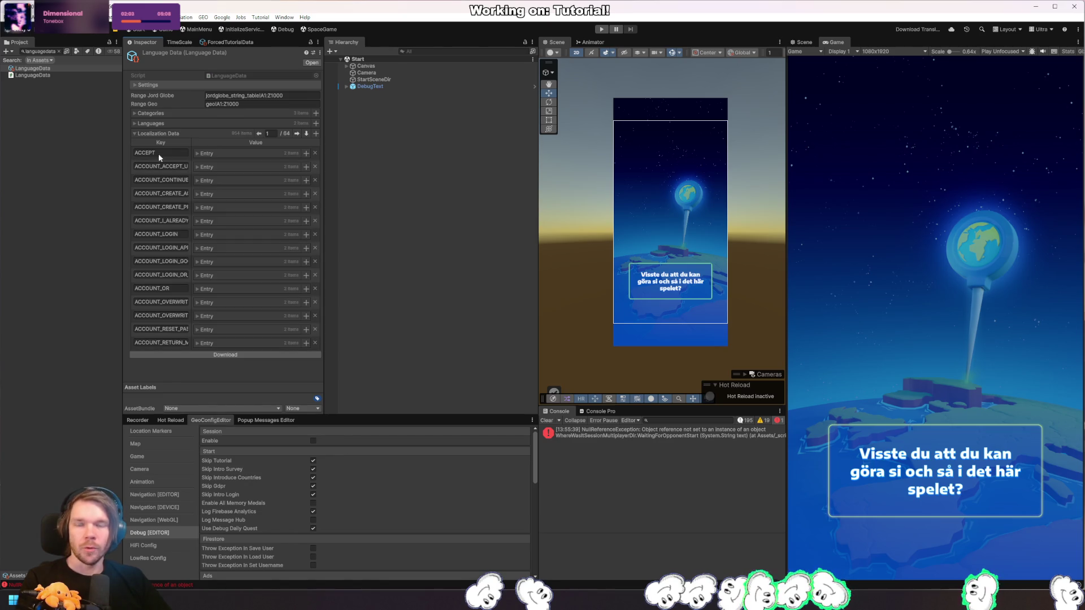
left_click(134, 123)
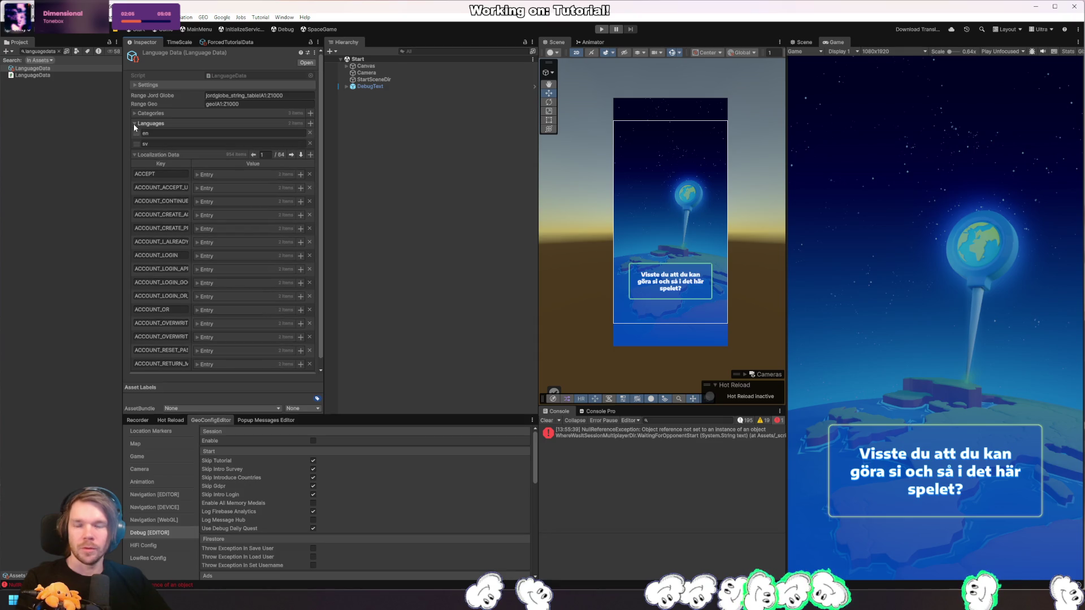
left_click(134, 114)
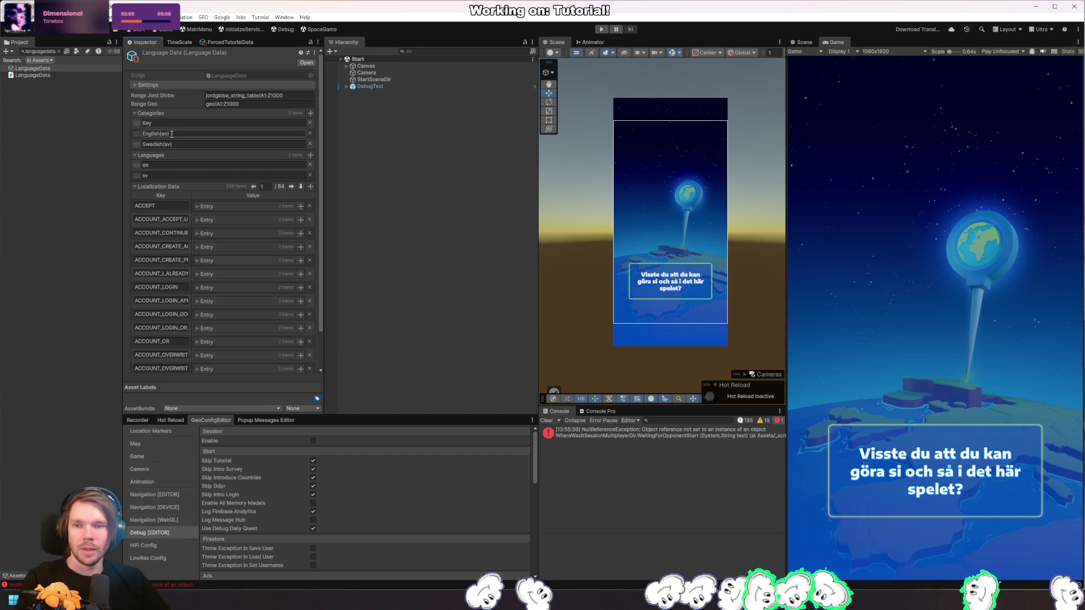
left_click(197, 206)
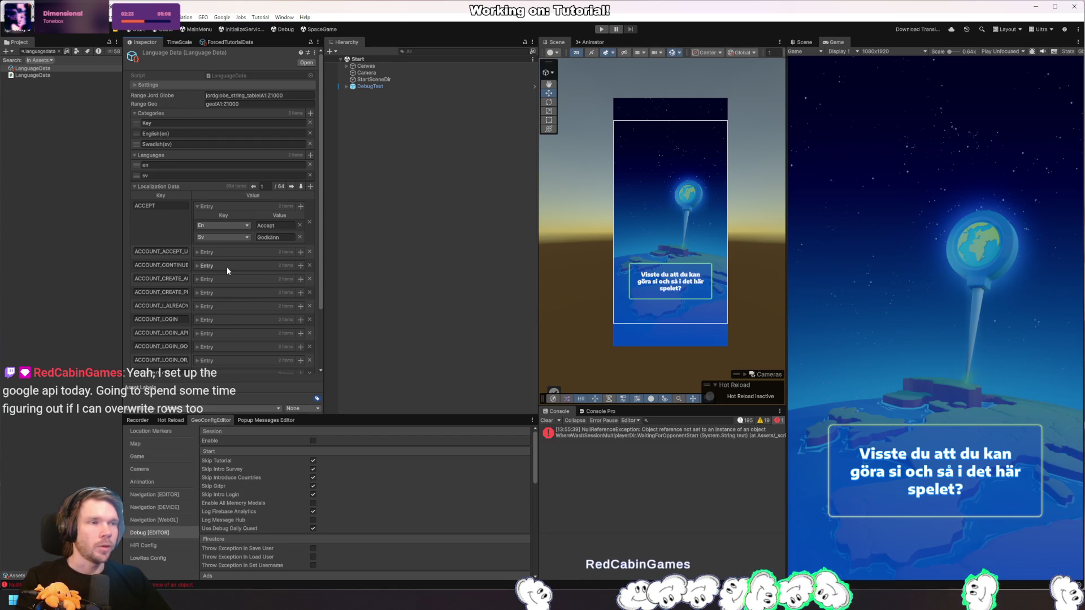
left_click(142, 186)
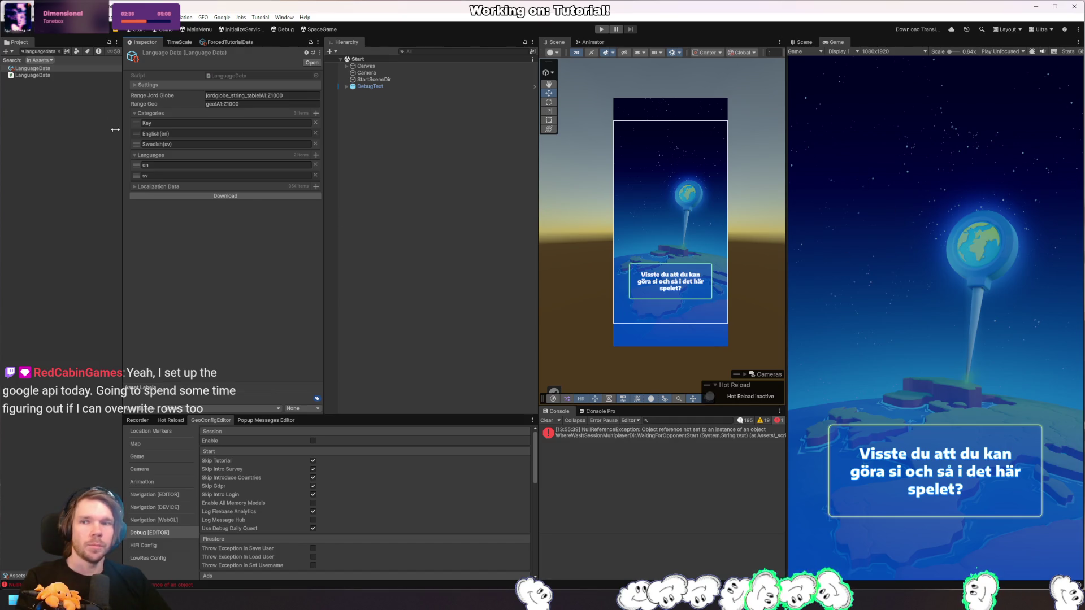
Step: Return to the ForcedTutorialData steps and clear the Project search
left_click(231, 42)
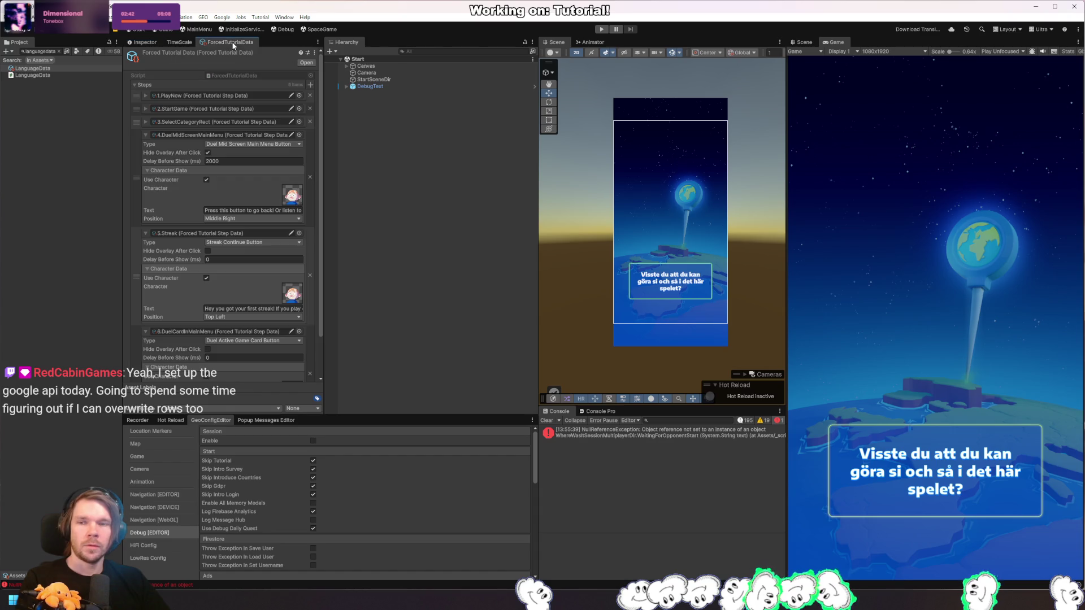
left_click(59, 51)
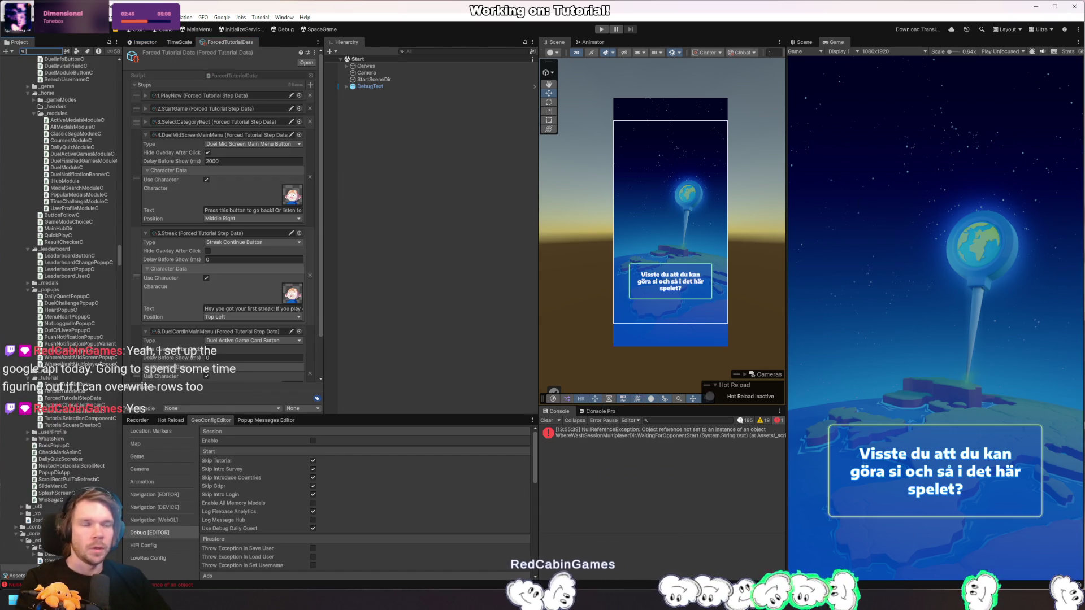
key("alt+Tab")
Step: Search the code for 'Download translations' and open the matching LanguageData.cs toolbar button code
key("ctrl+Tab")
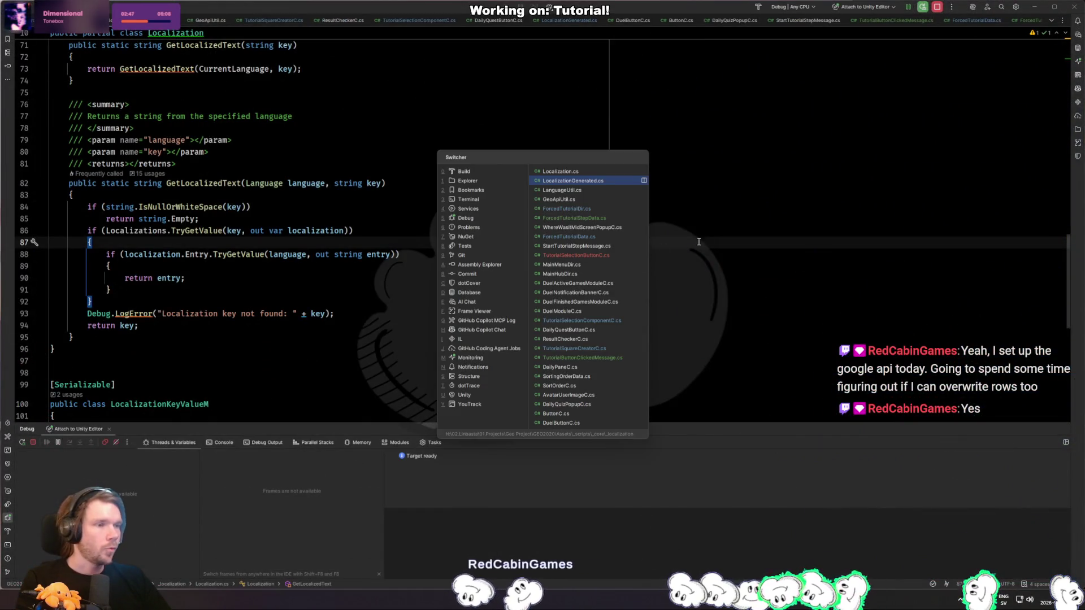
key("Tab")
key("Tab")
key("Tab")
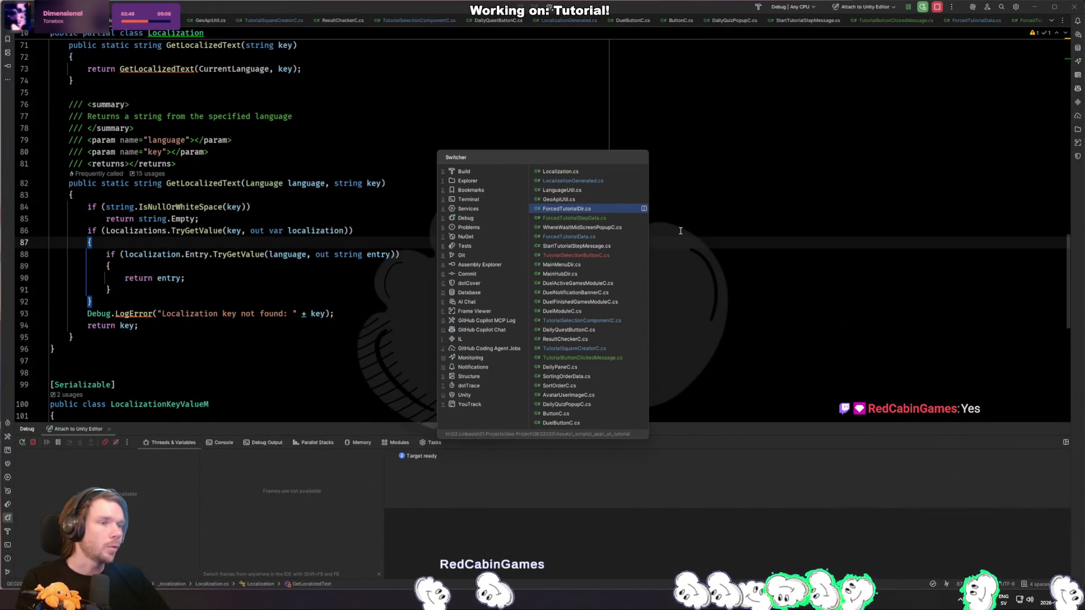
key("Tab")
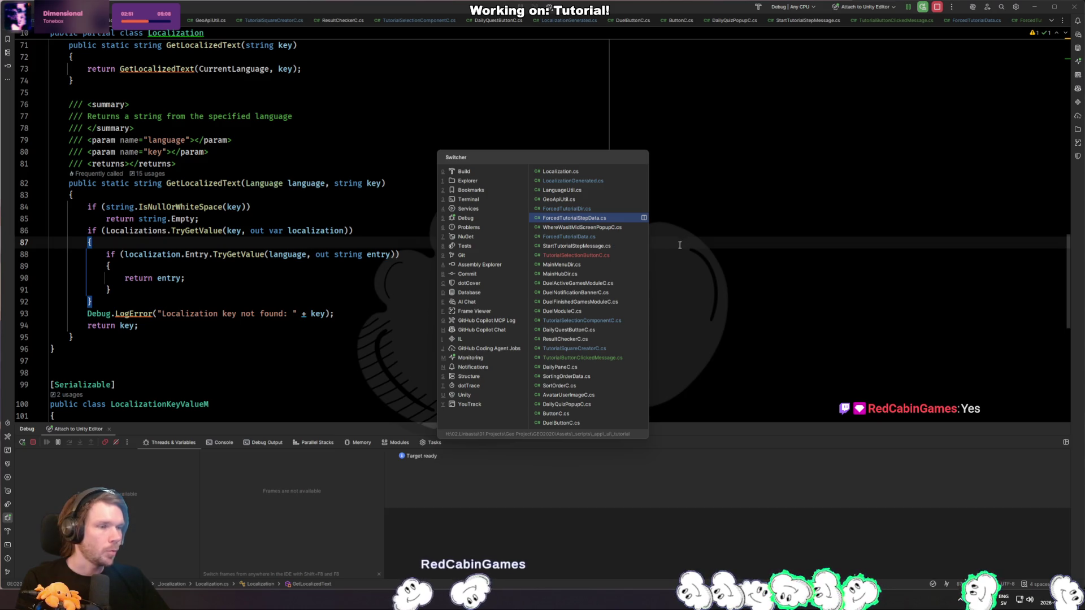
left_click(682, 289)
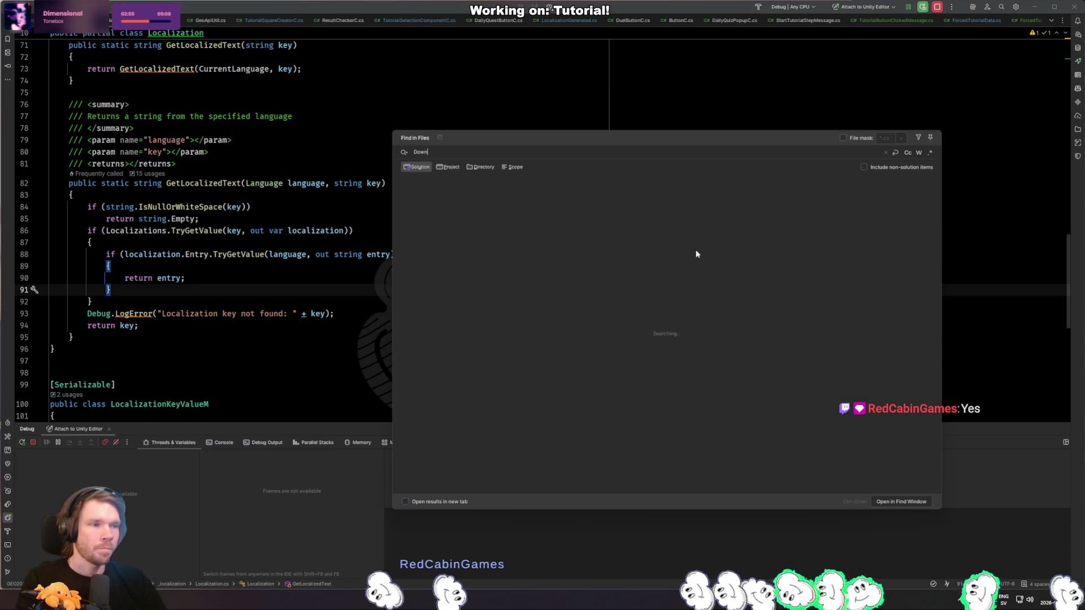
type("Download trnsla")
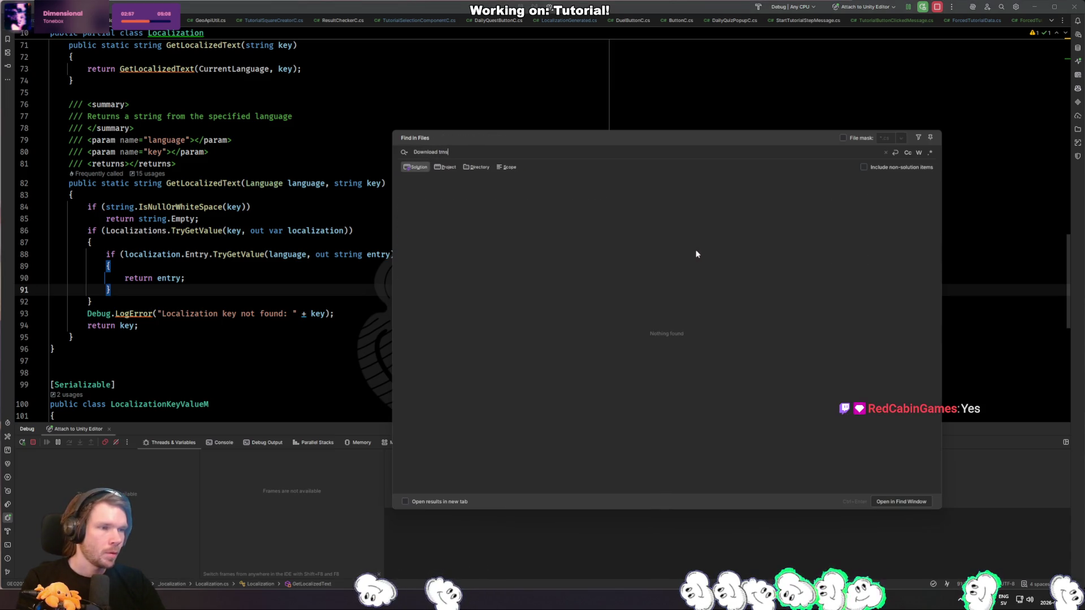
key("Return")
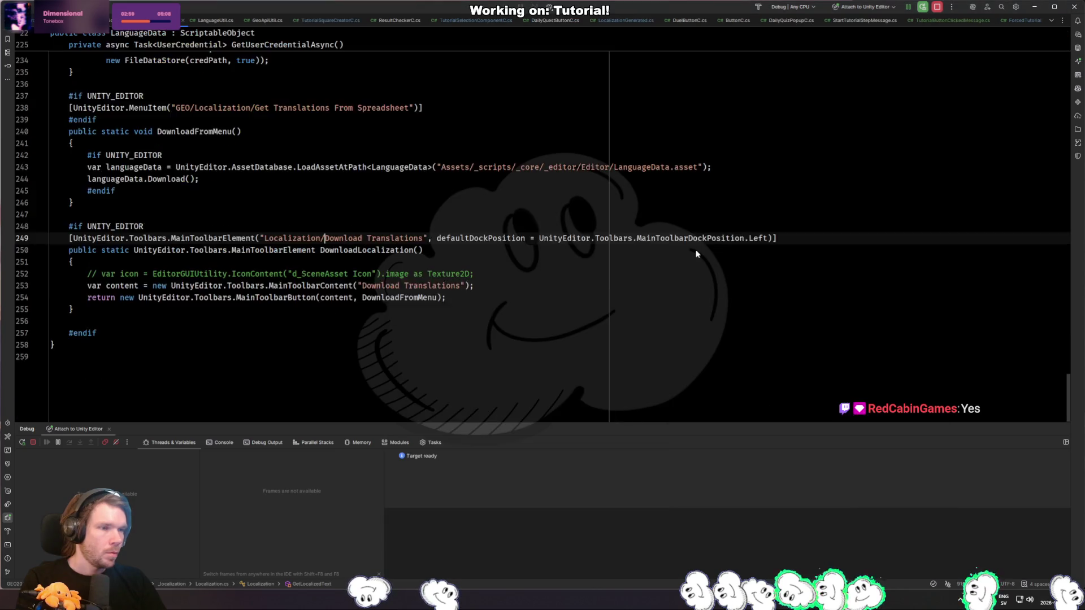
Step: Select lines 249–255 of the MainToolbarElement code in LanguageData.cs, then return to Unity
left_click(223, 255)
left_click_drag(69, 244, 172, 245)
mouse_move(680, 259)
left_mouse_down()
mouse_move(852, 293)
mouse_move(790, 314)
left_mouse_up()
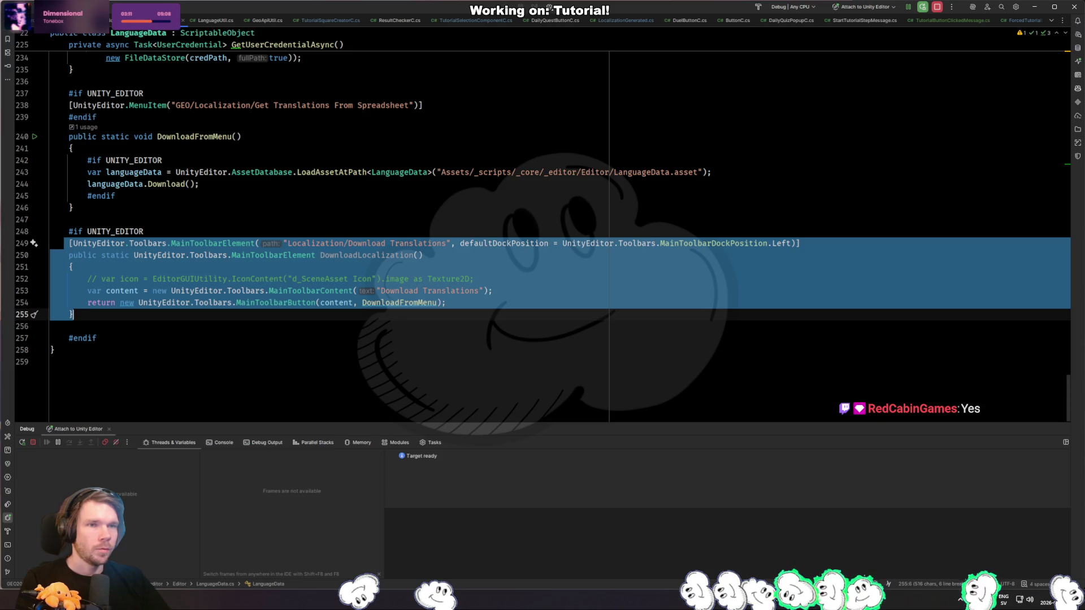
key("alt+Tab")
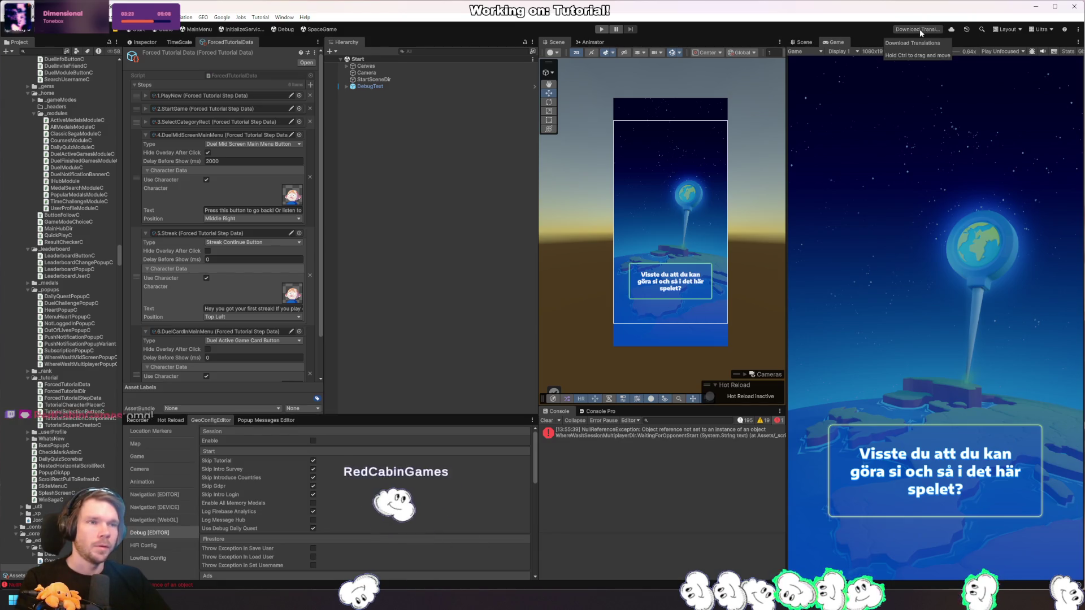
Step: Move the play controls next to the Download Translations toolbar button
right_click(850, 29)
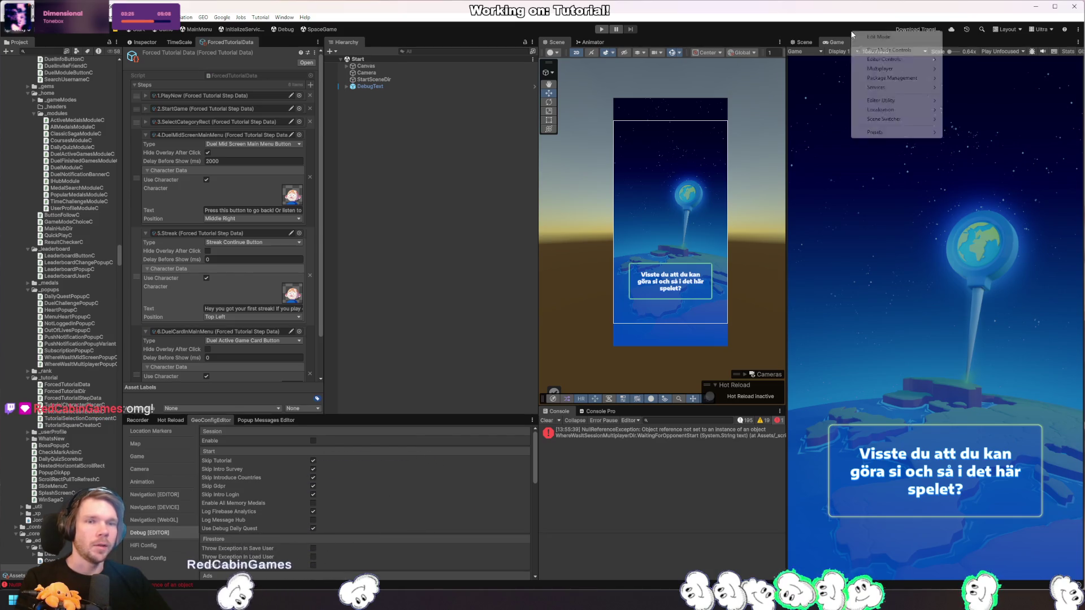
right_click(821, 32)
left_click(784, 31)
mouse_move(592, 29)
left_mouse_down()
mouse_move(356, 29)
mouse_move(1051, 34)
left_mouse_up()
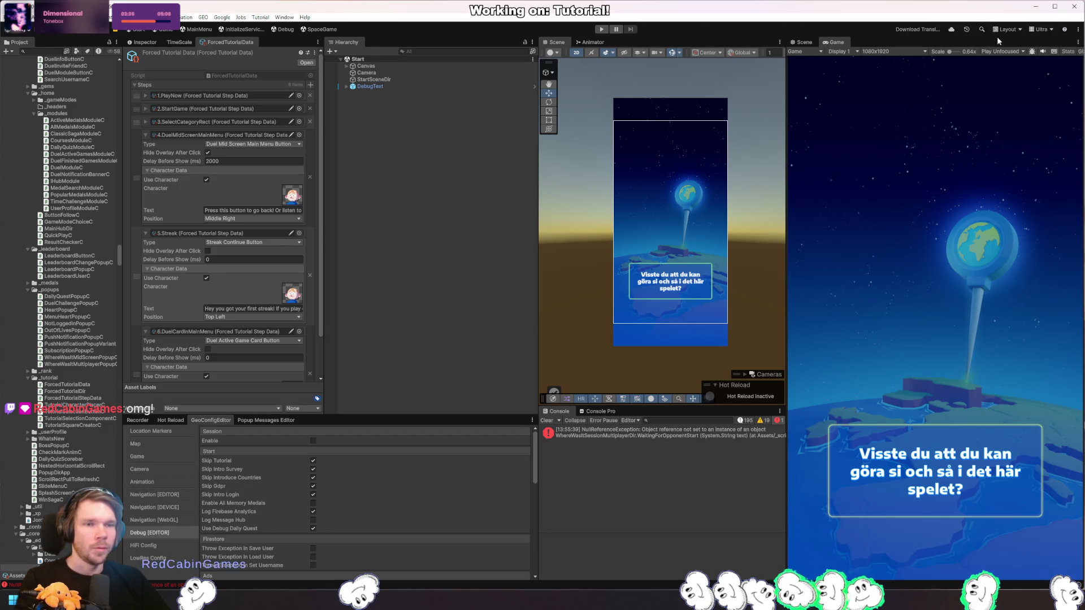
Step: Show the Services > AI item on the main toolbar
right_click(838, 35)
mouse_move(904, 69)
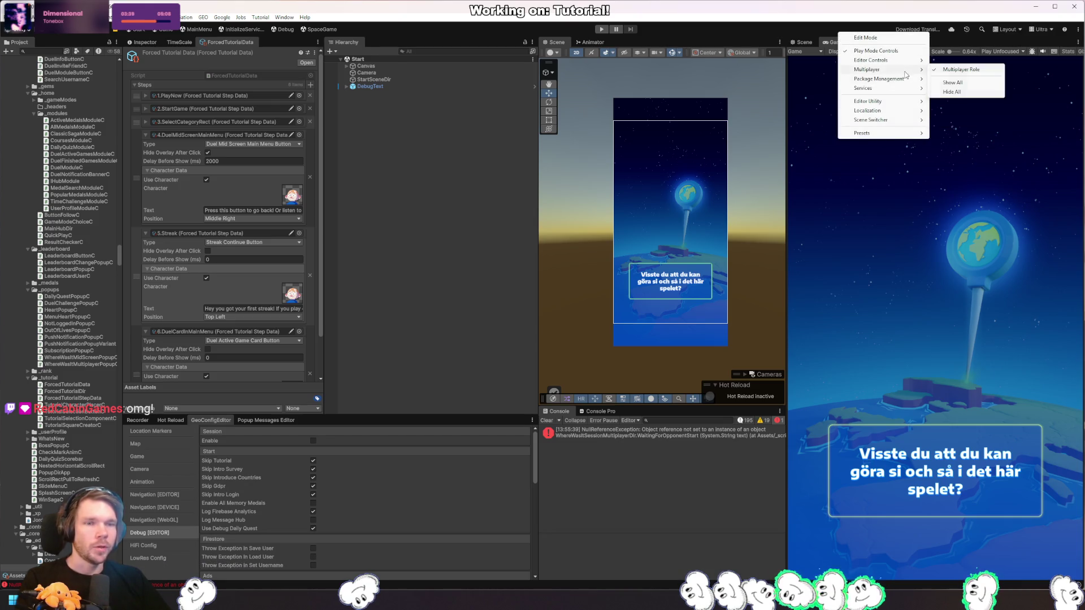
mouse_move(904, 90)
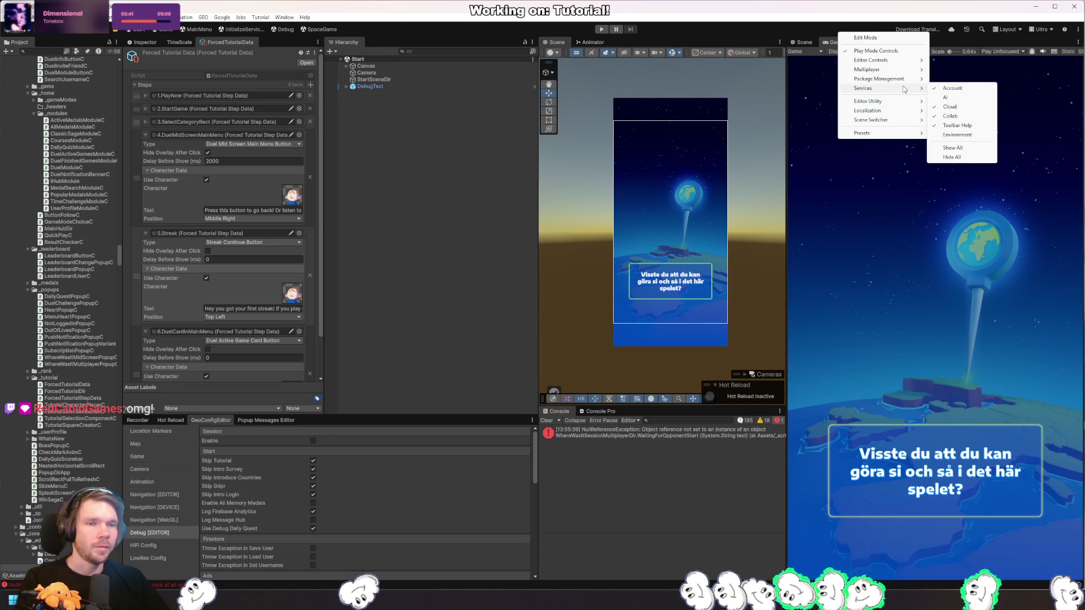
left_click(960, 100)
right_click(447, 33)
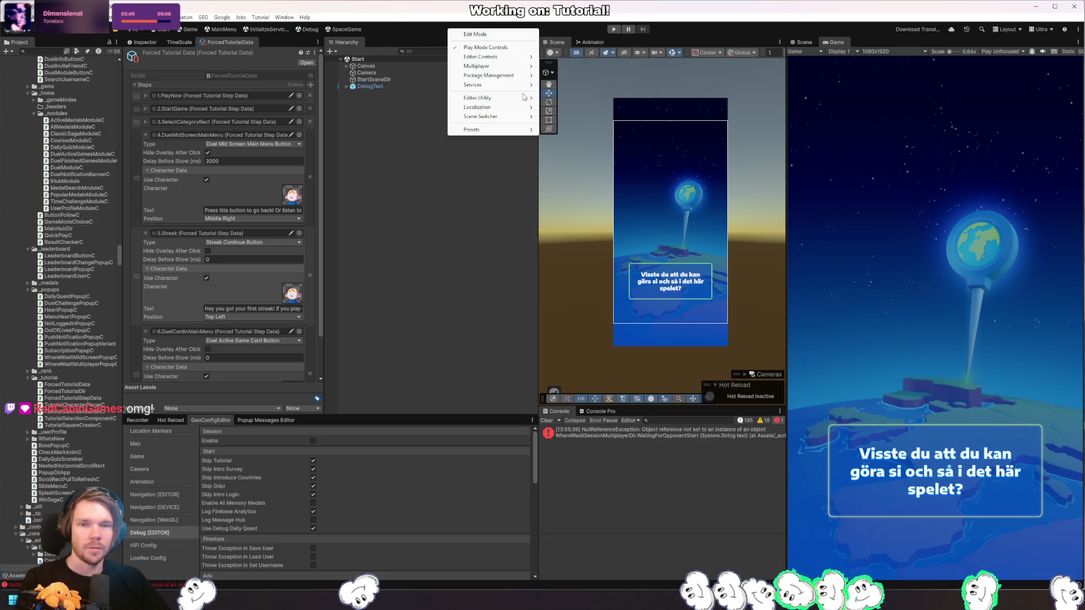
key("Escape")
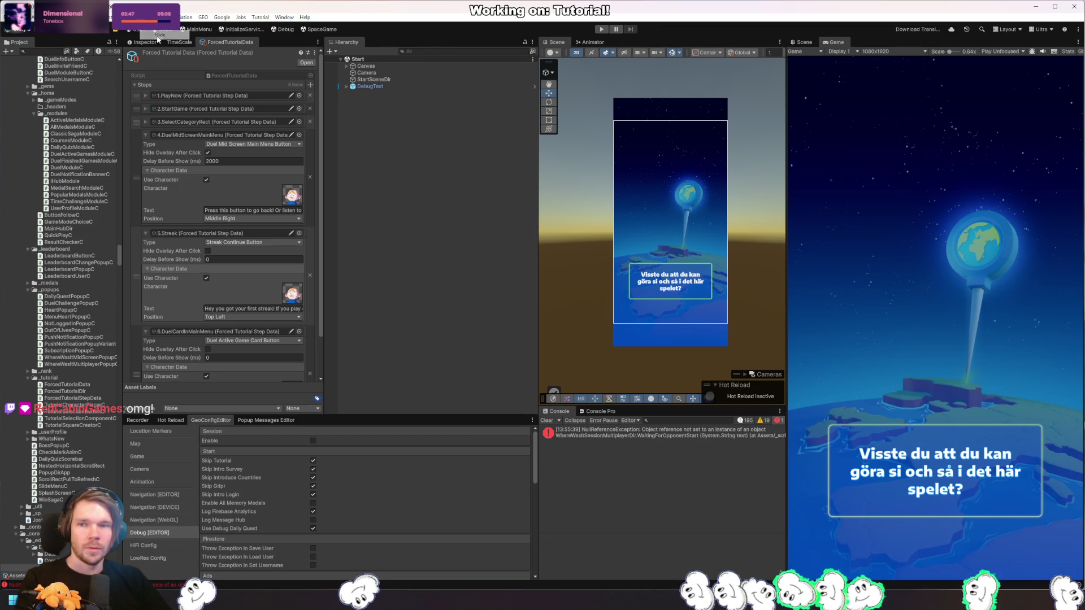
Step: Hide the Game Scene shortcut, apply a toolbar preset, and move InitializeService after Debug
right_click(415, 23)
mouse_move(475, 102)
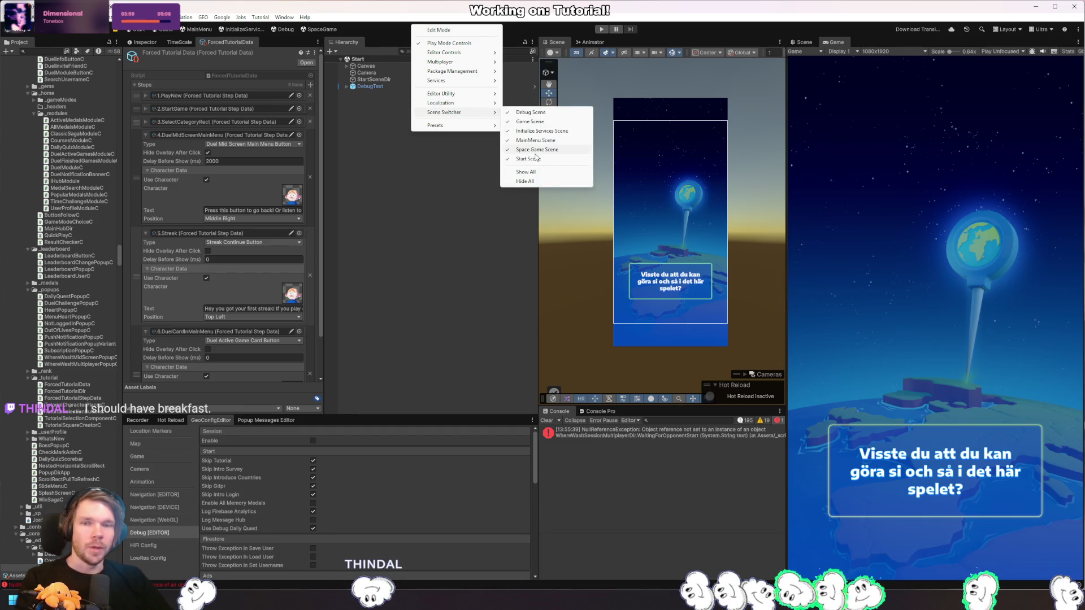
left_click(530, 121)
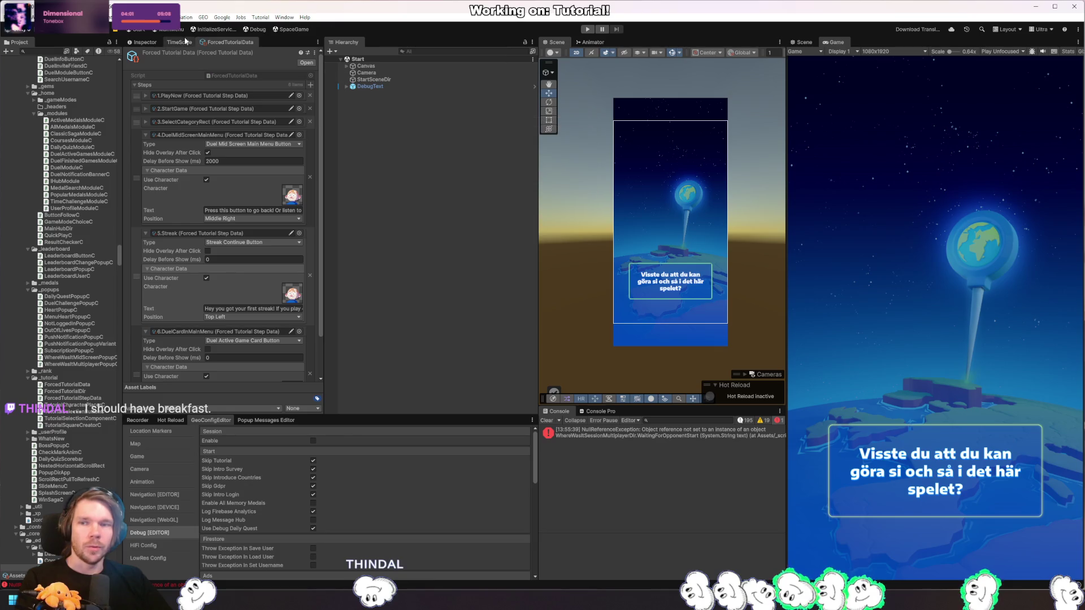
right_click(365, 28)
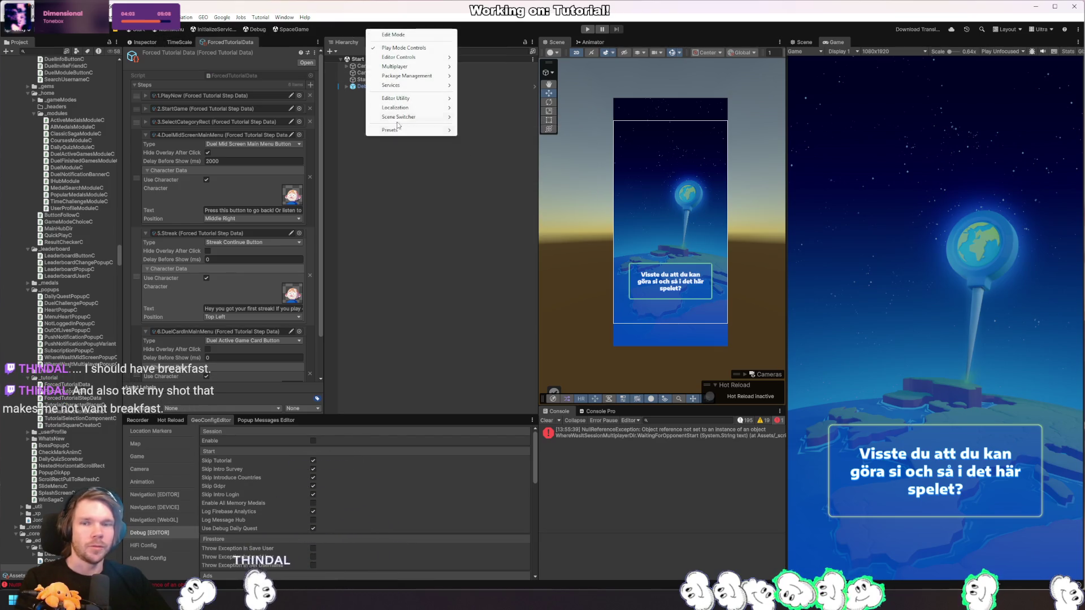
mouse_move(397, 129)
left_click(480, 127)
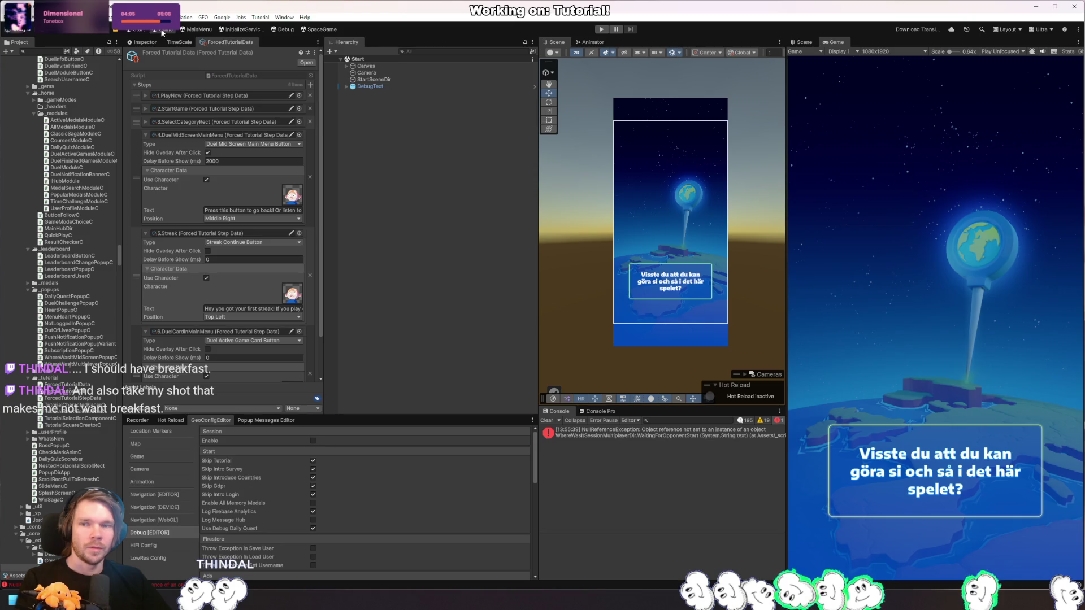
mouse_move(232, 26)
left_mouse_down()
mouse_move(311, 31)
mouse_move(170, 33)
mouse_move(219, 31)
left_mouse_up()
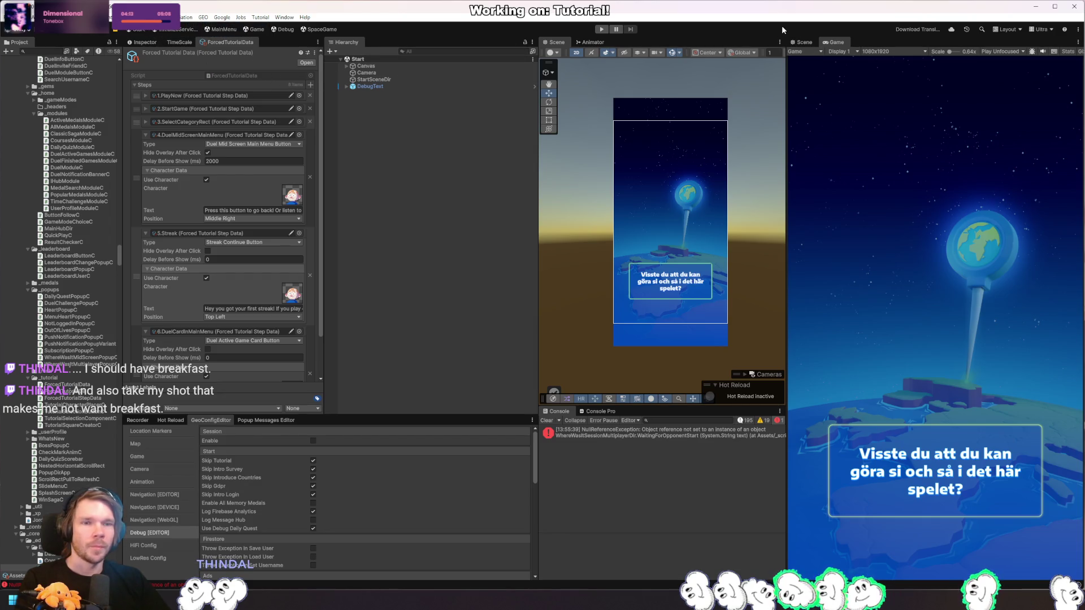
key("alt+Tab")
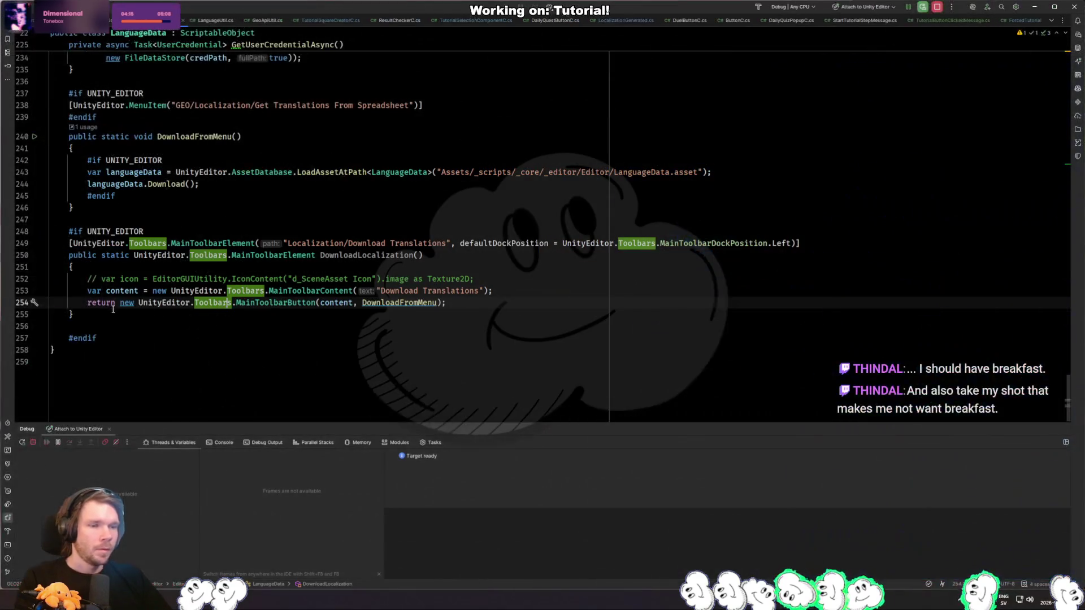
left_click_drag(137, 314, 210, 243)
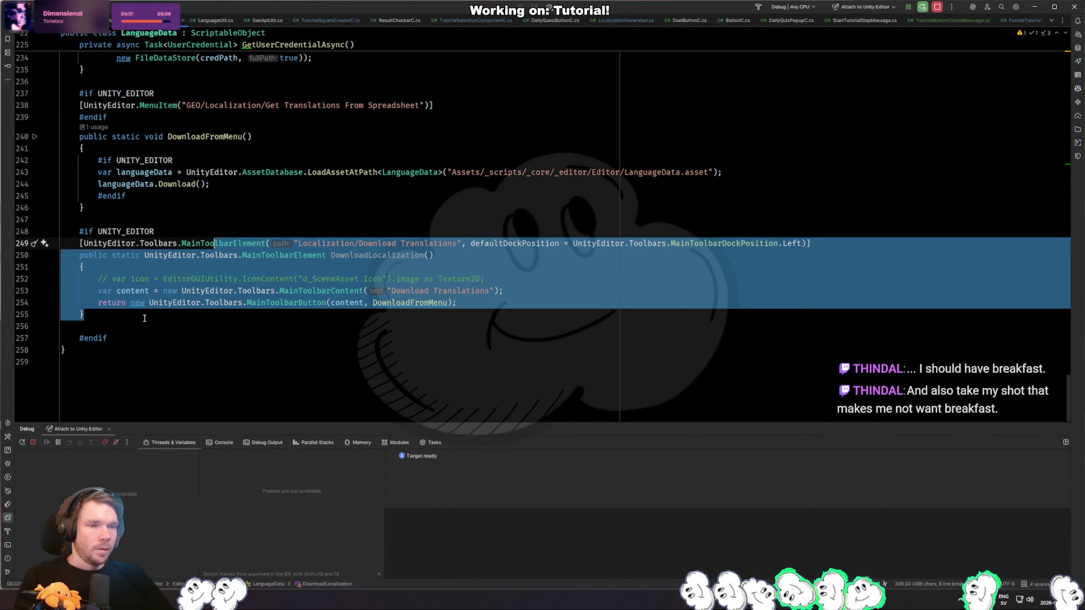
left_click_drag(144, 318, 201, 220)
left_click(201, 219)
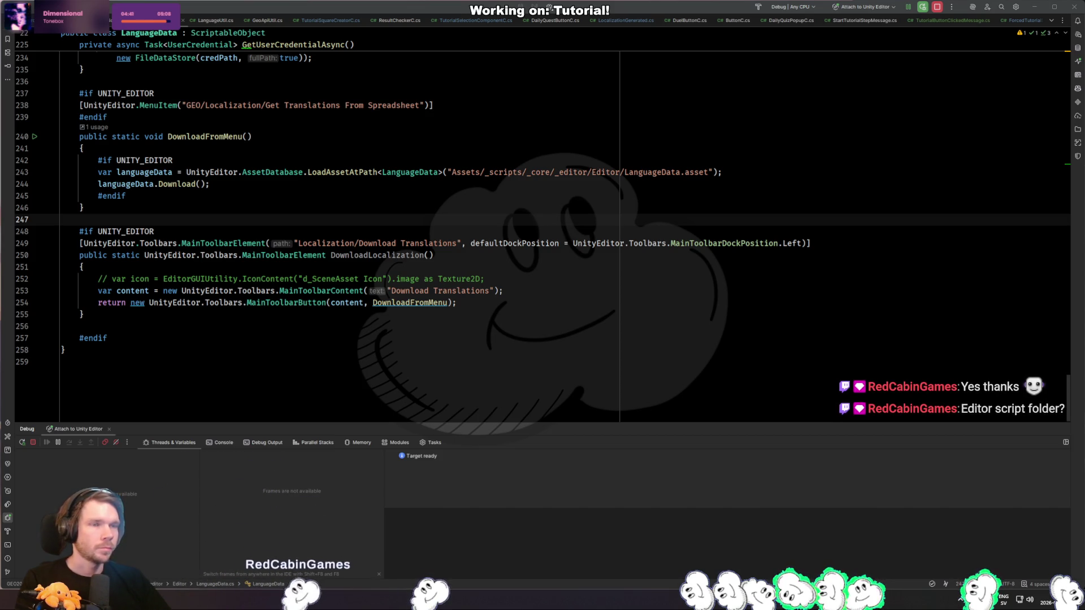
left_click(272, 314)
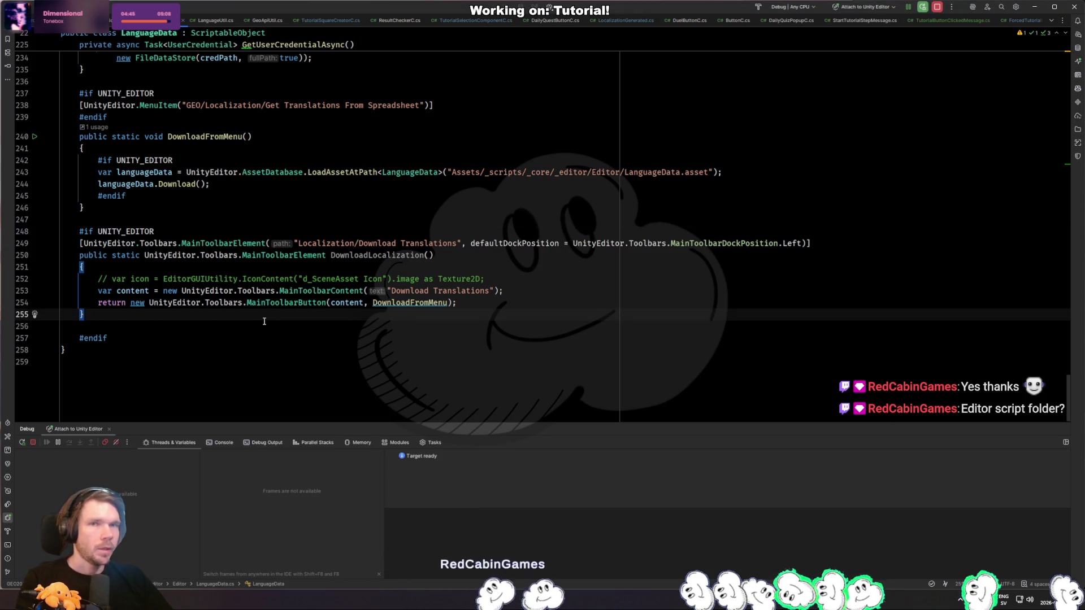
left_click_drag(80, 243, 178, 243)
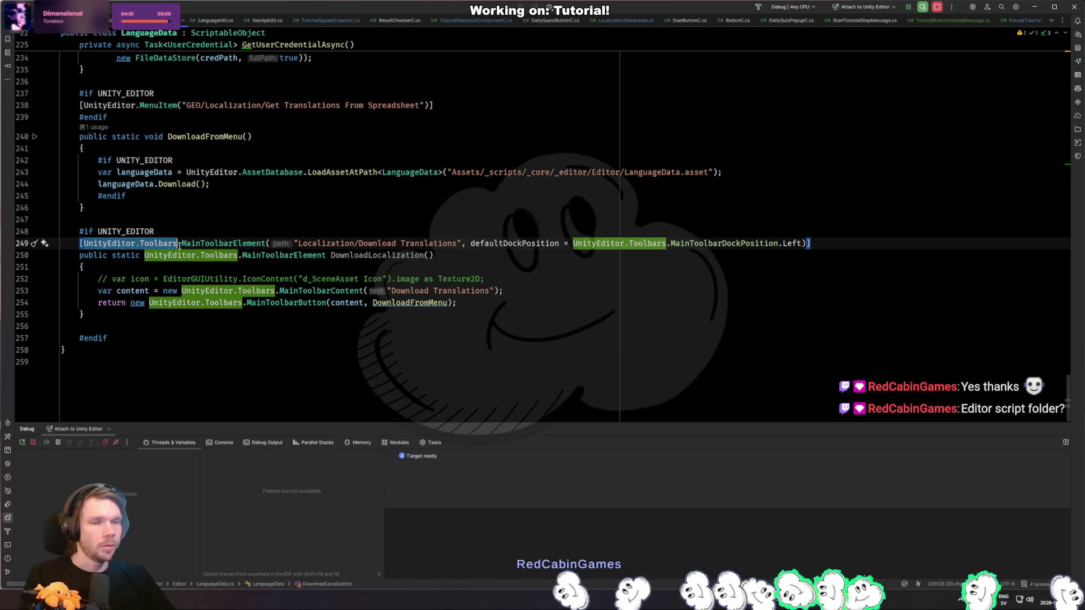
left_click(127, 246)
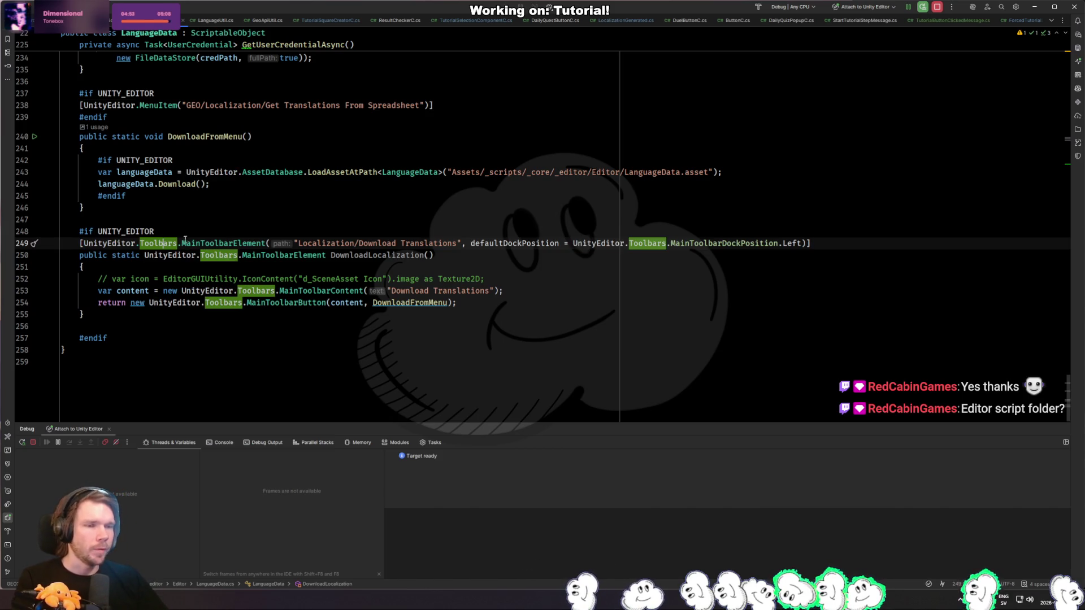
left_click_drag(80, 243, 174, 243)
left_click(113, 326)
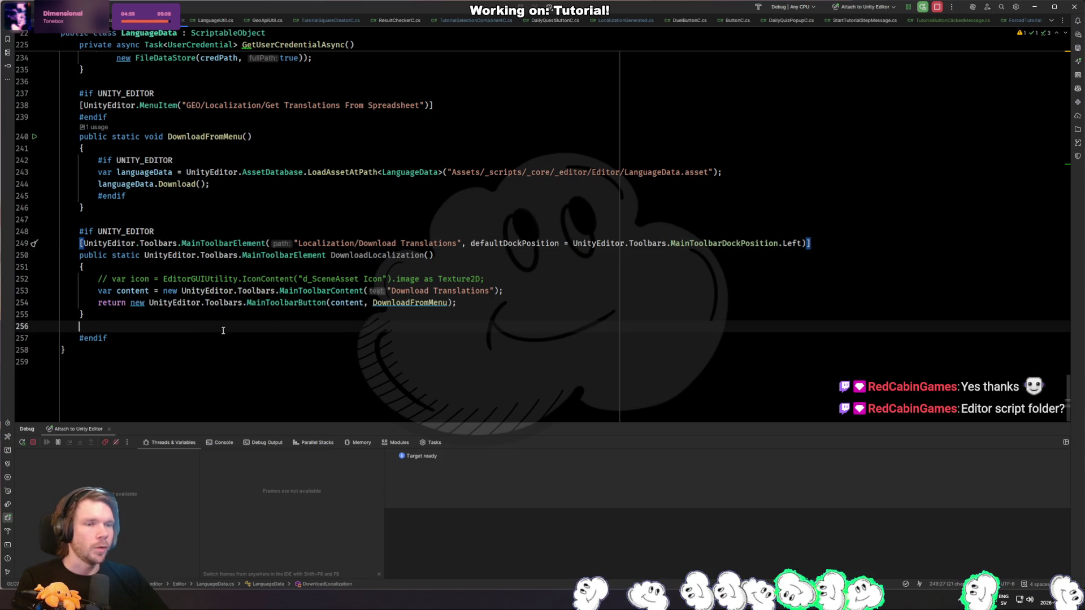
left_click(79, 231)
left_click(143, 338, "shift")
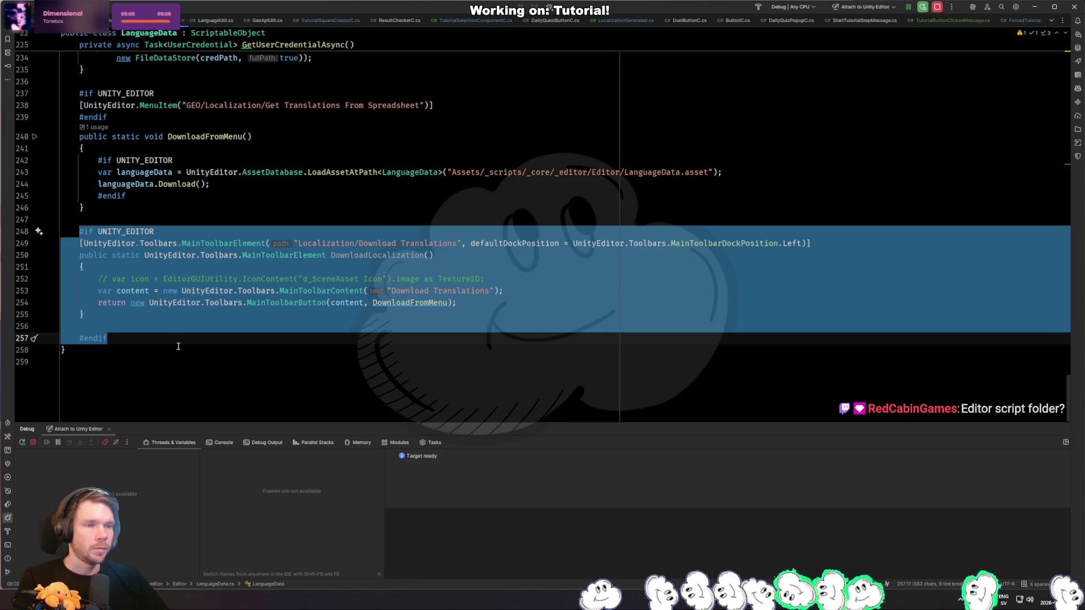
left_click(178, 352)
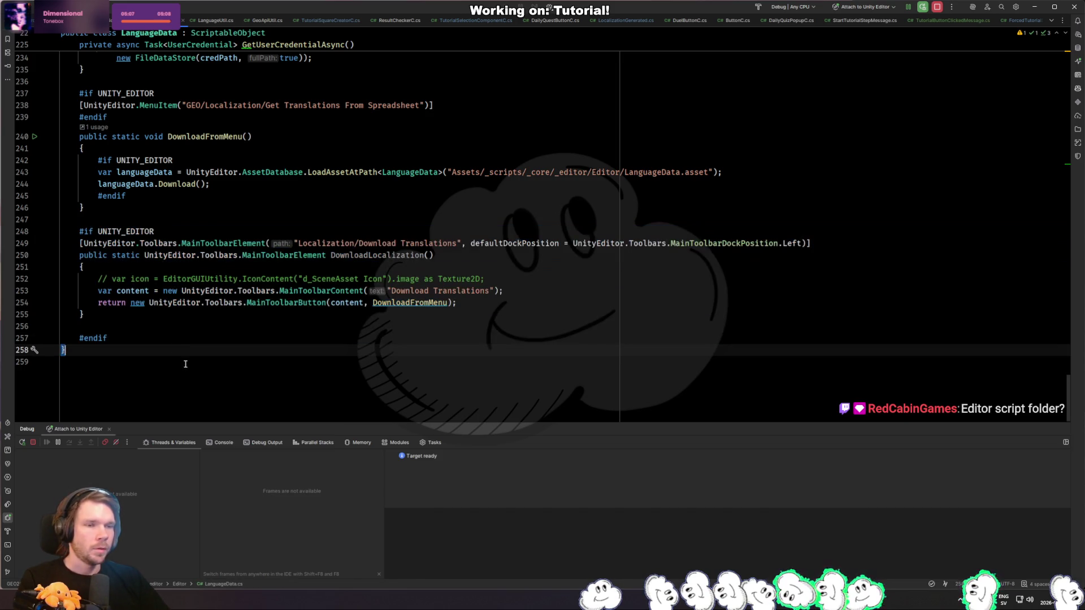
double_click(85, 243)
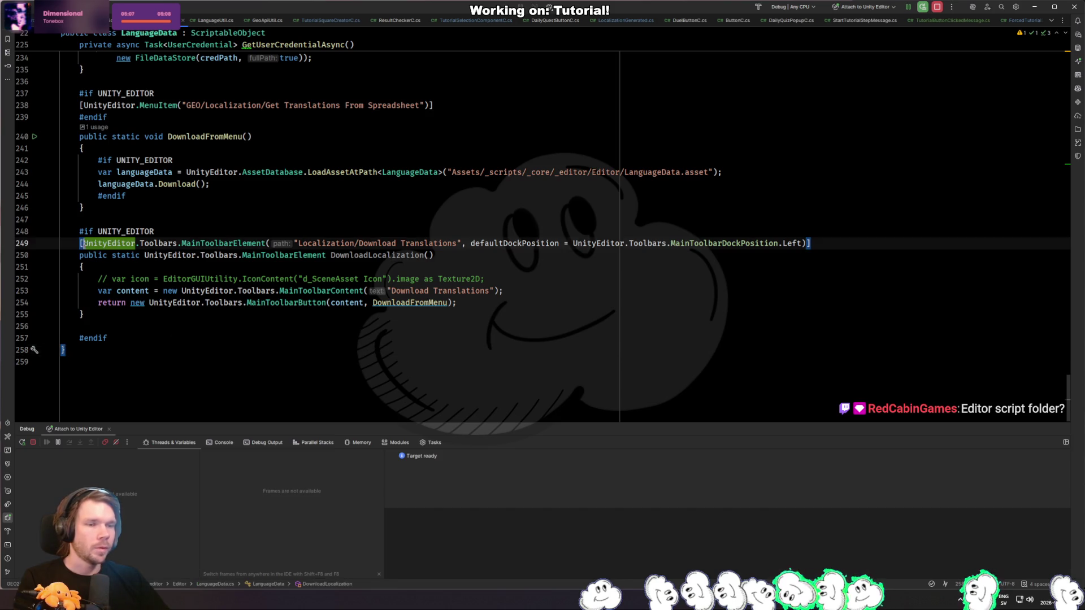
left_click(173, 356)
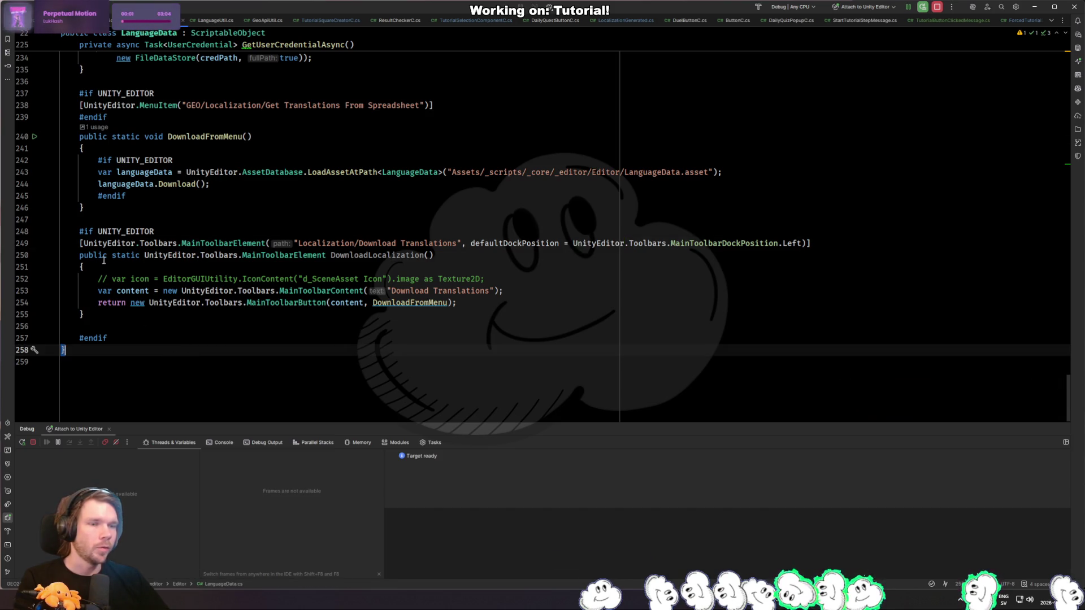
double_click(99, 244)
left_click(99, 255)
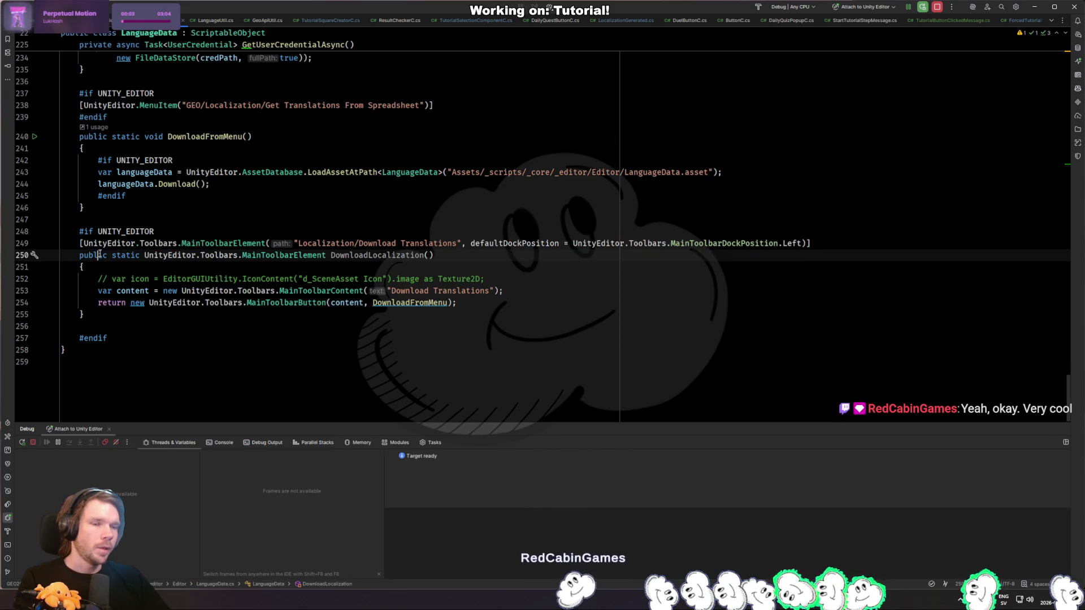
double_click(99, 244)
key("ctrl+Home")
left_click(201, 139)
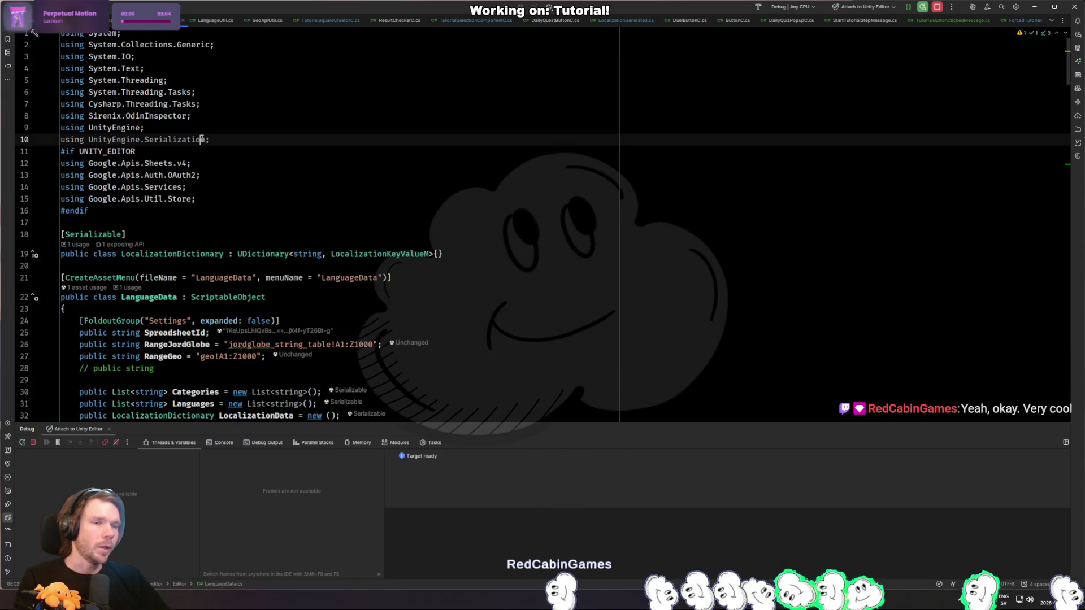
double_click(202, 139)
key("ctrl+End")
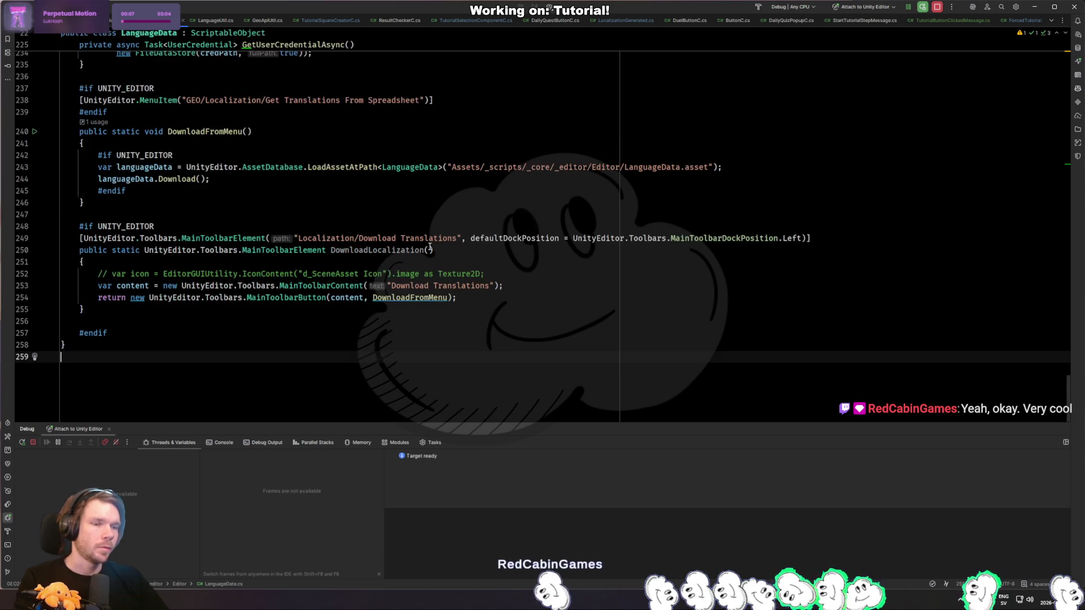
double_click(109, 238)
left_click(220, 324)
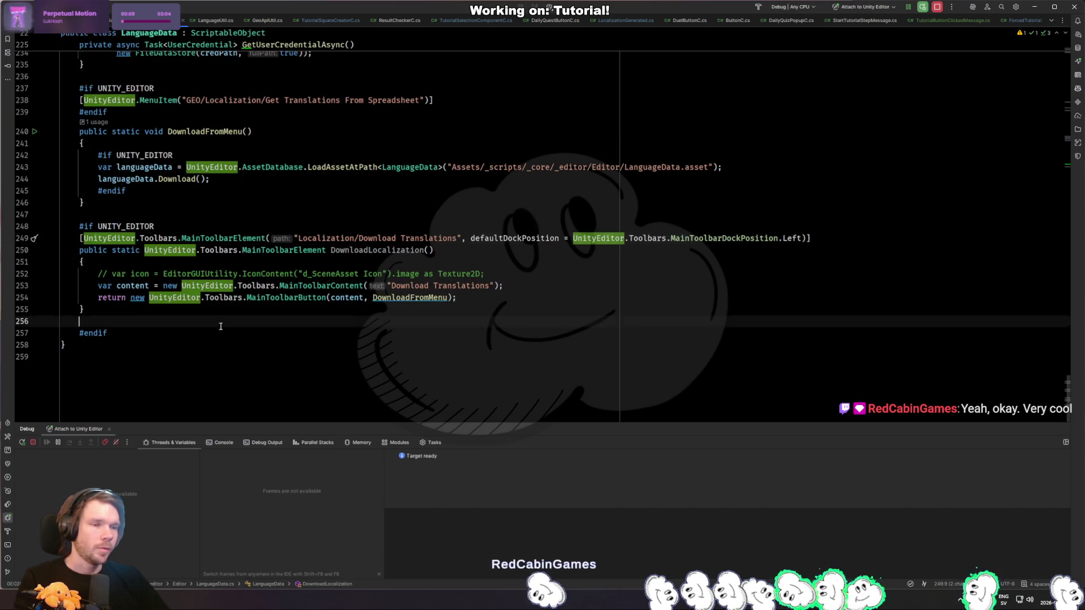
left_click_drag(84, 238, 178, 237)
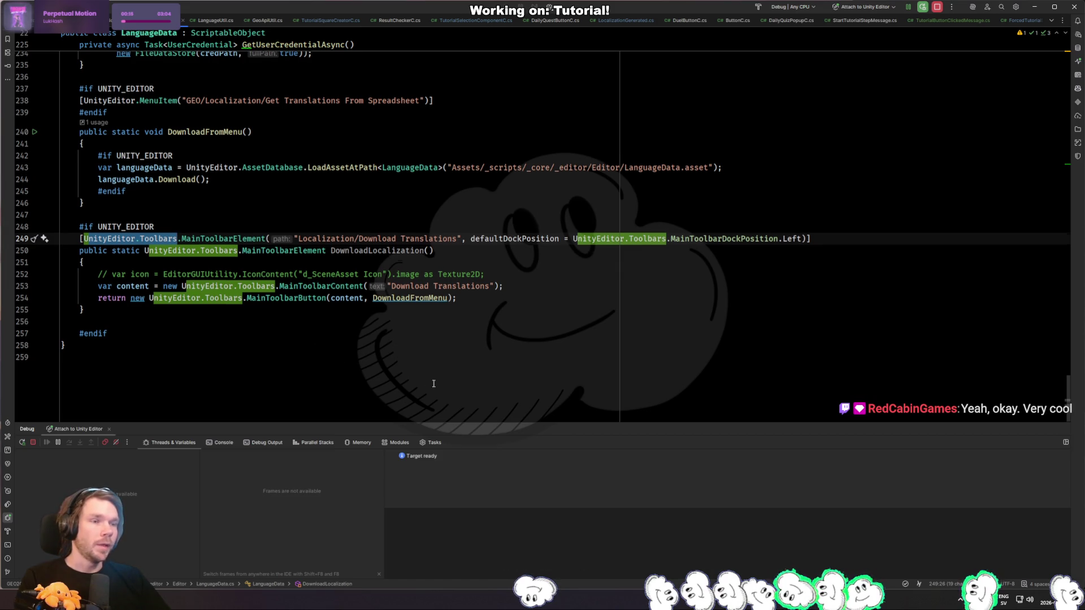
scroll(428, 382, "up", 3)
left_click(530, 391)
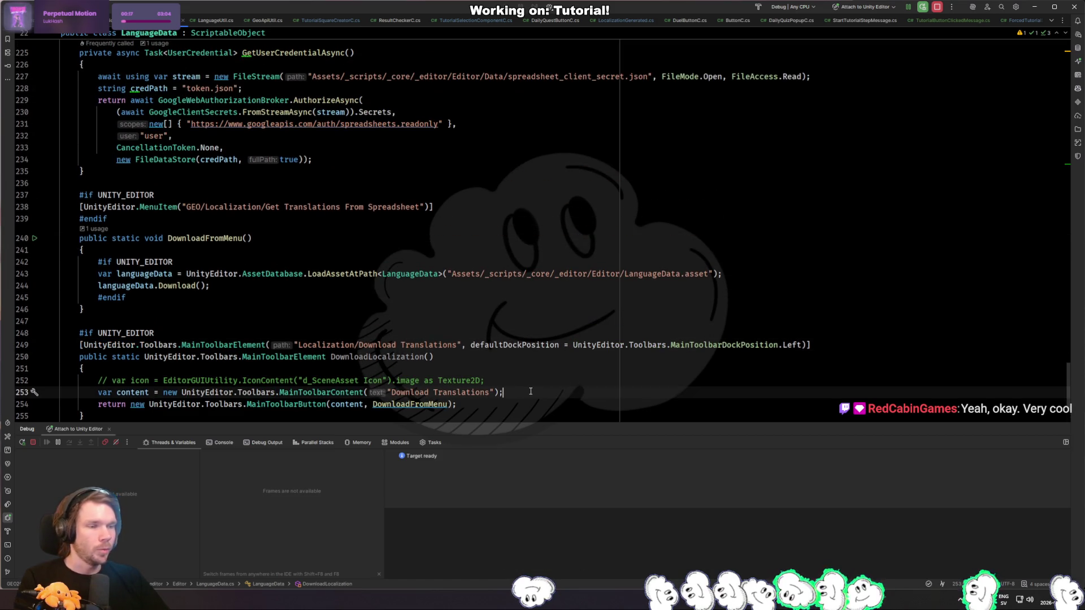
scroll(518, 366, "down", 2)
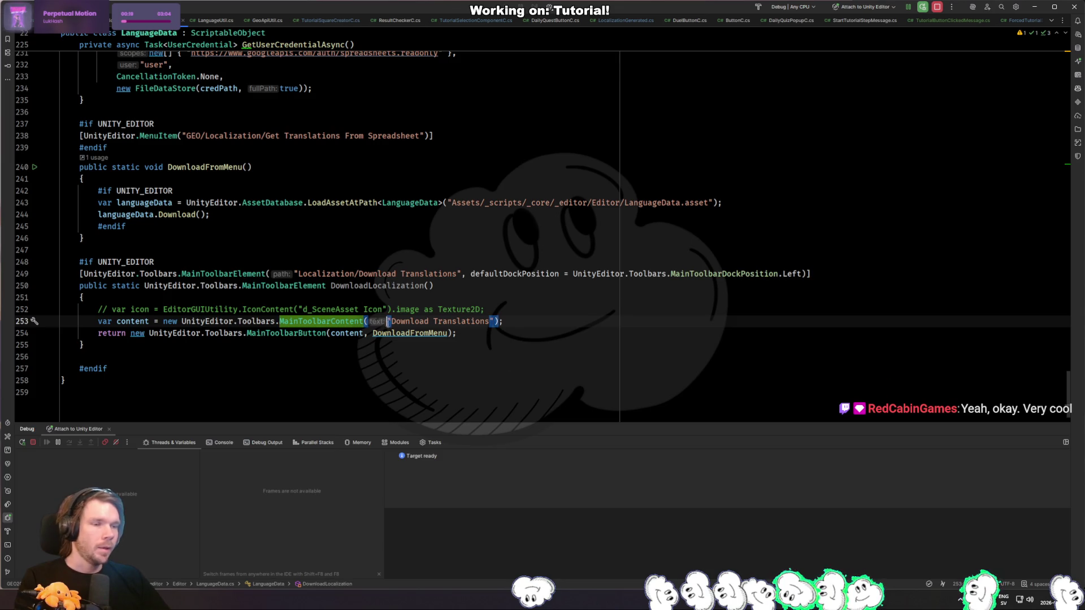
Step: Select the commented-out icon line in LanguageData.cs, glancing at Unity before coming back
left_click(317, 311)
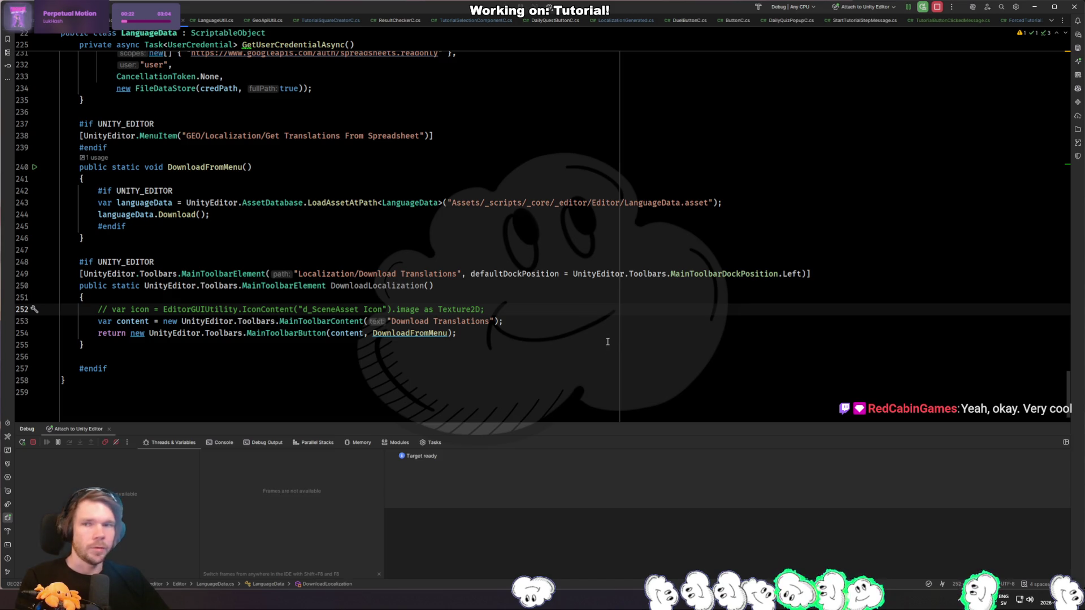
mouse_move(104, 314)
left_mouse_down()
mouse_move(486, 314)
mouse_move(478, 323)
mouse_move(492, 314)
left_mouse_up()
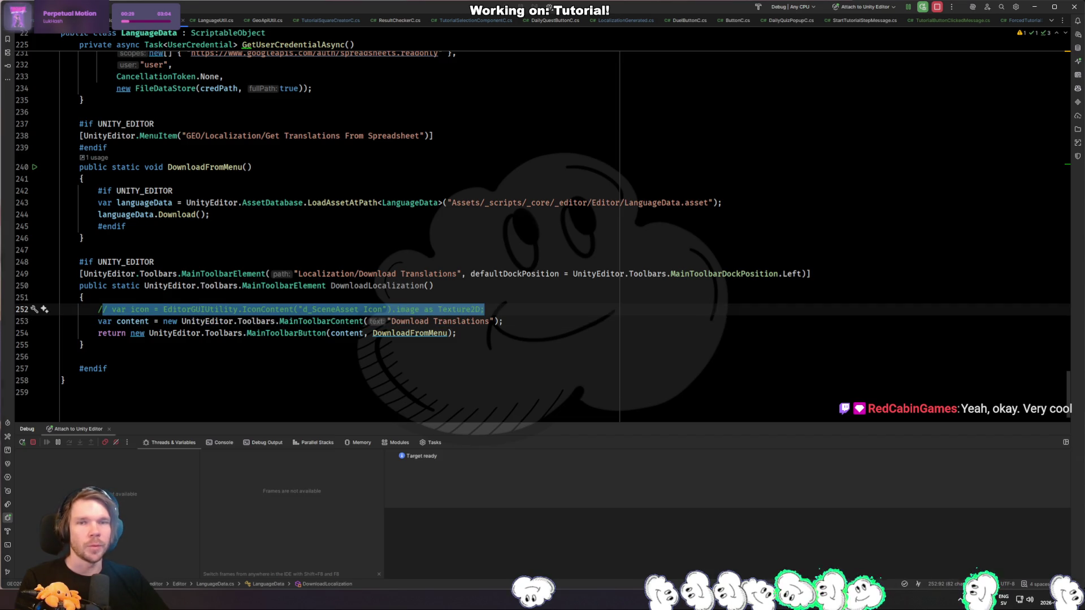
key("alt+Tab")
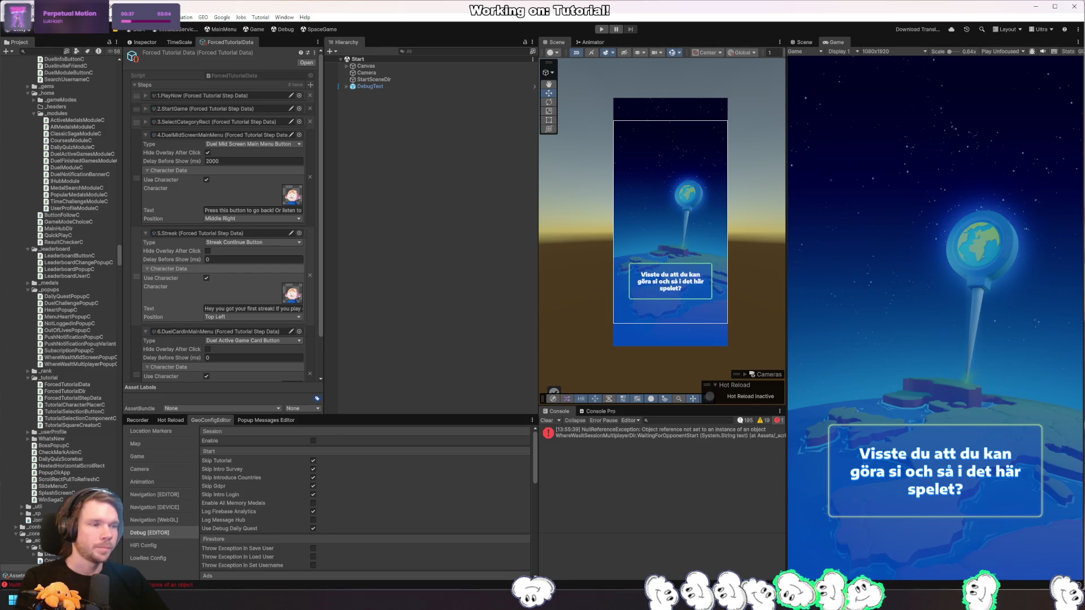
key("alt+Tab")
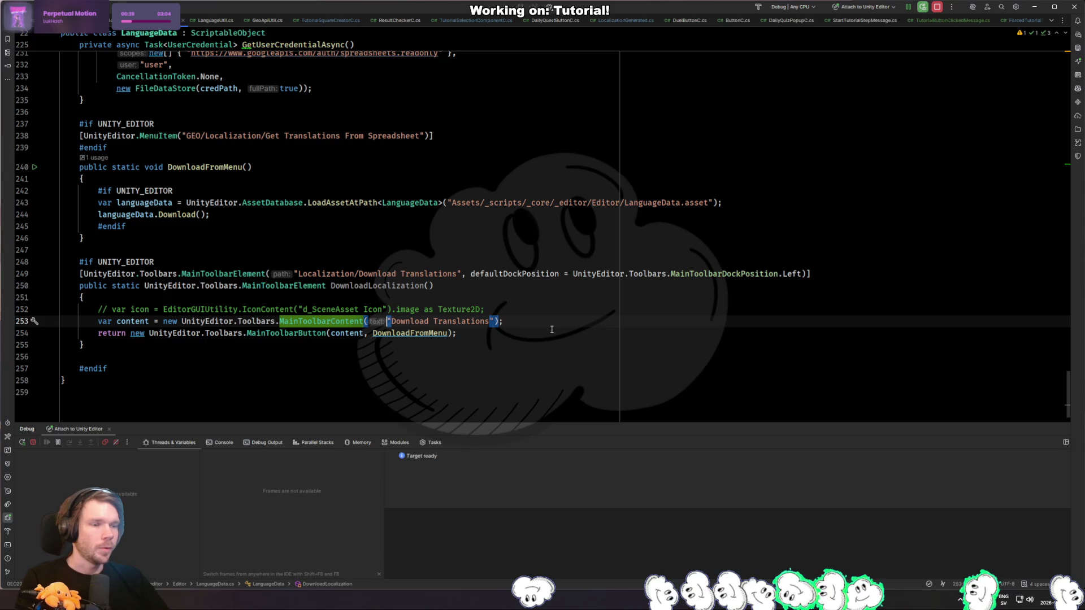
Step: Add icon and tooltip arguments to the MainToolbarContent call
type(", ")
type(",")
key("ctrl+BackSpace")
key("ctrl+BackSpace")
type("icon")
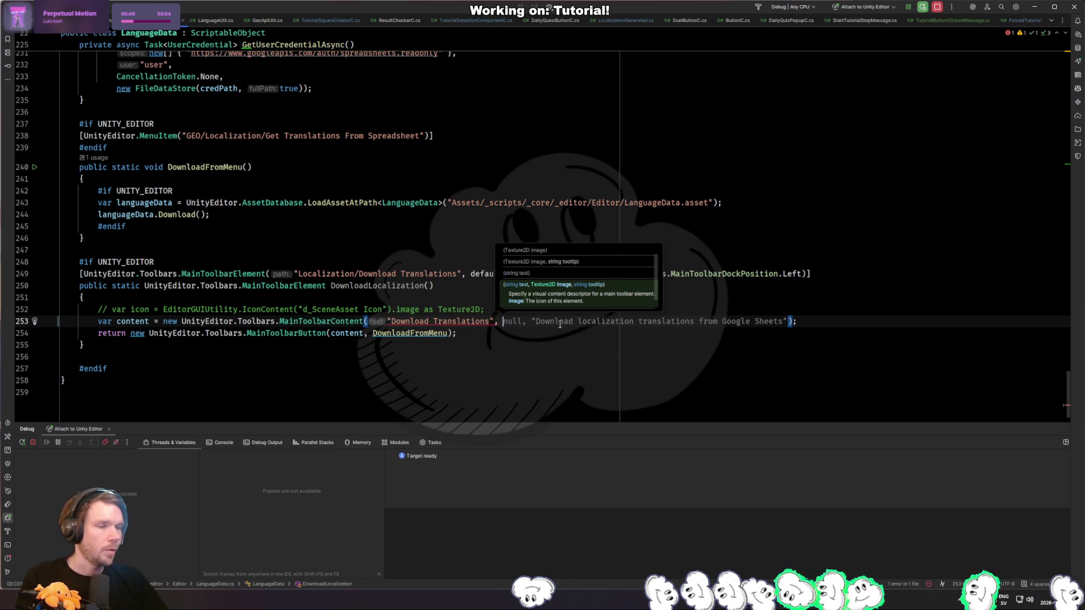
key("Tab")
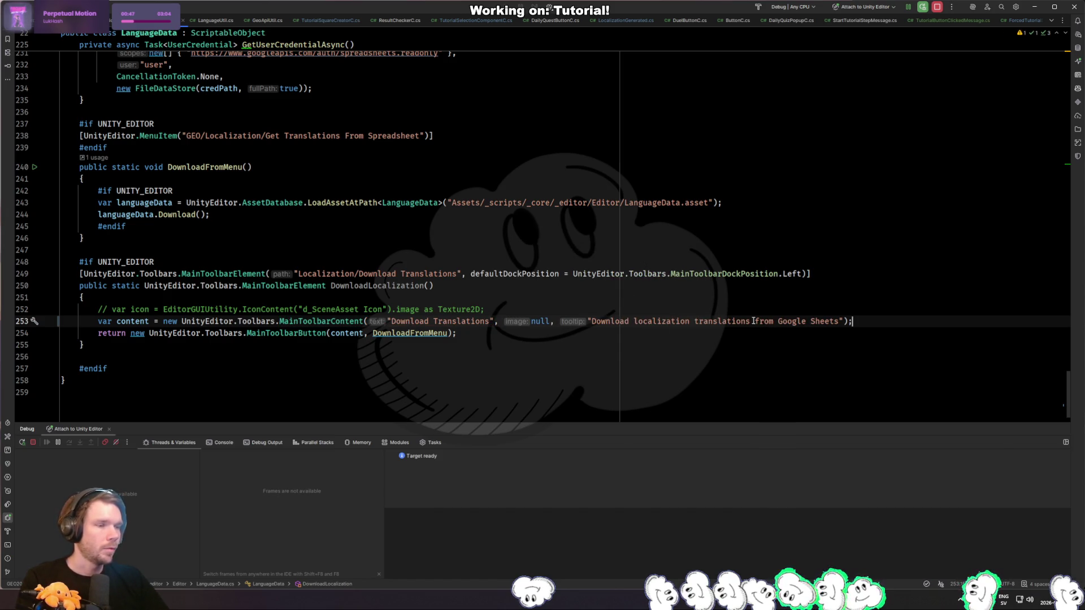
left_click(754, 321)
Step: Toggle the icon line's comment, undo the added arguments, and return to Unity
left_click(125, 308)
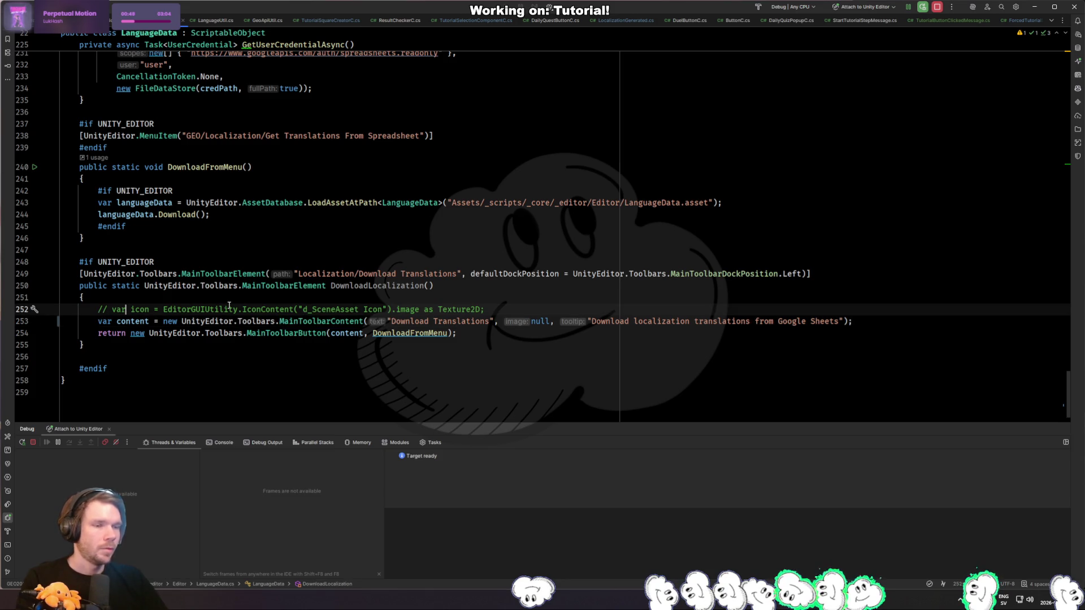
key("ctrl+slash")
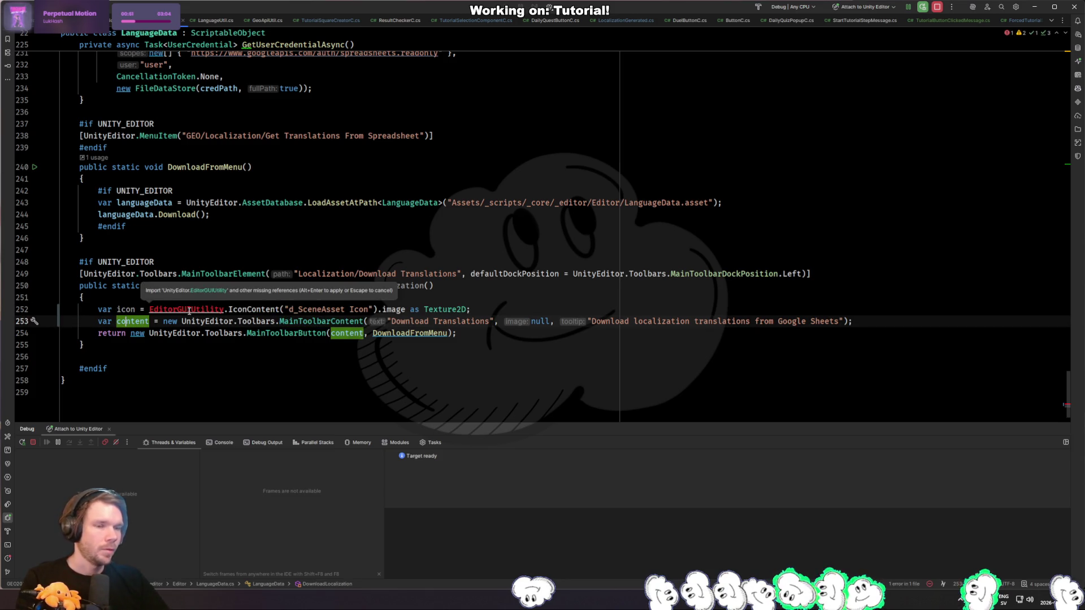
left_click(189, 310)
key("ctrl+slash")
key("End")
key("ctrl+z")
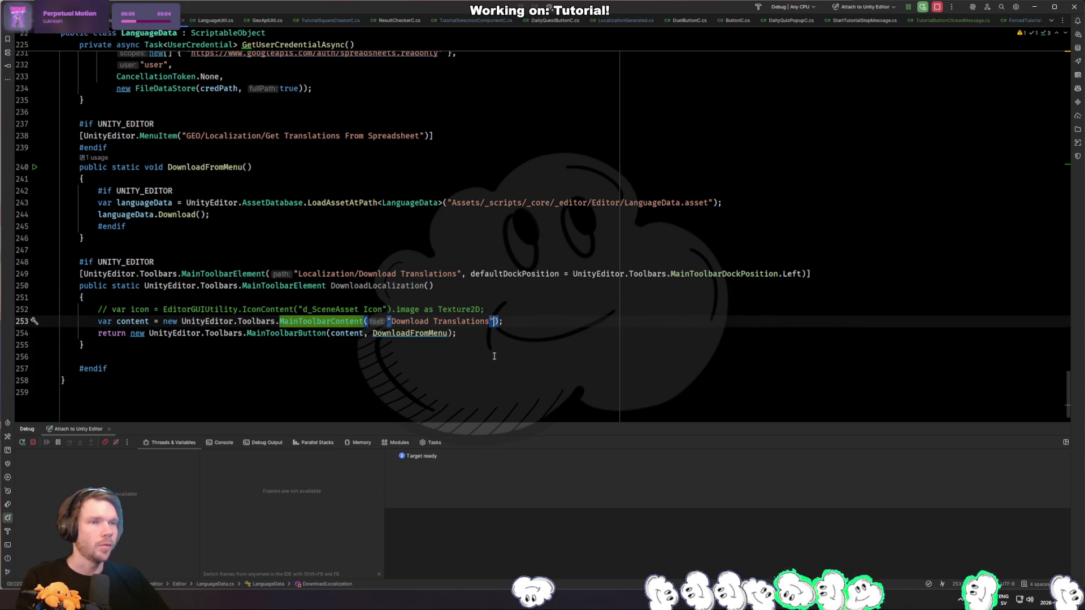
key("alt+Tab")
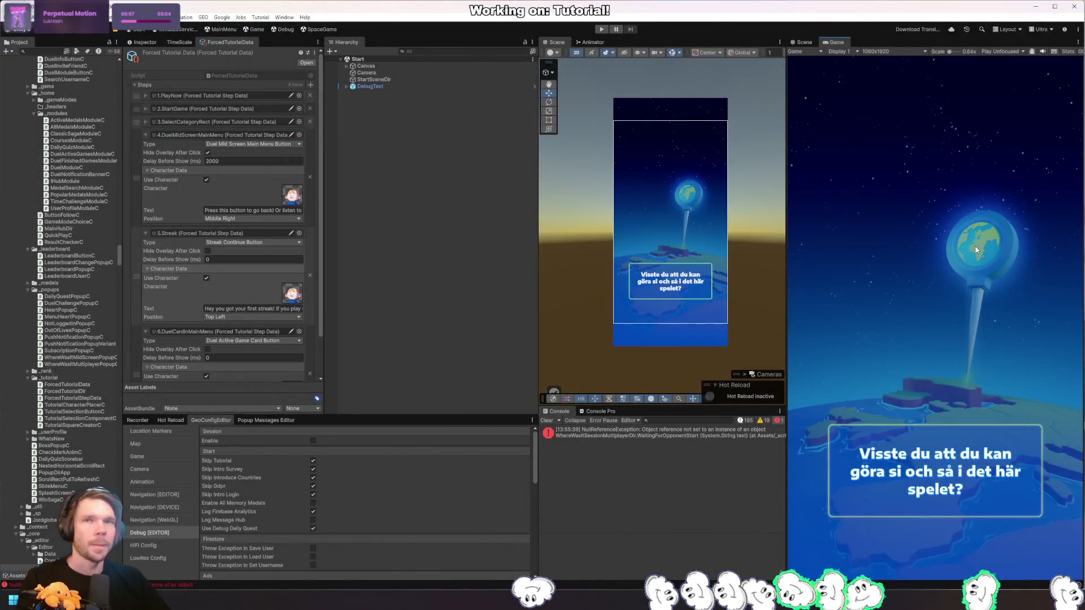
Step: Enter play mode and follow the tutorial's first steps into a new game
key("alt+Tab")
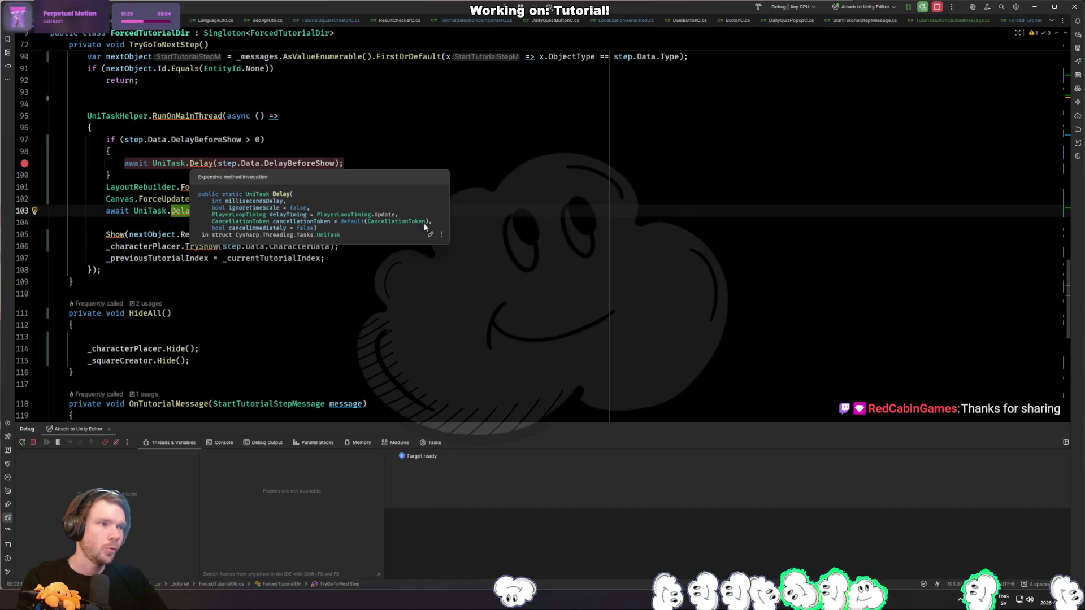
key("alt+Tab")
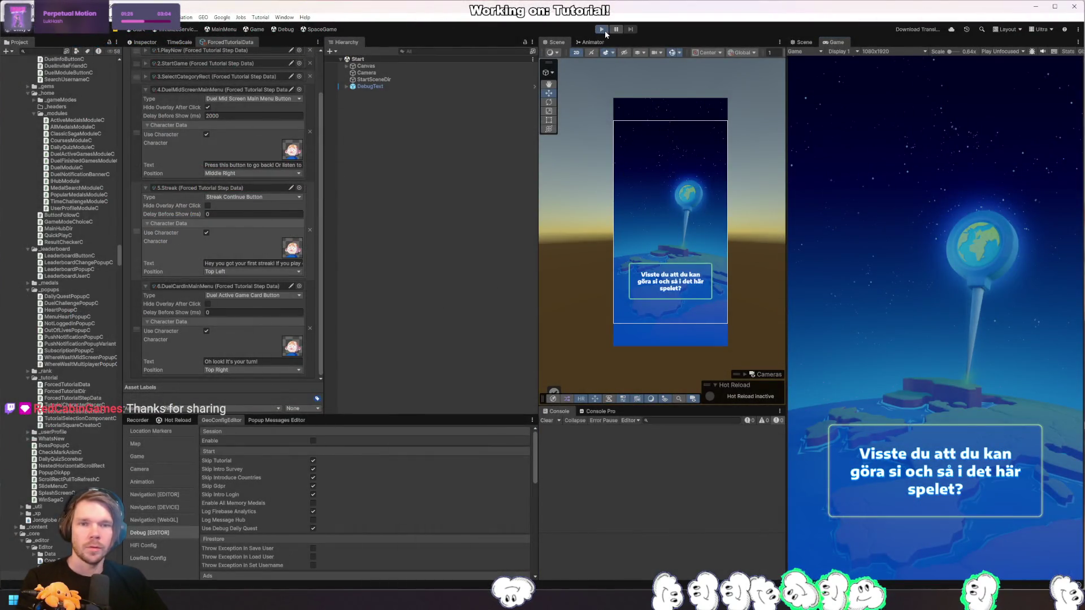
left_click(604, 30)
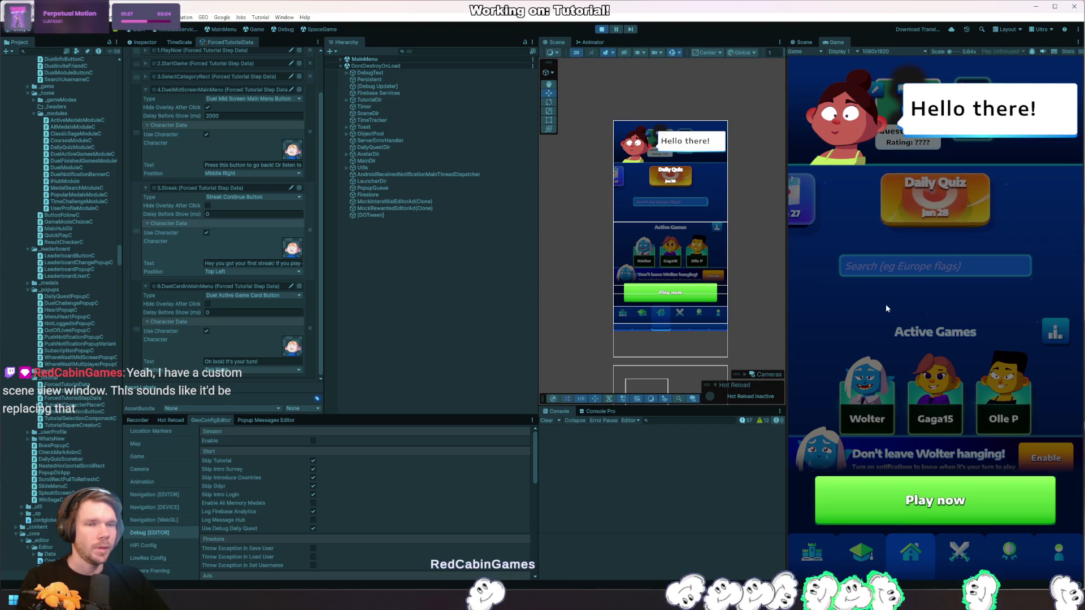
left_click(937, 511)
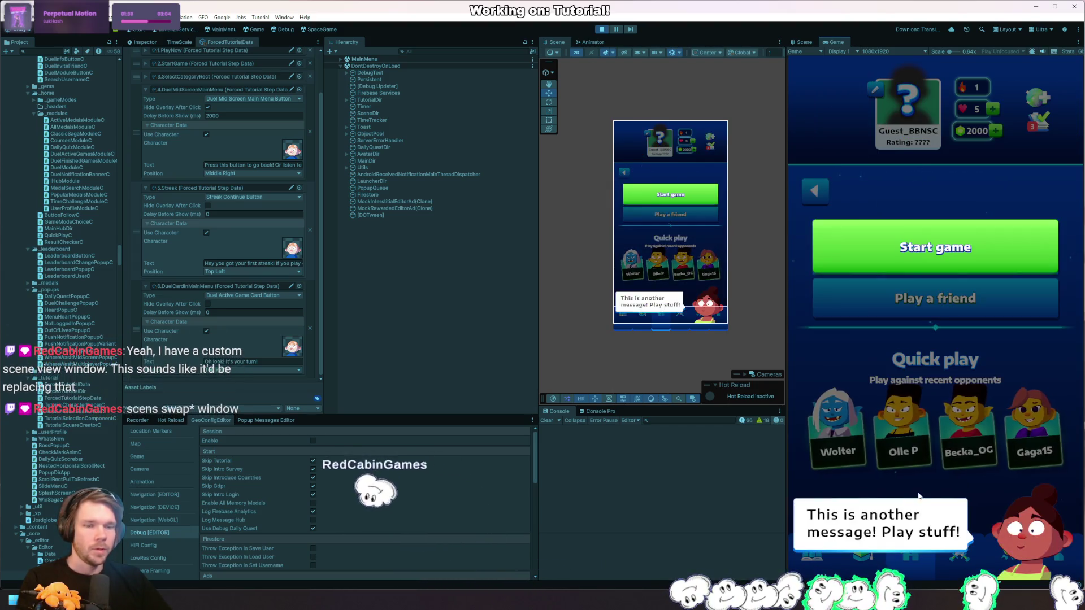
left_click(915, 286)
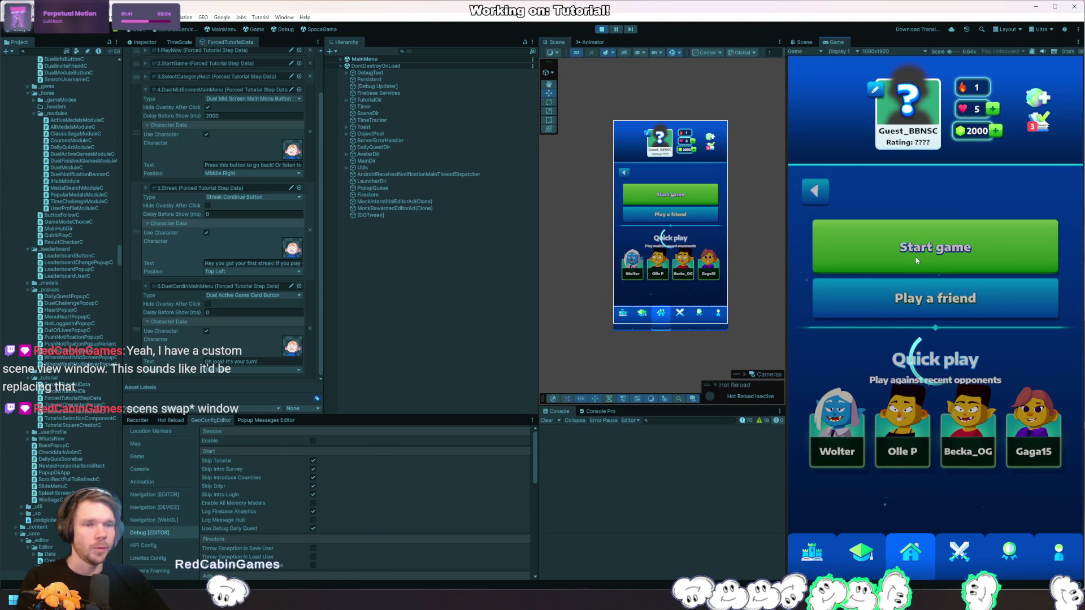
left_click(916, 267)
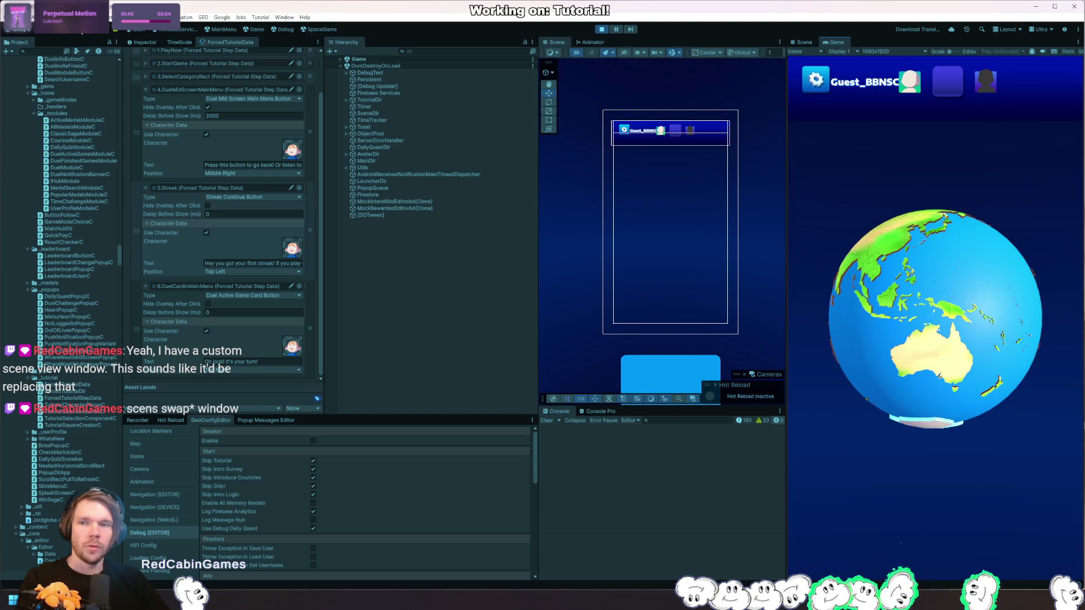
Step: Dismiss the Asset Store menu and switch to ForcedTutorialDir.cs in Rider
left_click(88, 33)
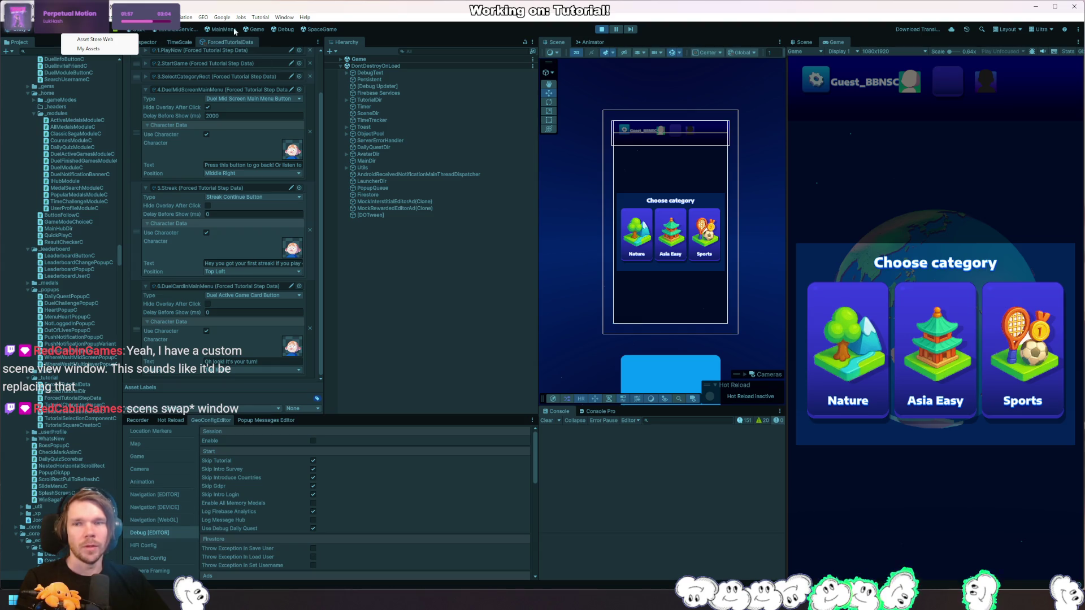
left_click(379, 32)
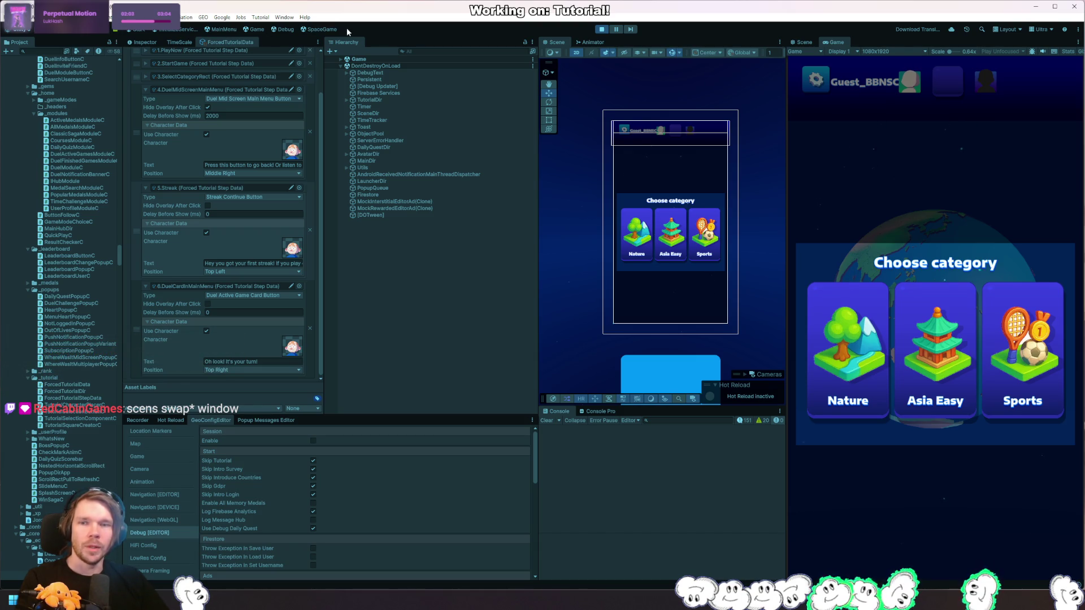
key("alt+Tab")
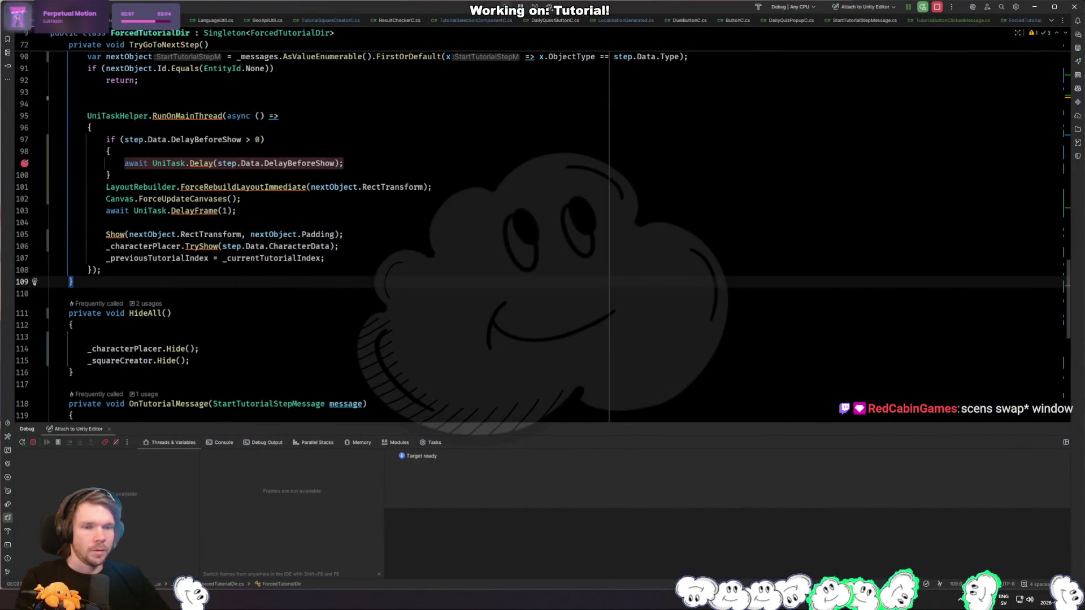
Step: Add a breakpoint at line 101 after the delay await and resume execution with F9
key("alt+Tab")
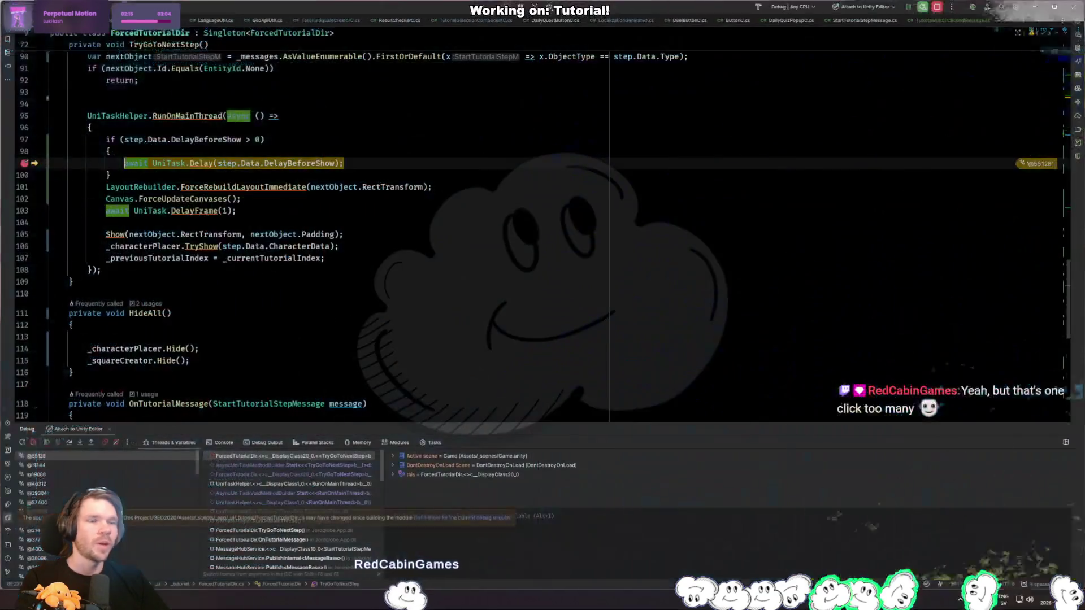
left_click(25, 187)
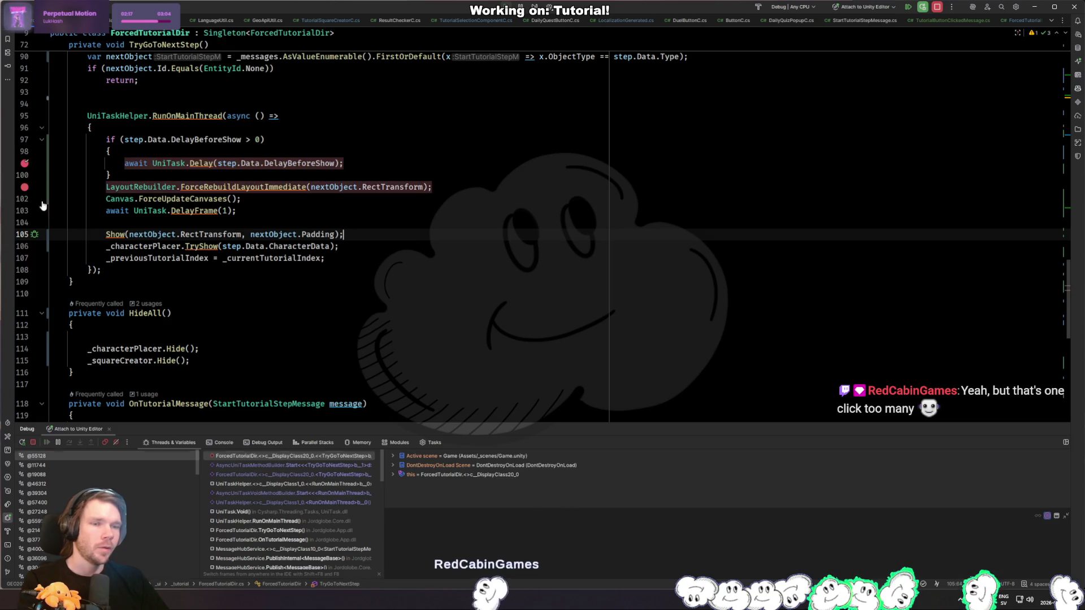
key("F9")
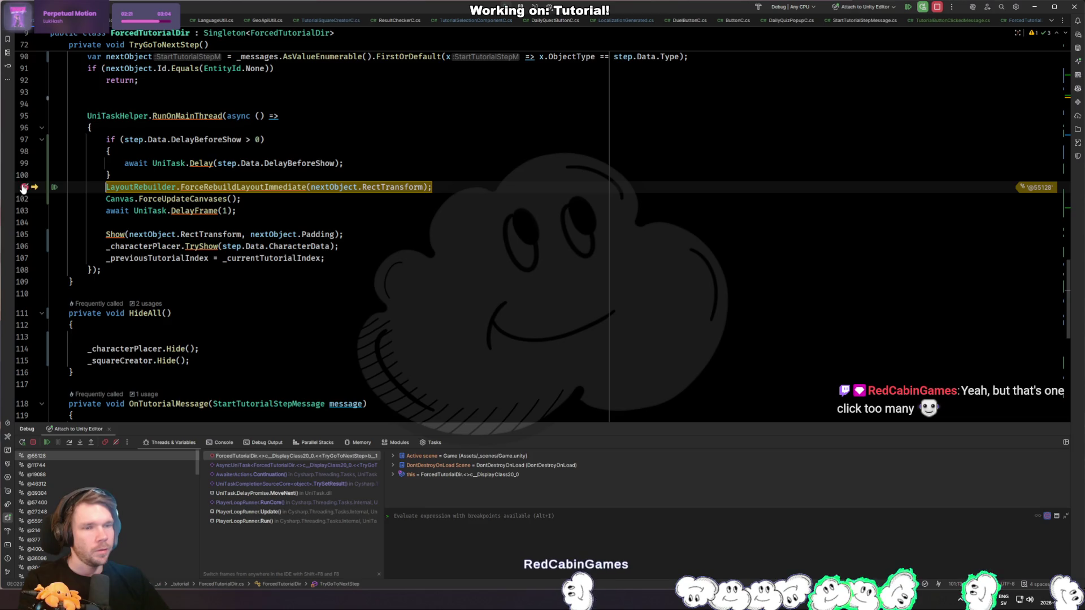
key("F9")
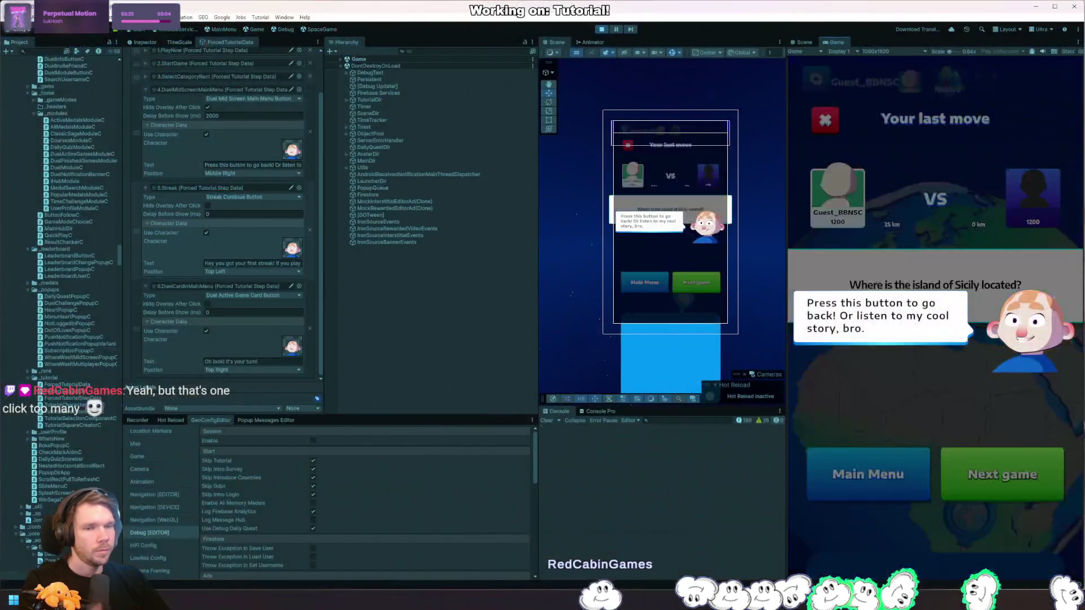
Step: Replay the tutorial through a Cities Easy round at 3000 ms, then set the delay to 3750 ms
left_click(602, 29)
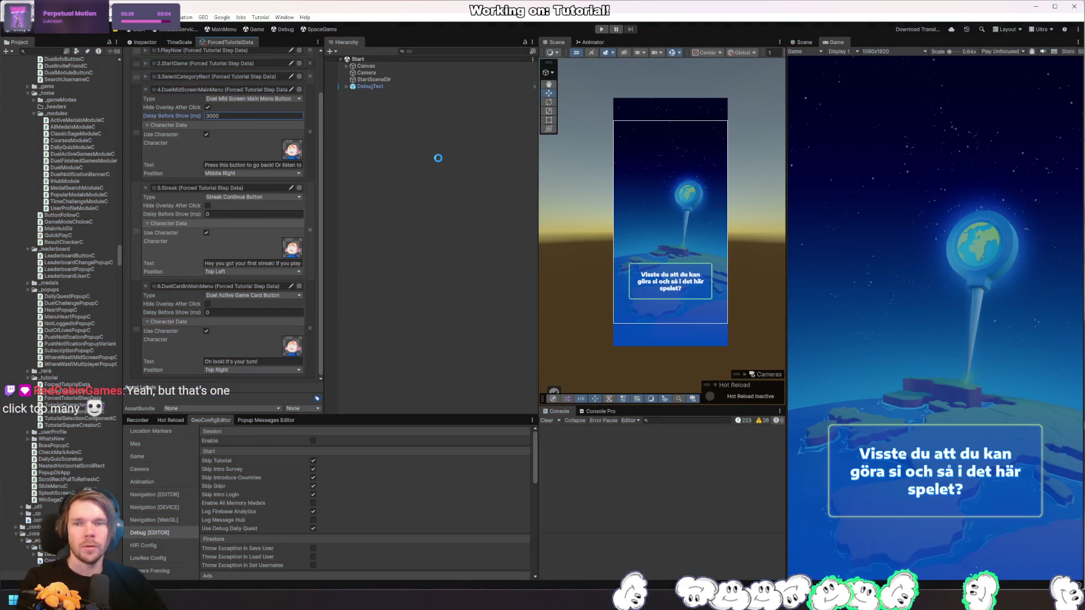
left_click(601, 30)
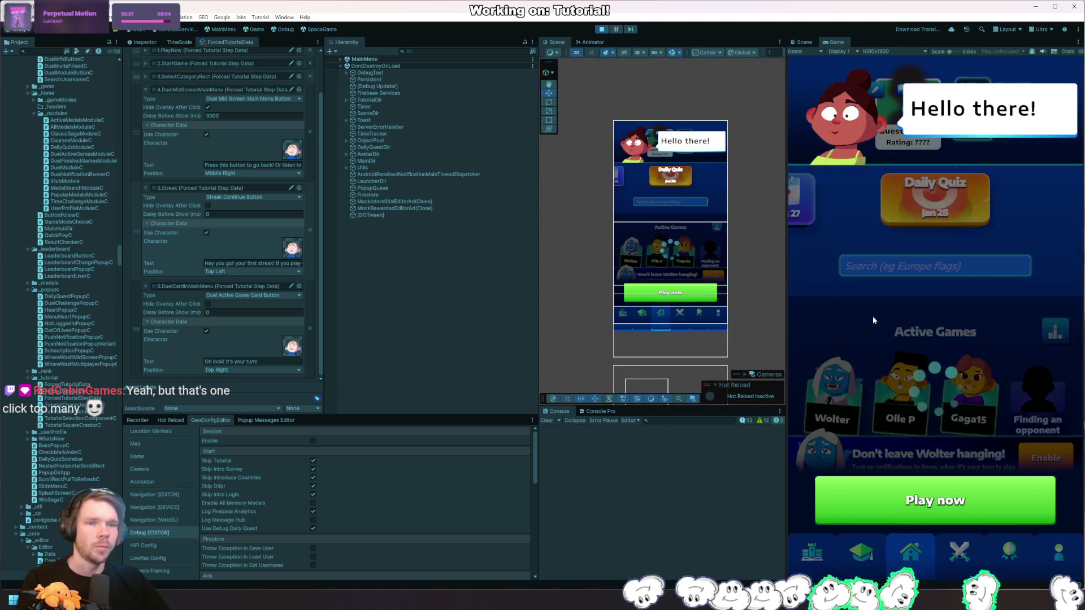
left_click(930, 506)
left_click(963, 271)
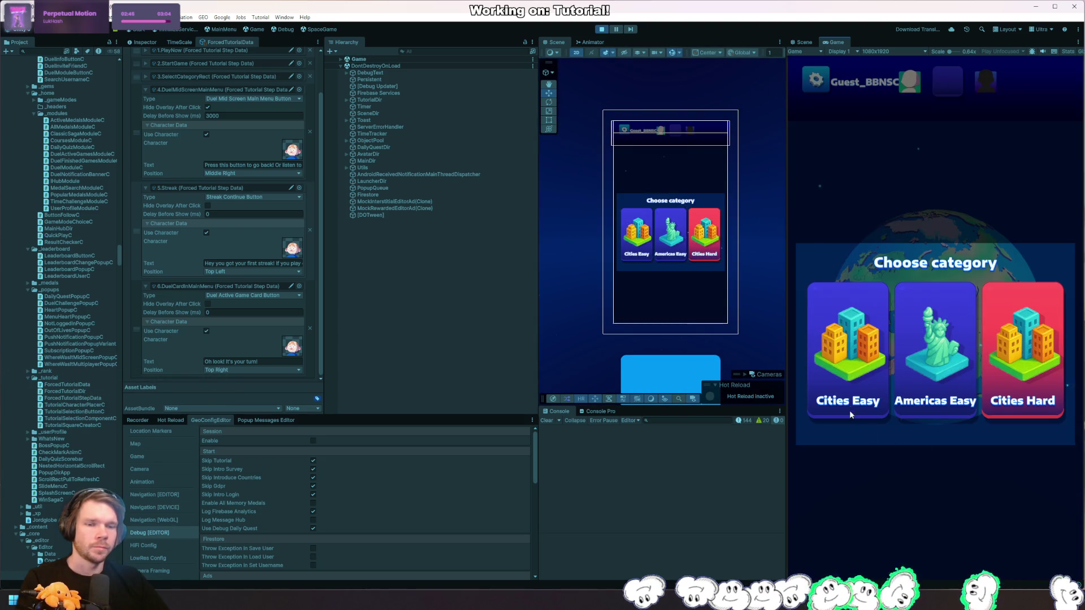
left_click(851, 415)
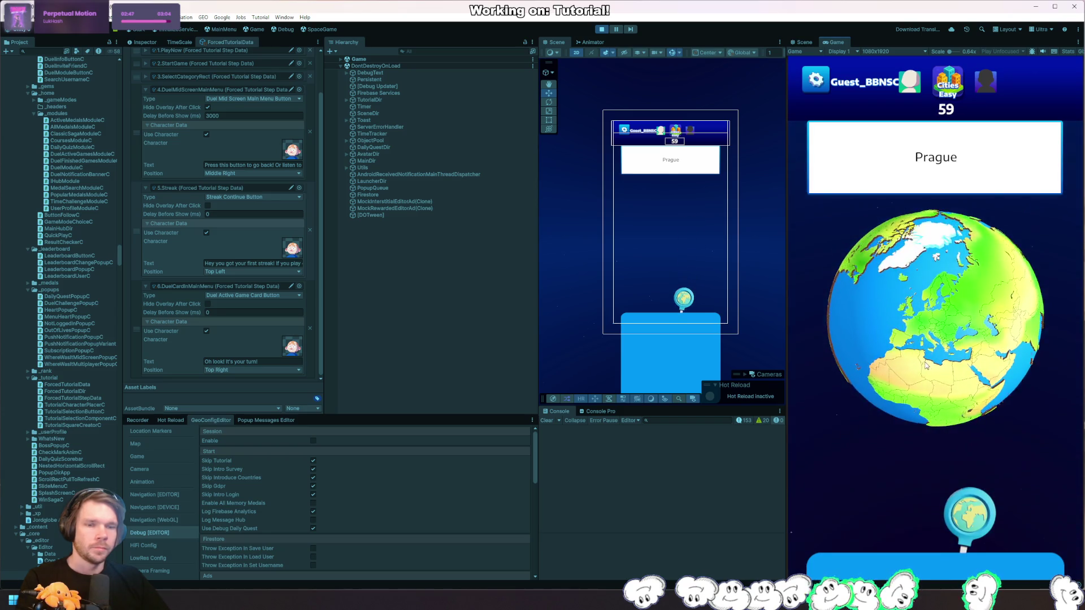
left_click(903, 401)
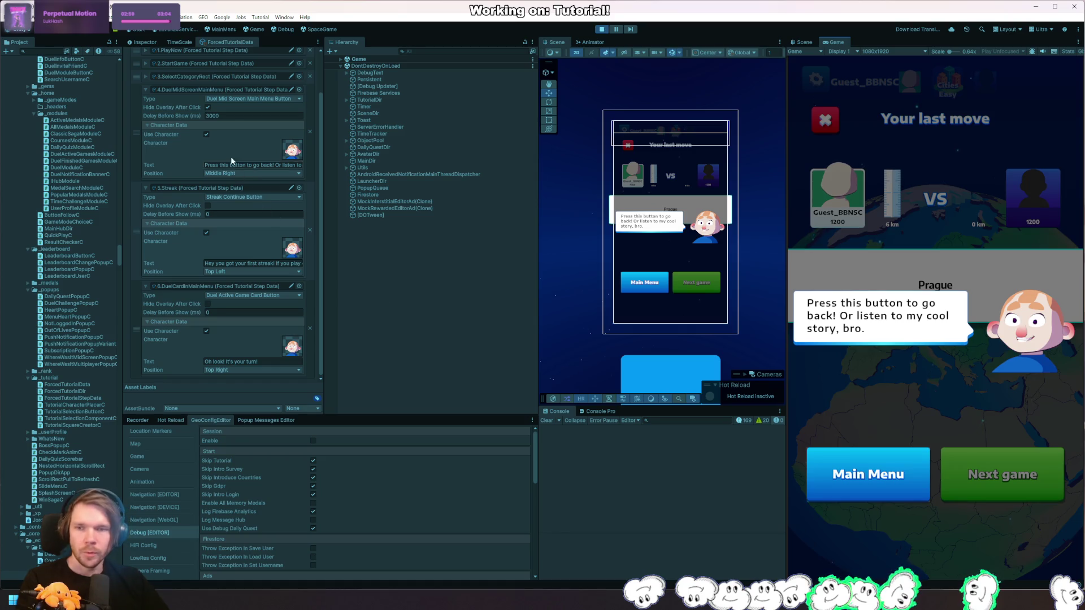
left_click(254, 115)
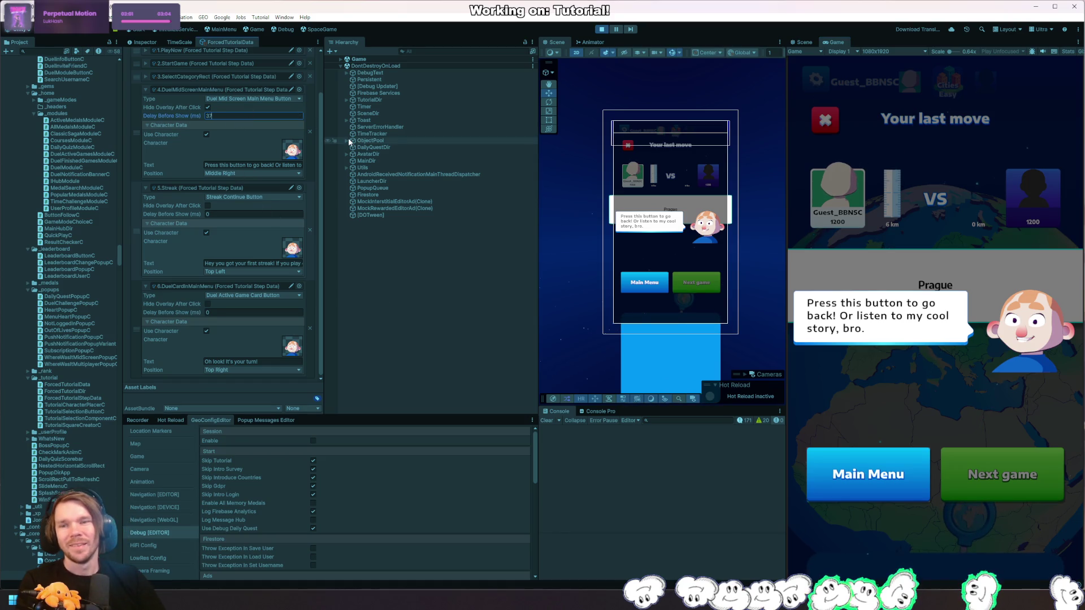
left_click(603, 29)
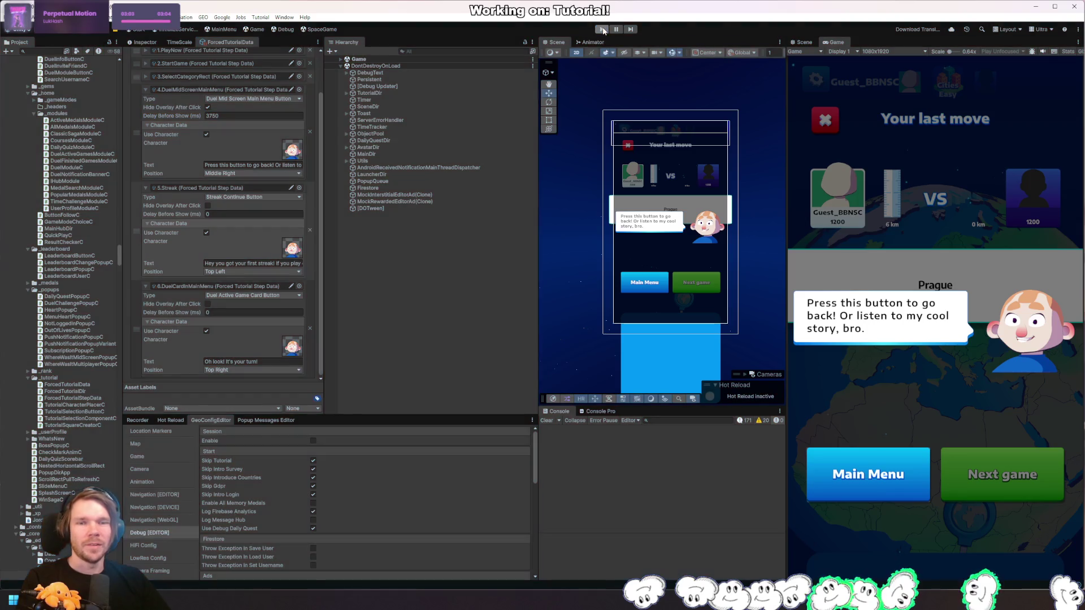
Step: Play the tutorial through a History round, placing a guess on Rome
key("ctrl+p")
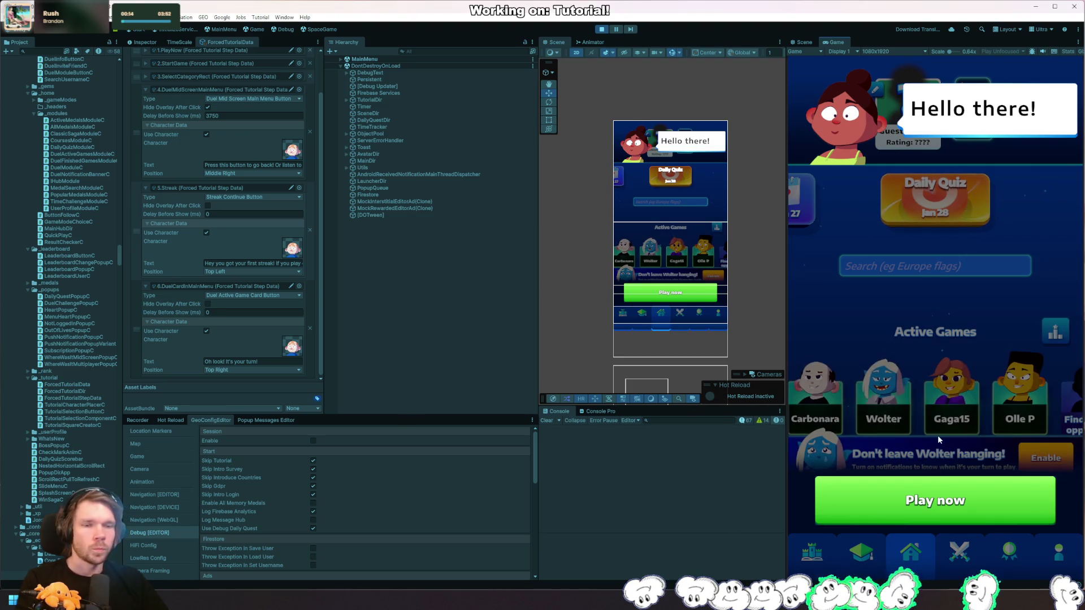
left_click(981, 509)
left_click(983, 508)
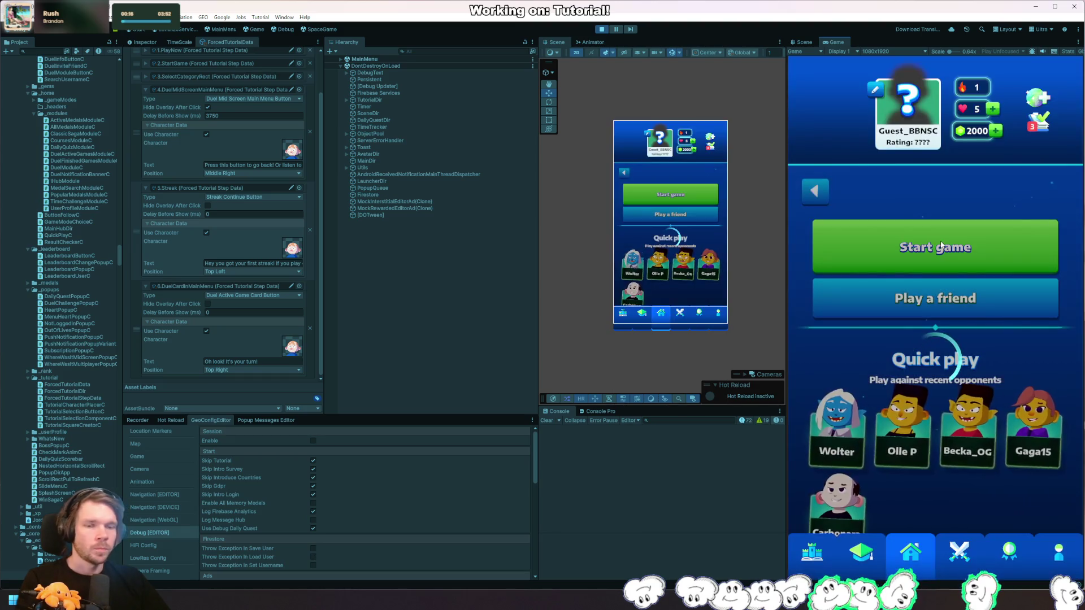
left_click(959, 282)
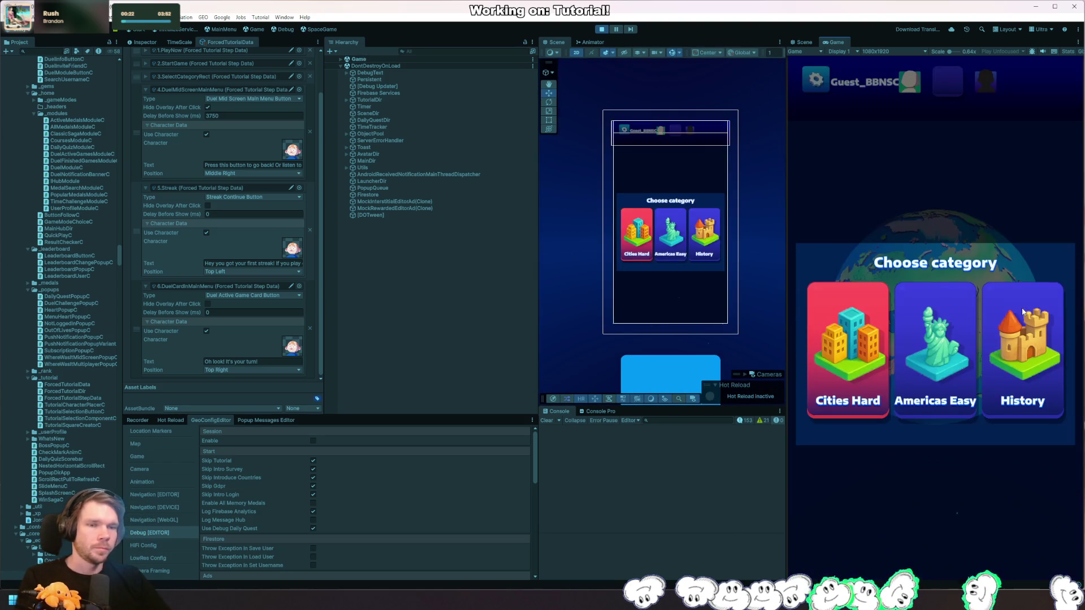
left_click(1011, 386)
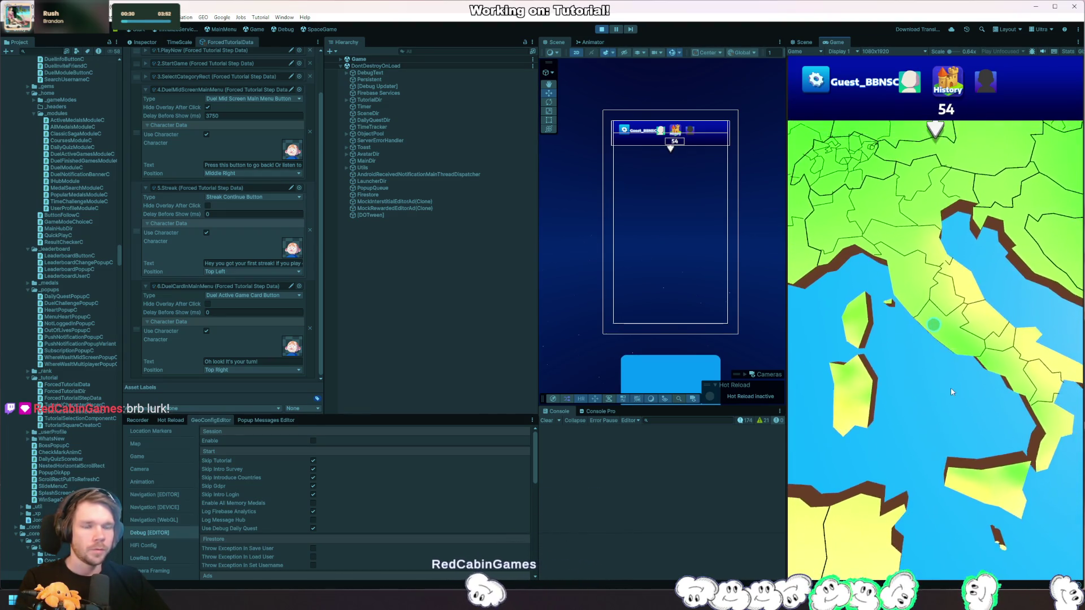
left_click(933, 308)
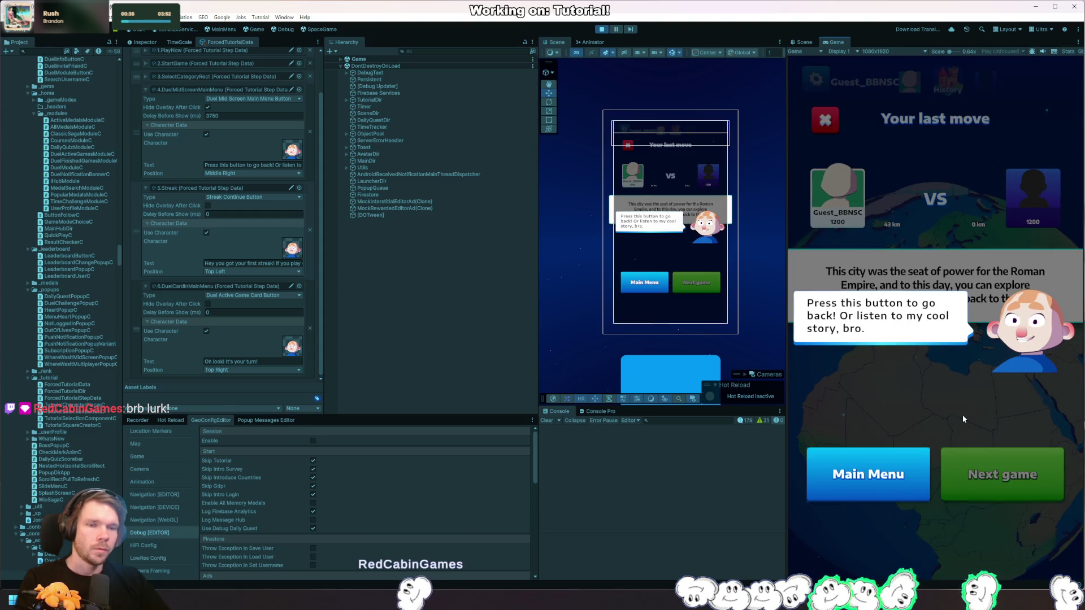
Step: Change step 4's Delay Before Show to 2750 ms and save
double_click(245, 115)
type("2750")
key("ctrl+s")
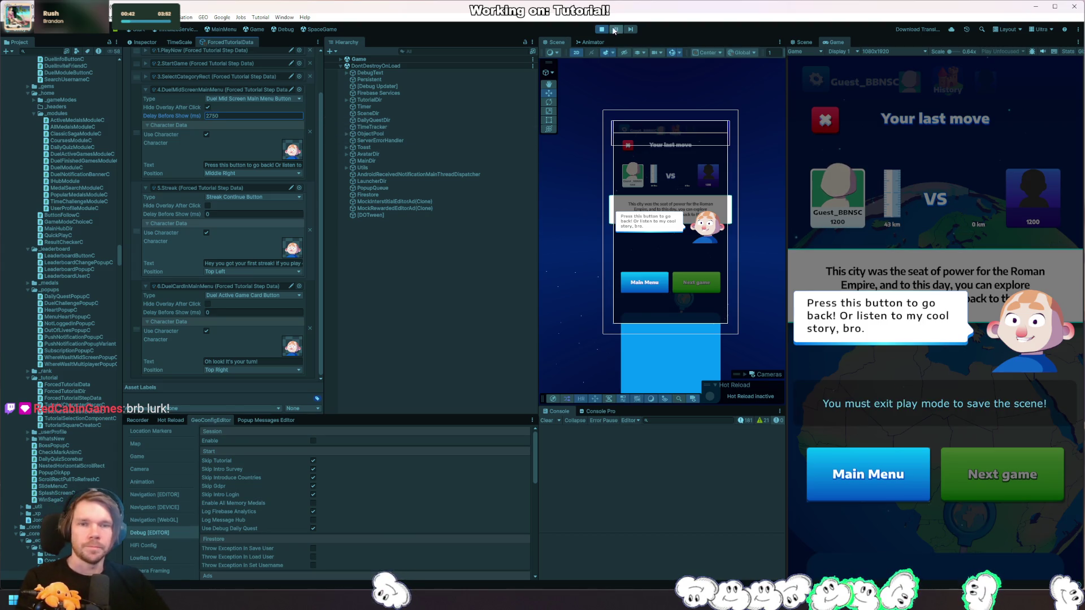
Step: Stop the game, enter 2500 ms as step 4's delay, then replay into a Misc round
left_click(602, 29)
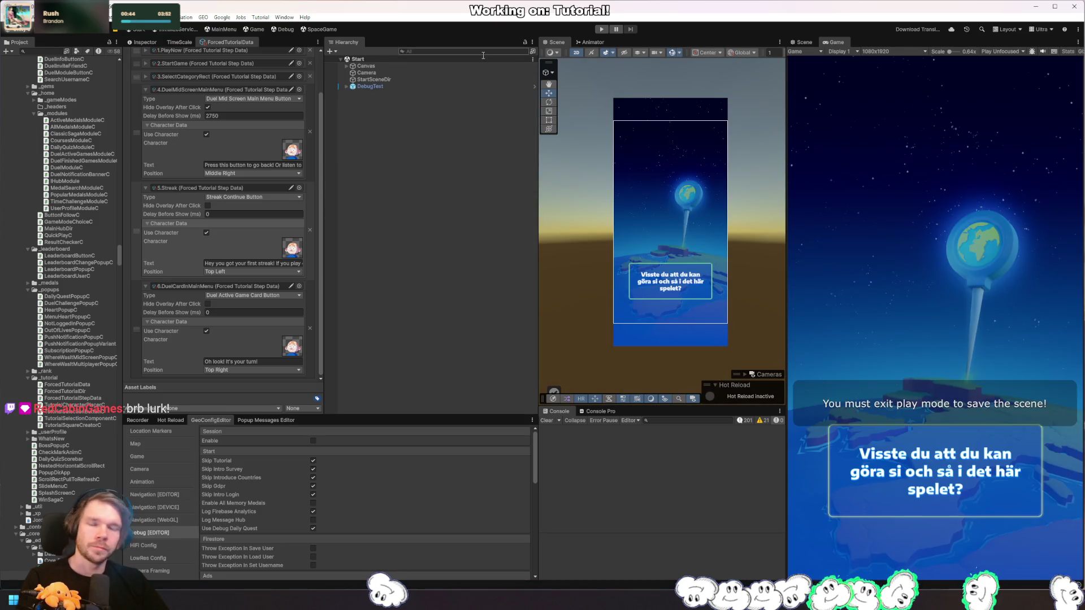
type("2")
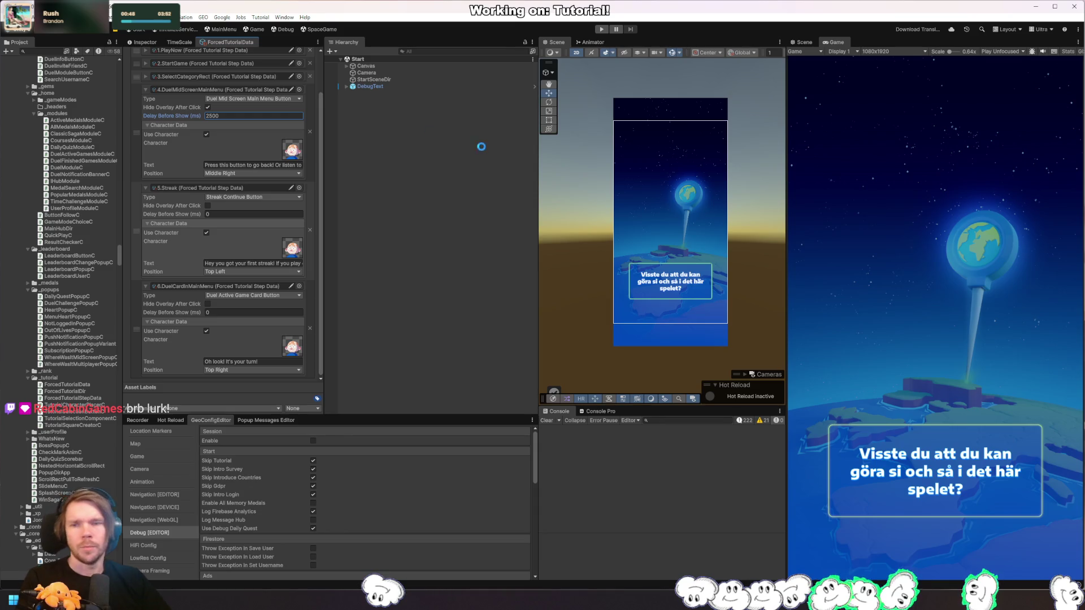
left_click(602, 30)
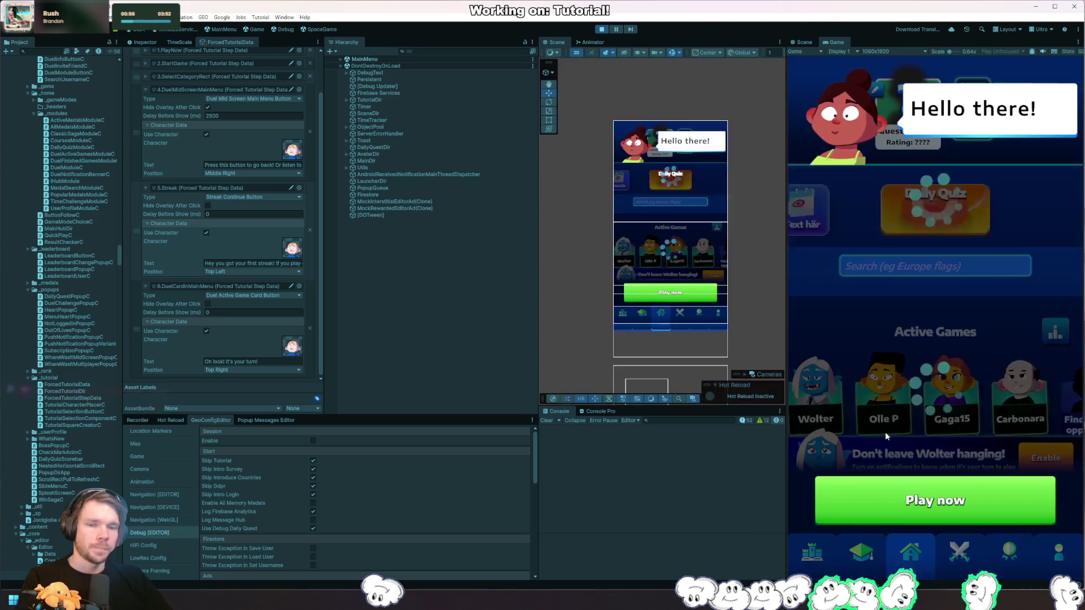
left_click(904, 498)
left_click(949, 267)
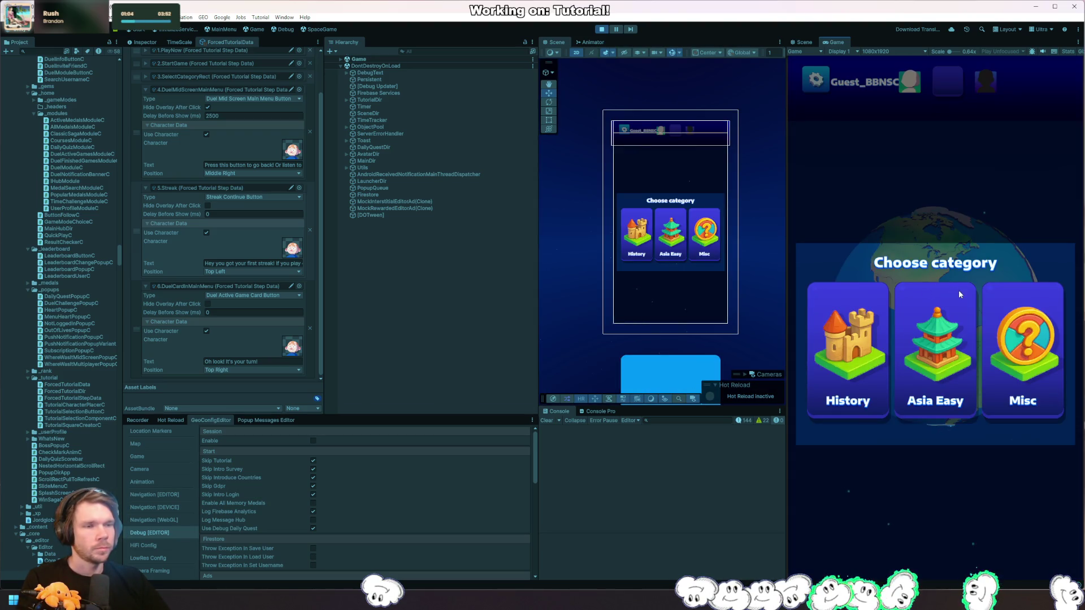
left_click(1038, 381)
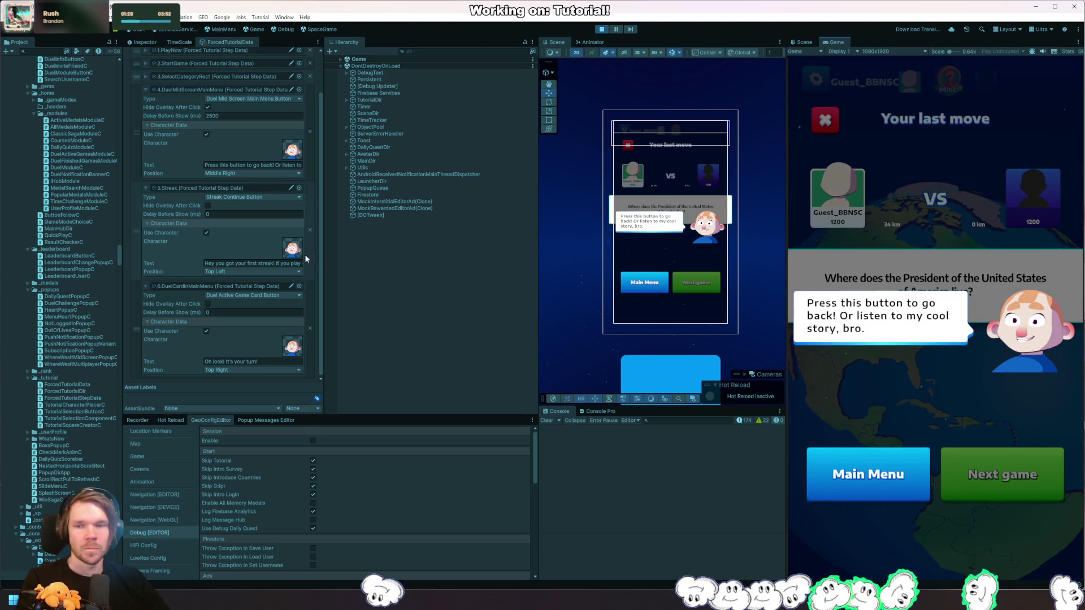
Step: Set step 4's delay to 2250 ms, run a test round, then stop the game
left_click(239, 115)
type("22")
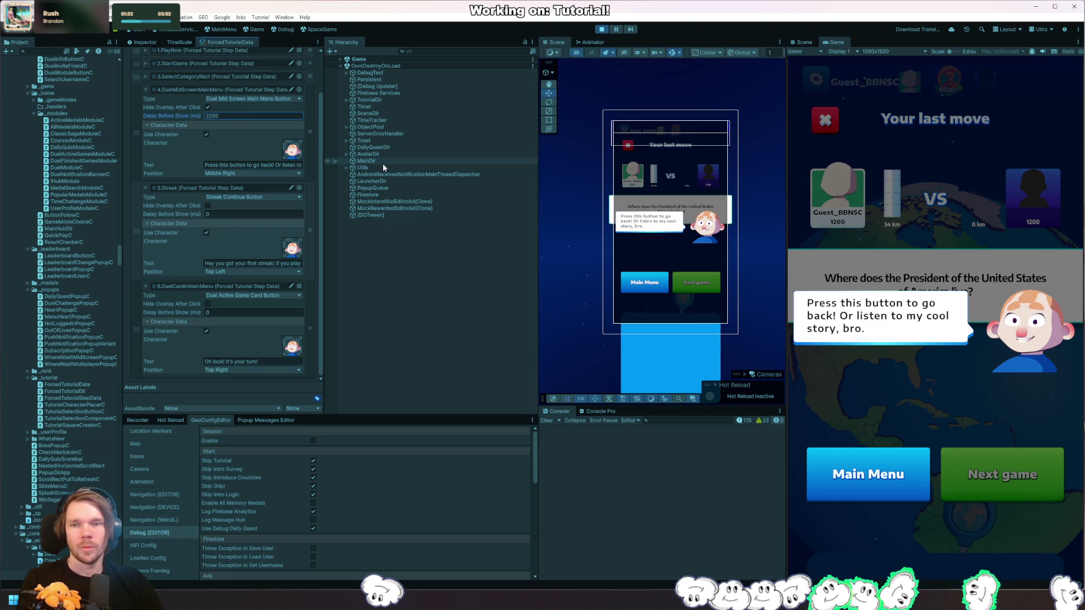
left_click(601, 29)
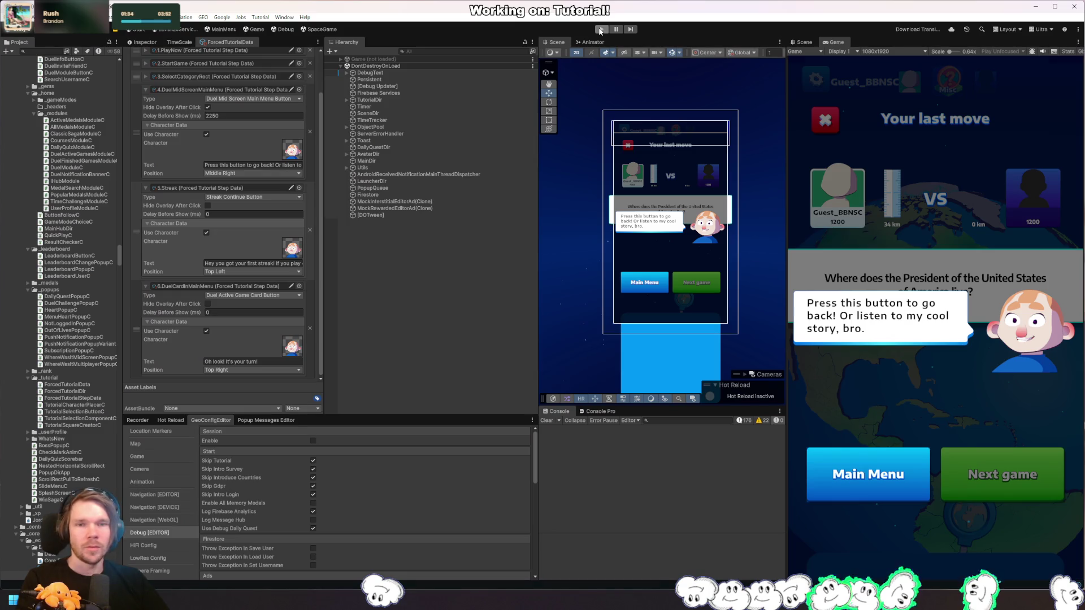
left_click(602, 29)
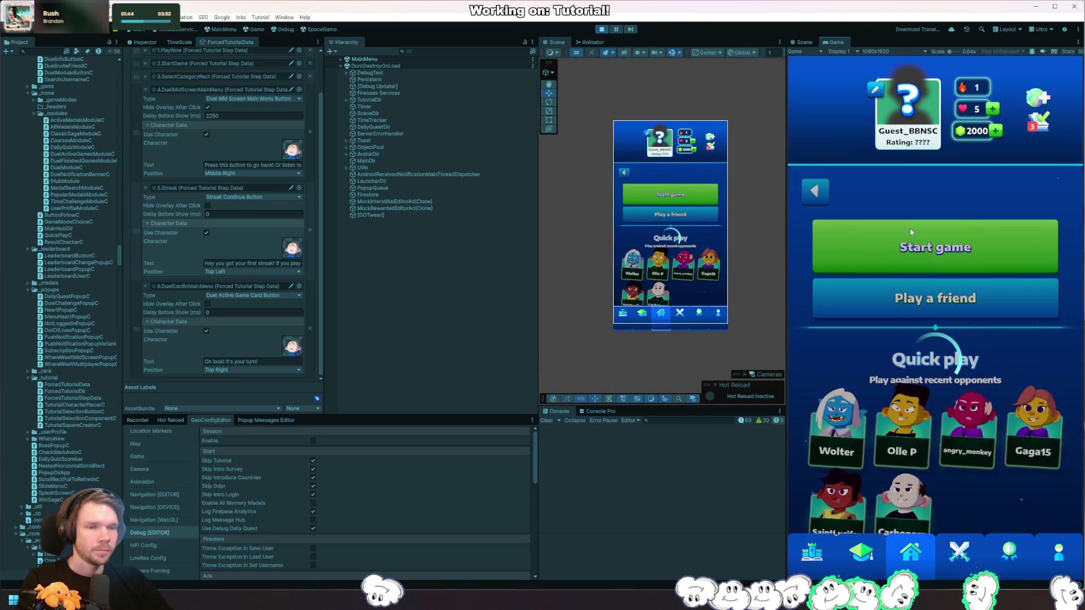
left_click(910, 232)
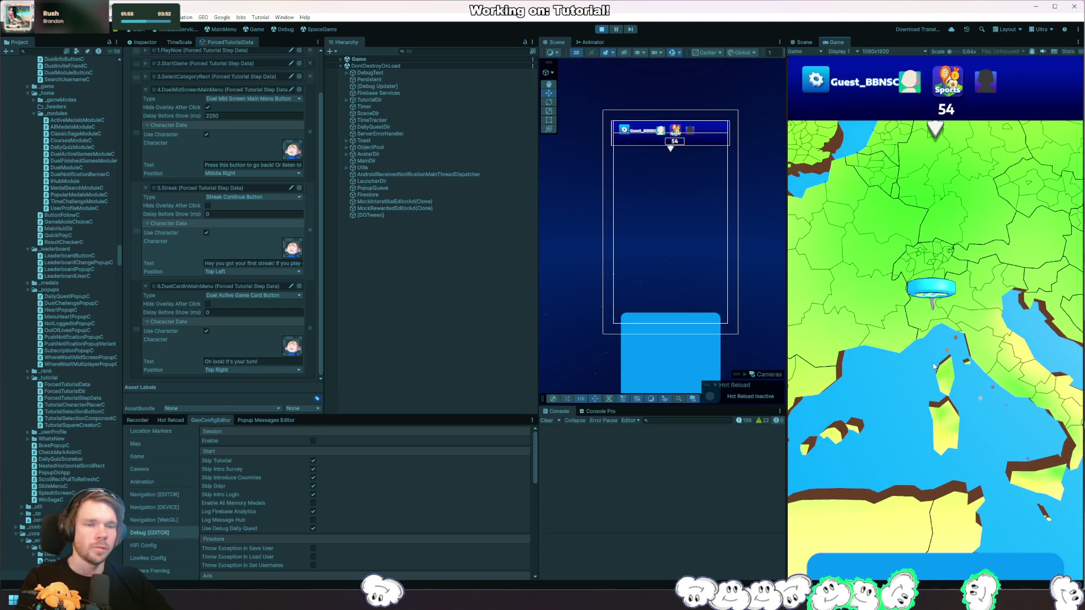
left_click(928, 295)
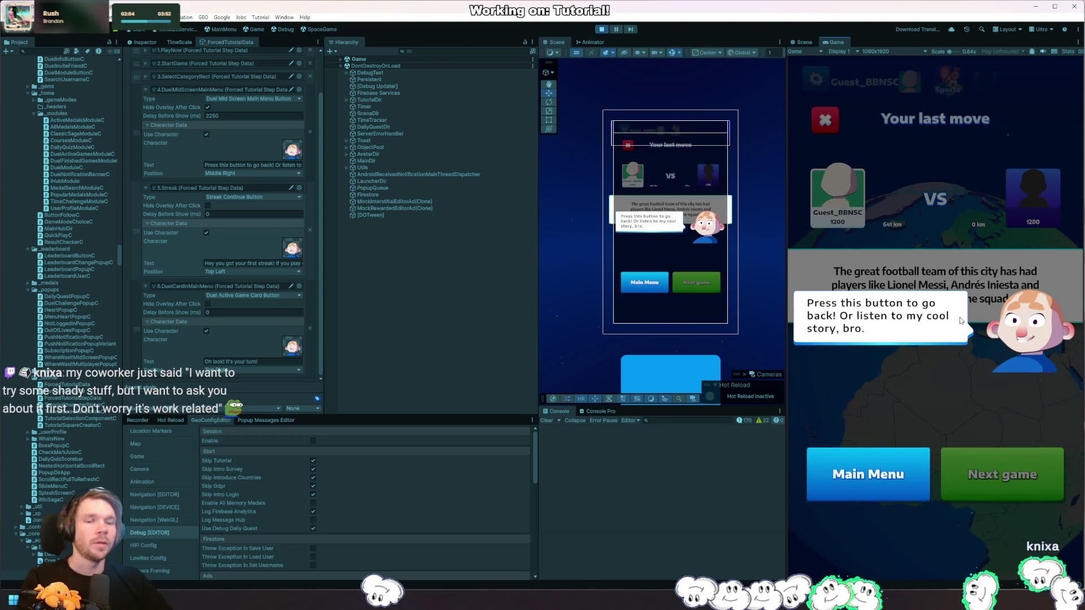
left_click(602, 29)
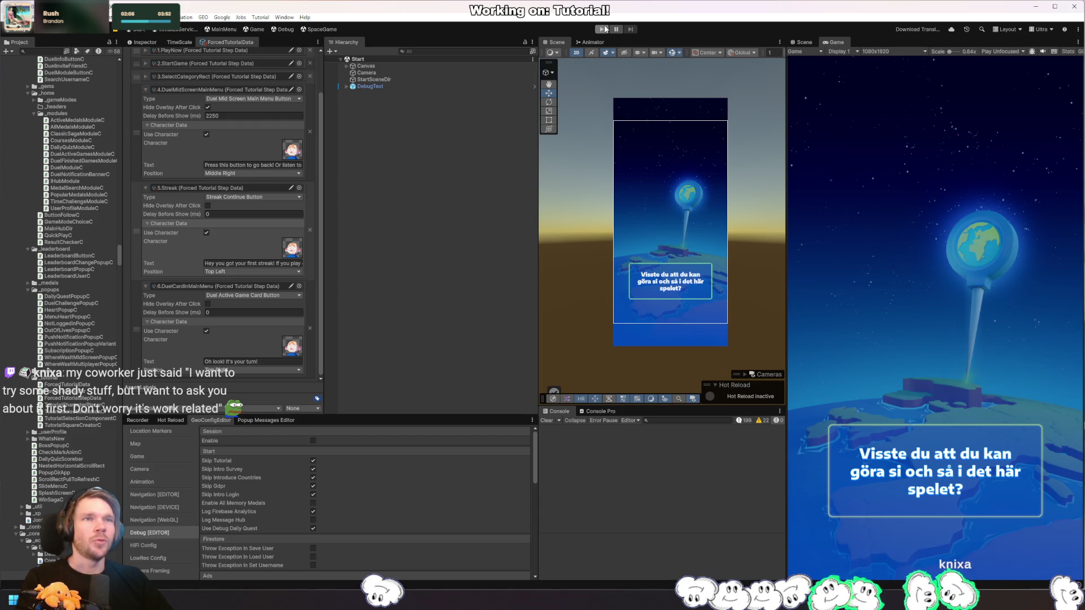
Step: Restart play, start a new game, choose a category and pin New York
left_click(605, 29)
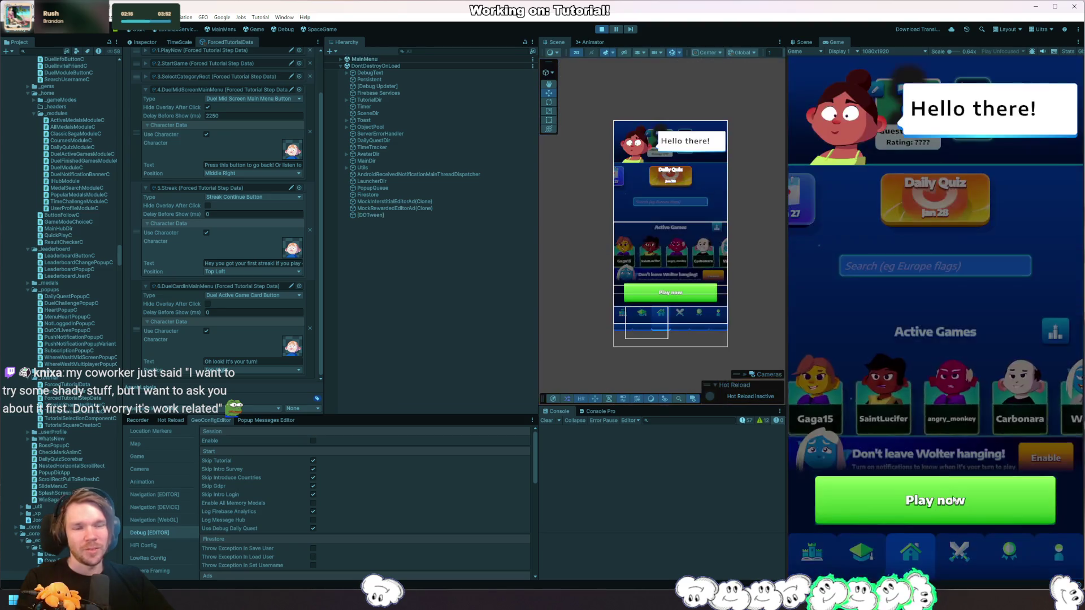
left_click(941, 505)
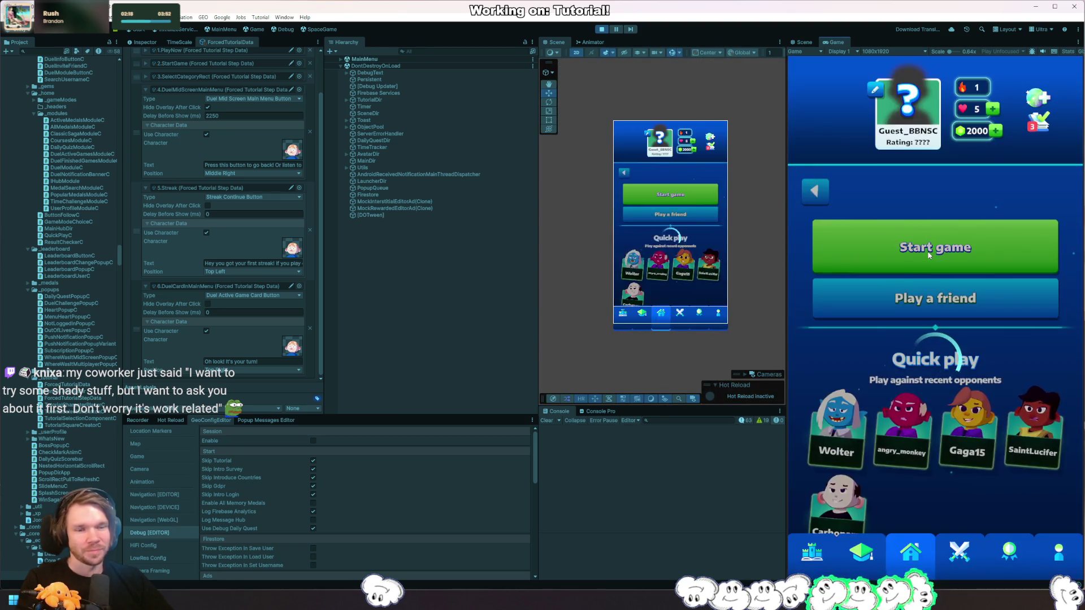
left_click(927, 270)
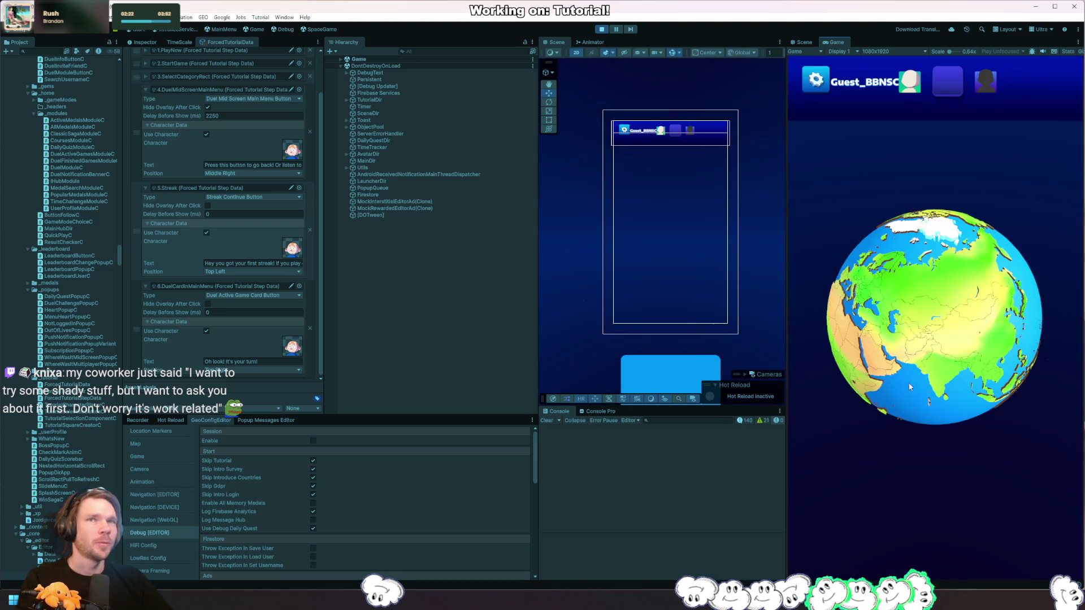
left_click(926, 372)
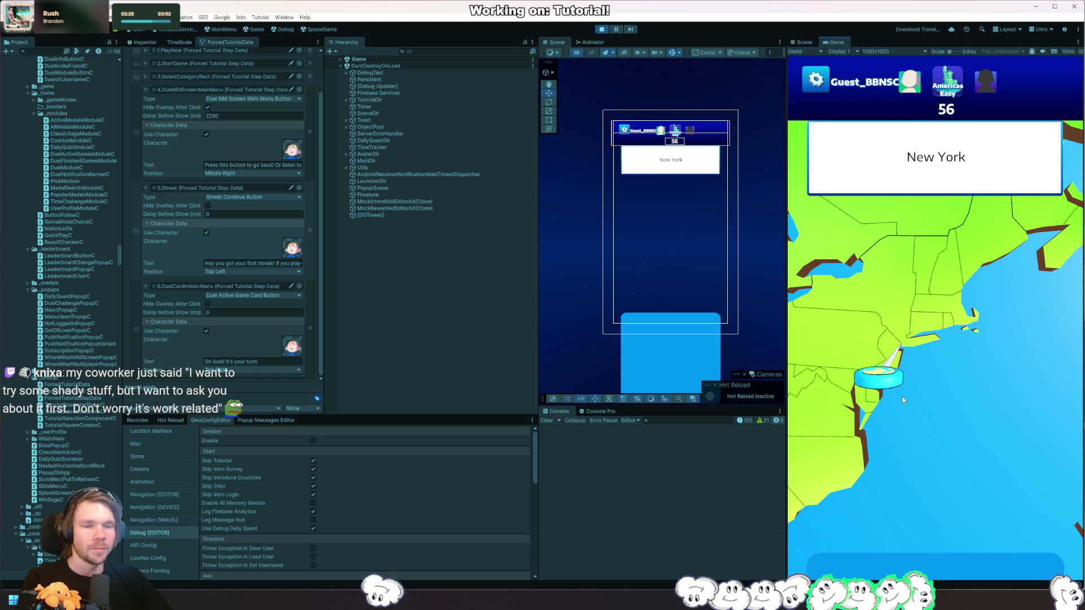
left_click(899, 382)
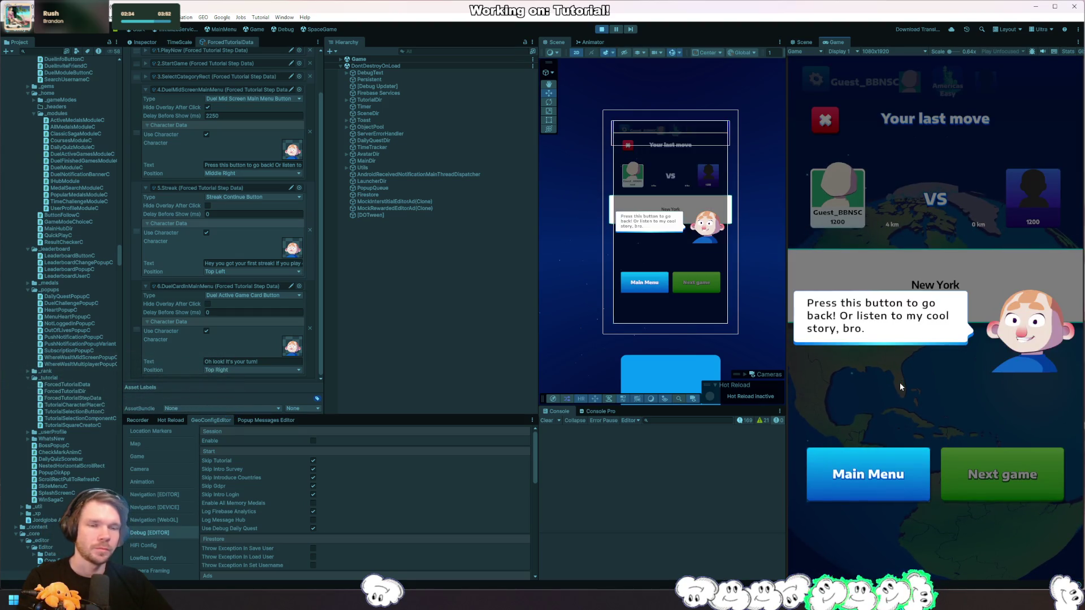
Step: Set step 4's Delay Before Show to 2150 and restart Play mode
left_click(254, 116)
type("21")
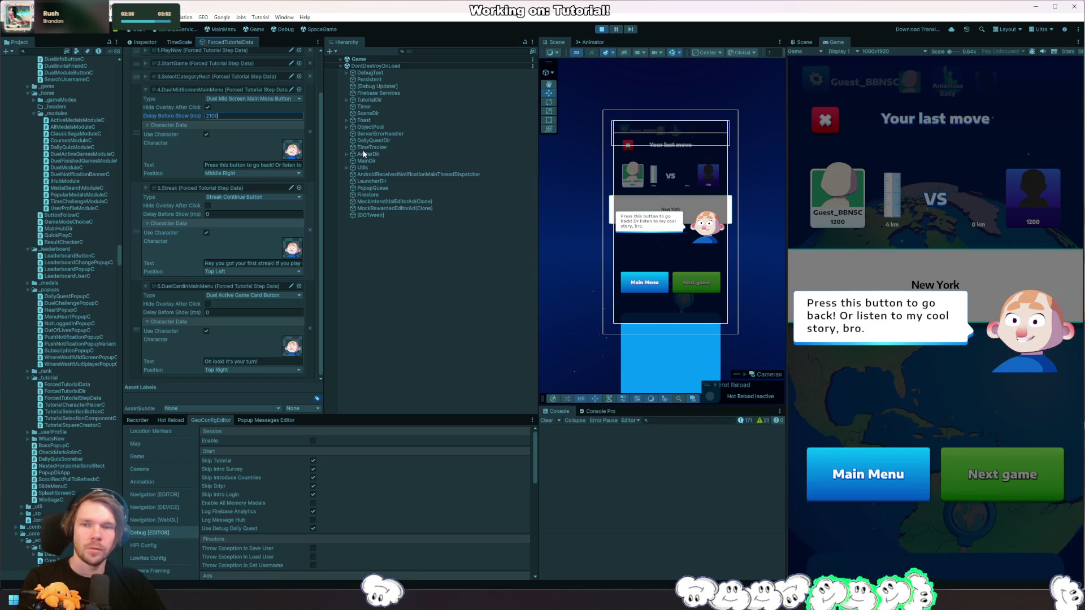
left_click(601, 29)
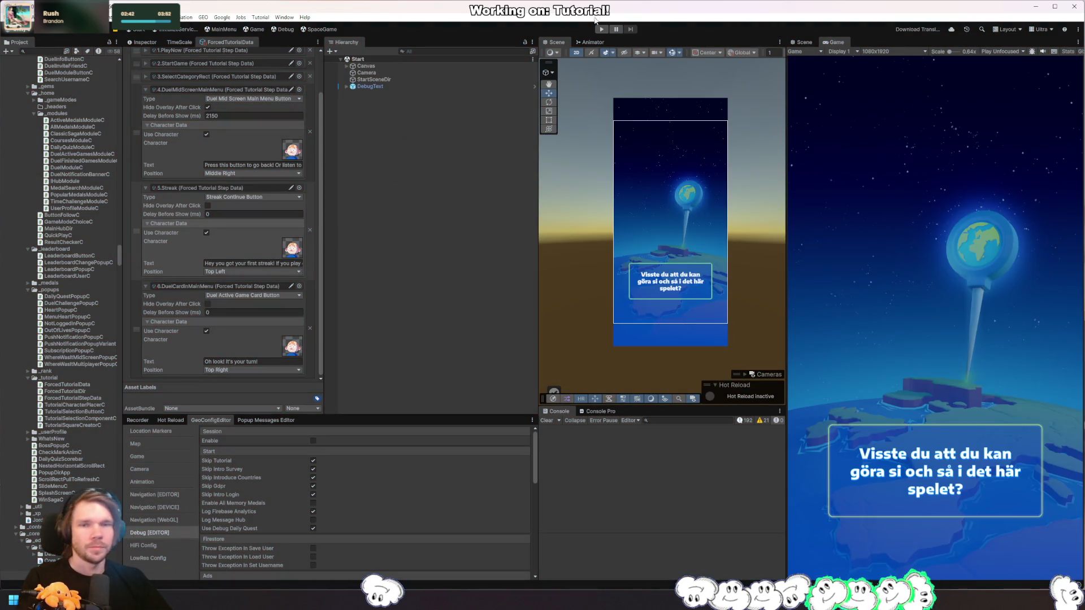
left_click(603, 29)
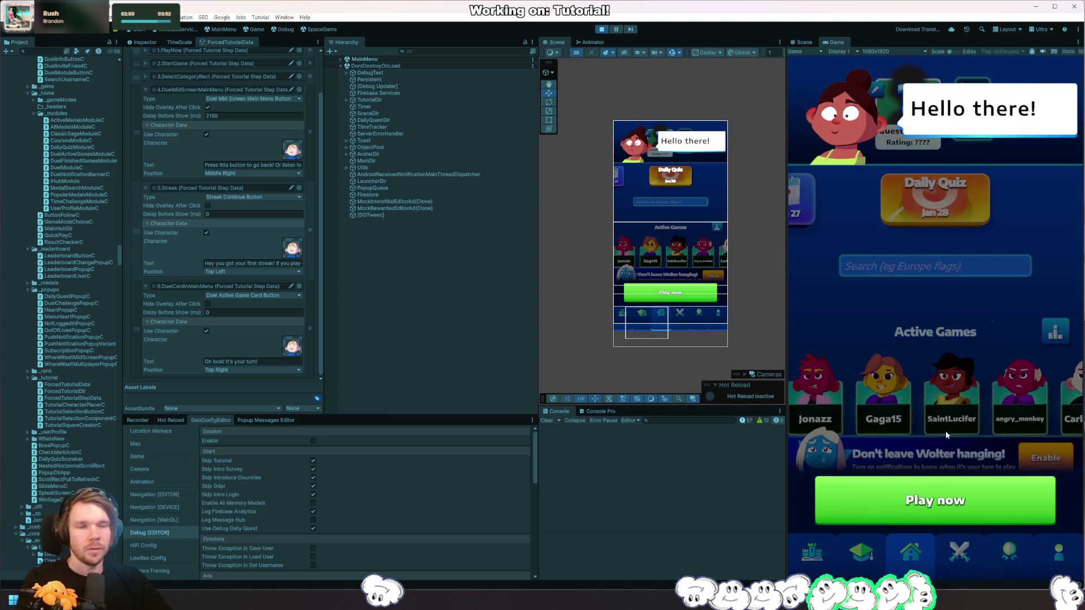
Step: Start a new Misc round, pin the answer over the UK, and return to the main menu
left_click(947, 481)
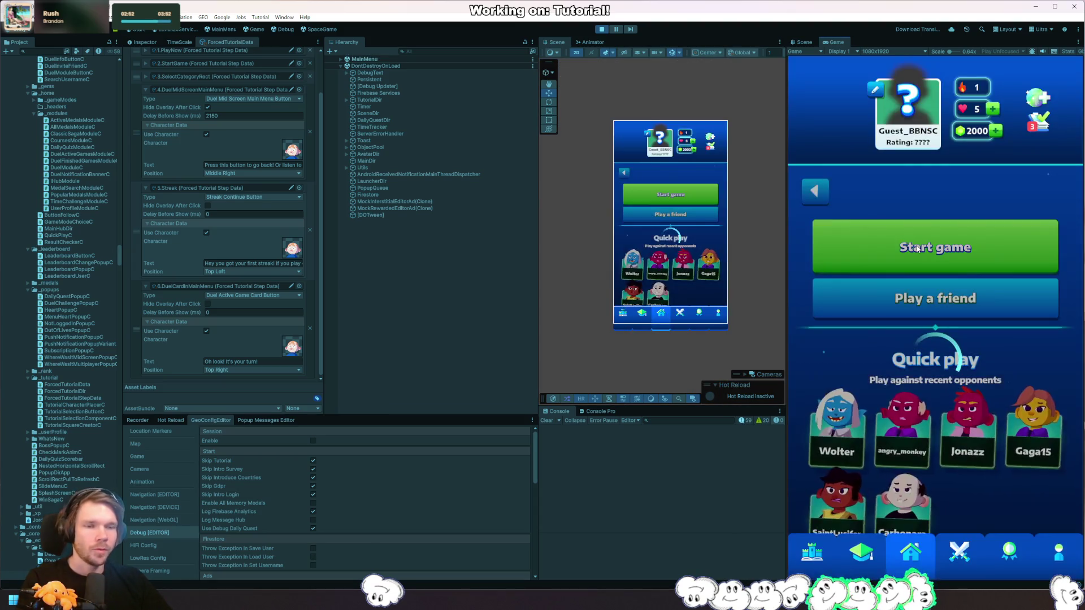
left_click(926, 255)
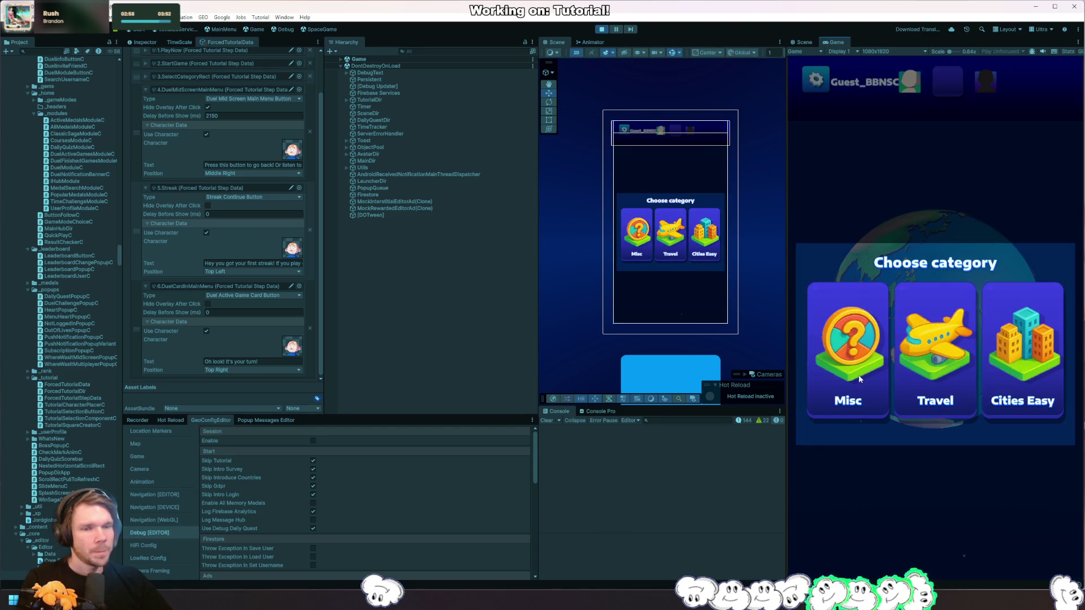
left_click(859, 376)
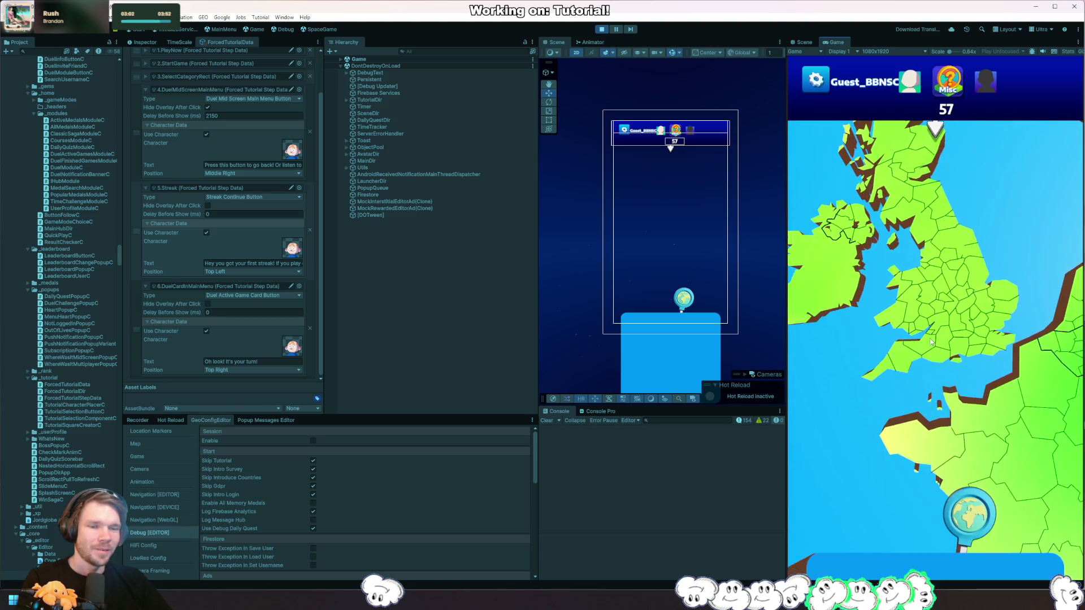
left_click_drag(968, 511, 965, 388)
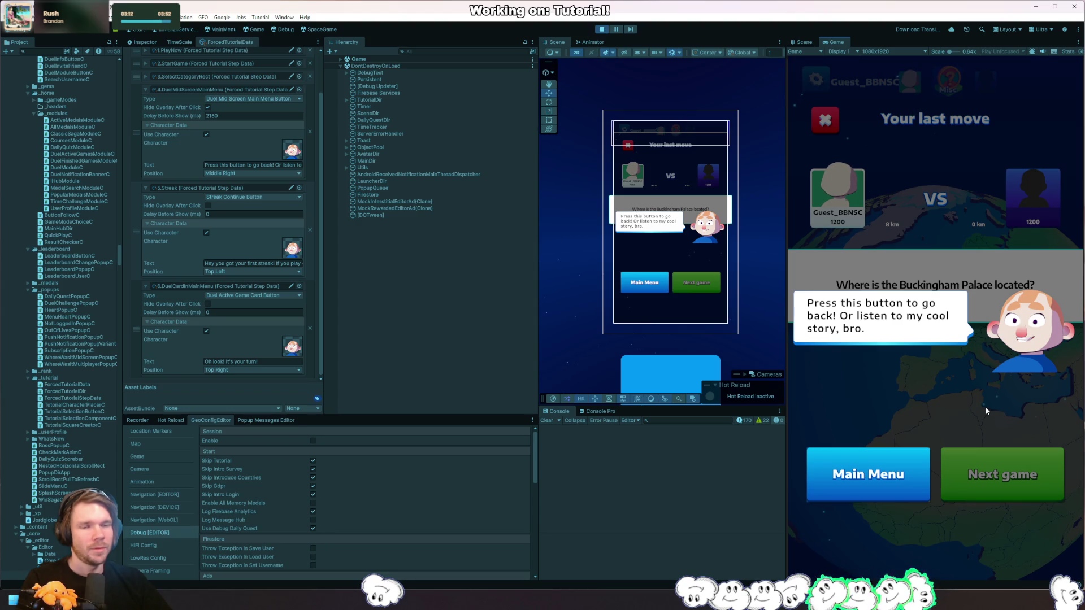
left_click(884, 486)
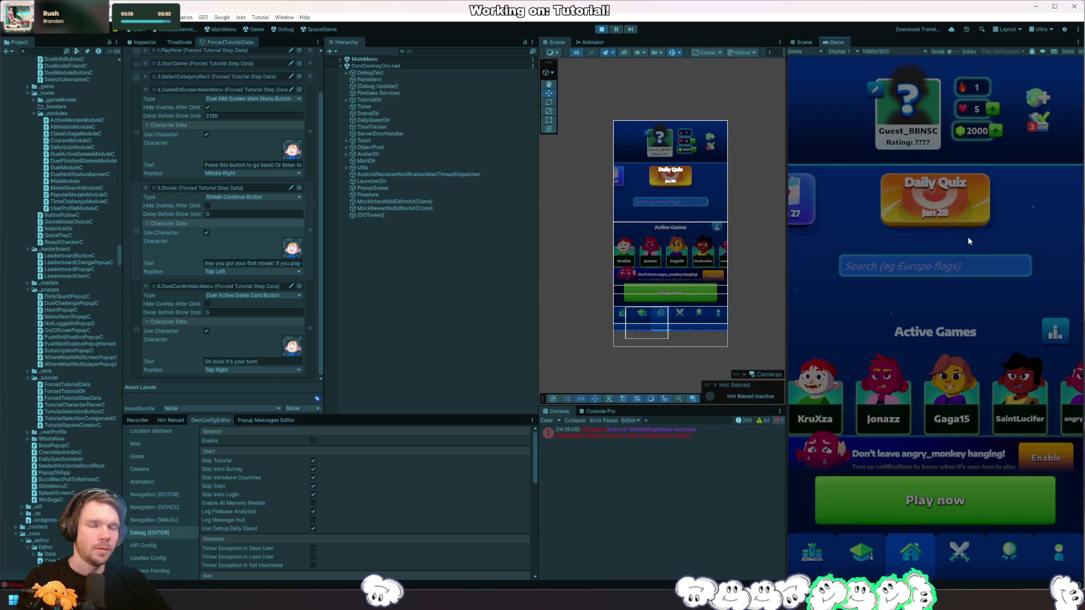
Step: Pick the overlapping Scroll View and CheckMark image objects from the phone preview in the Scene view
left_click_drag(723, 333, 704, 278)
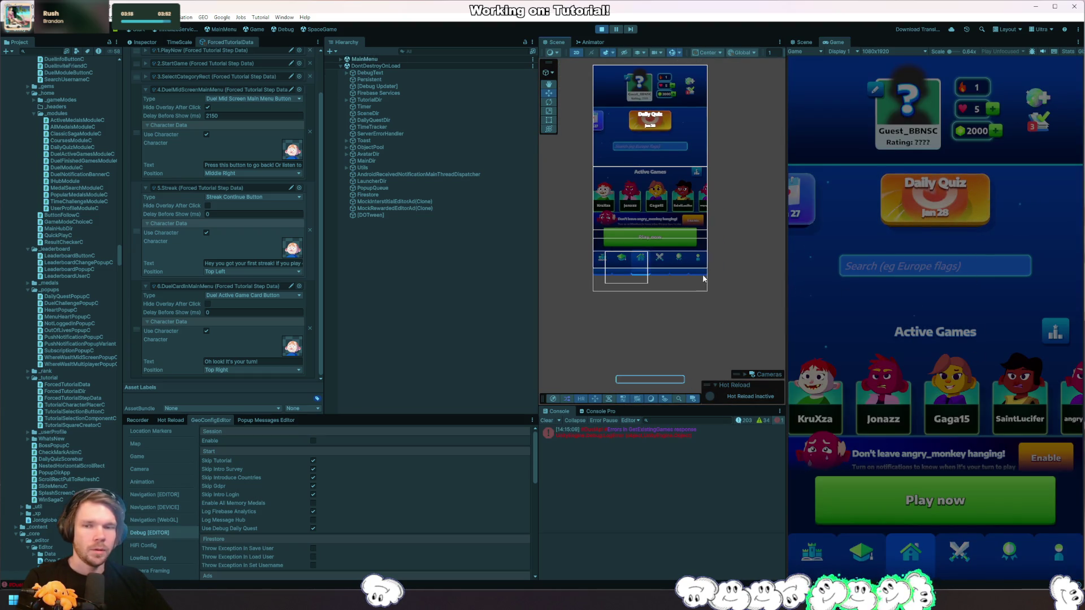
right_click(628, 269)
mouse_move(686, 303)
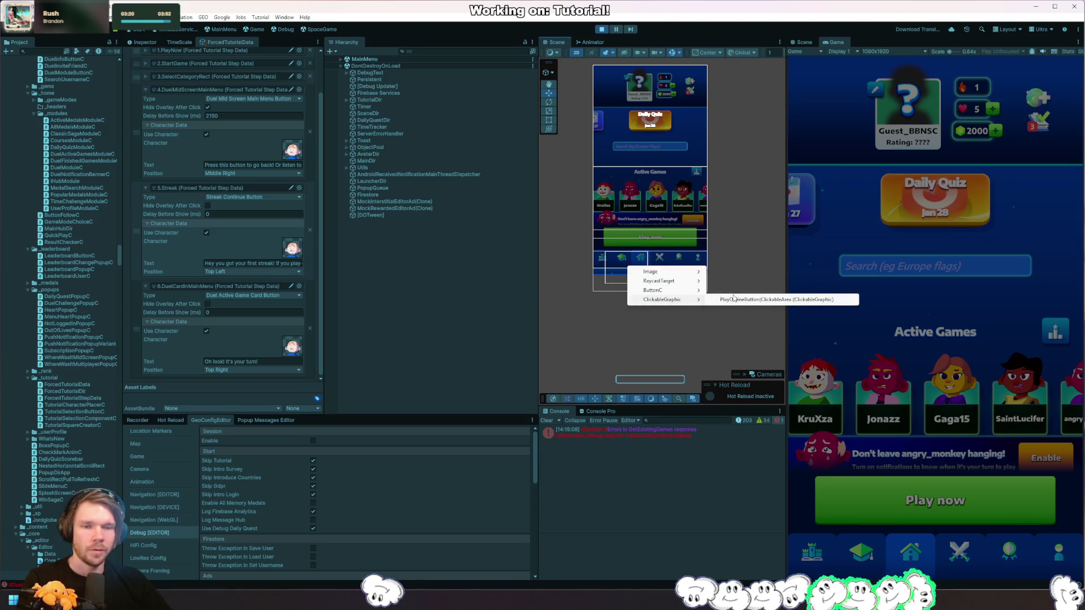
left_click(600, 346)
right_click(577, 197)
mouse_move(599, 208)
left_click(681, 219)
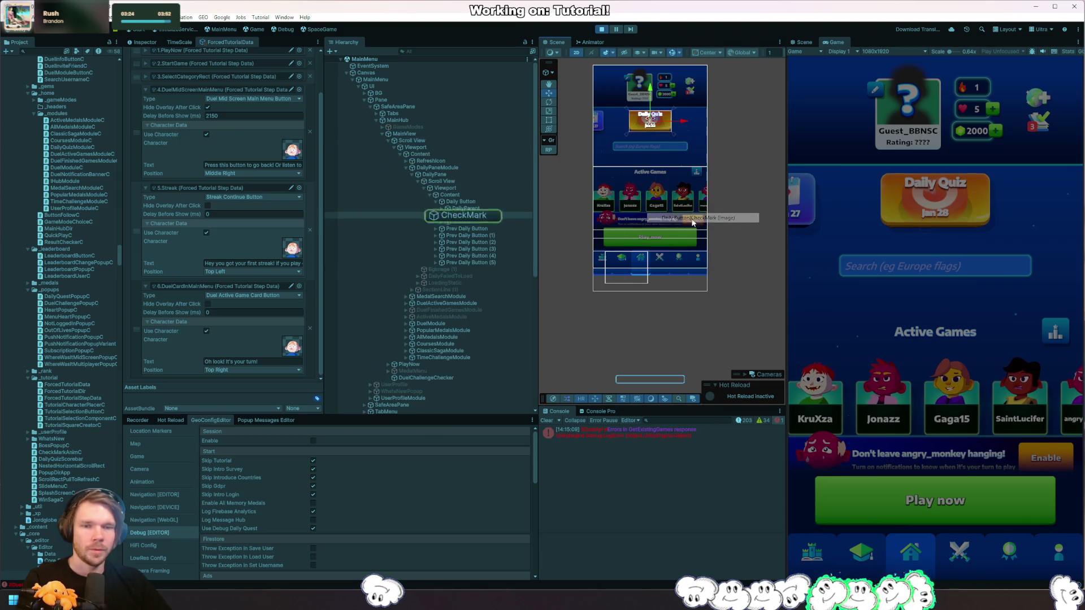
Step: Select the tutorial square Right and the HoleCatcher object, then stop Play mode
right_click(701, 147)
mouse_move(738, 161)
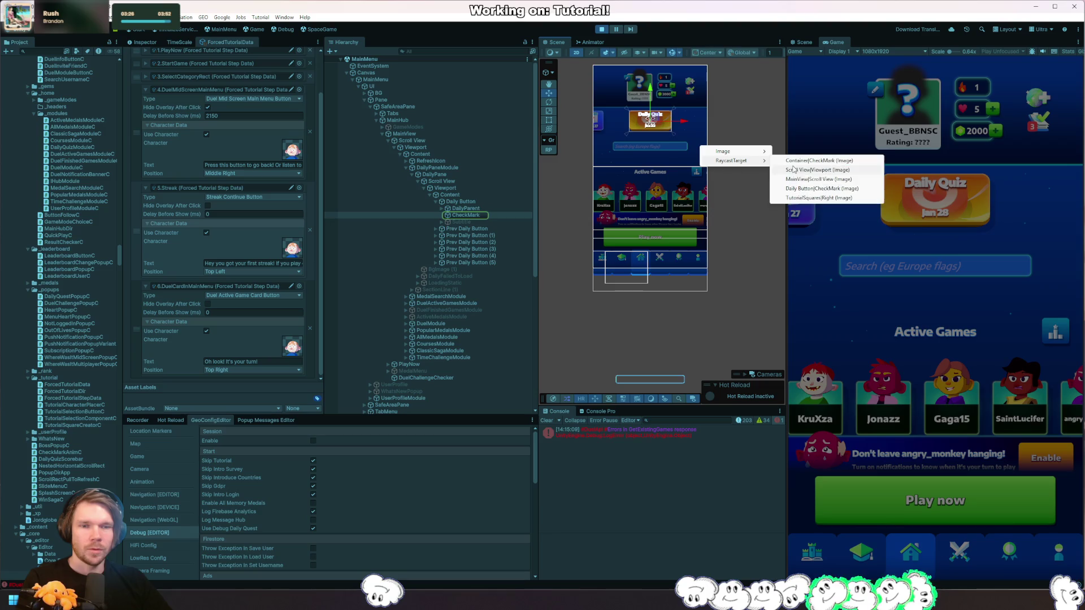
left_click(831, 198)
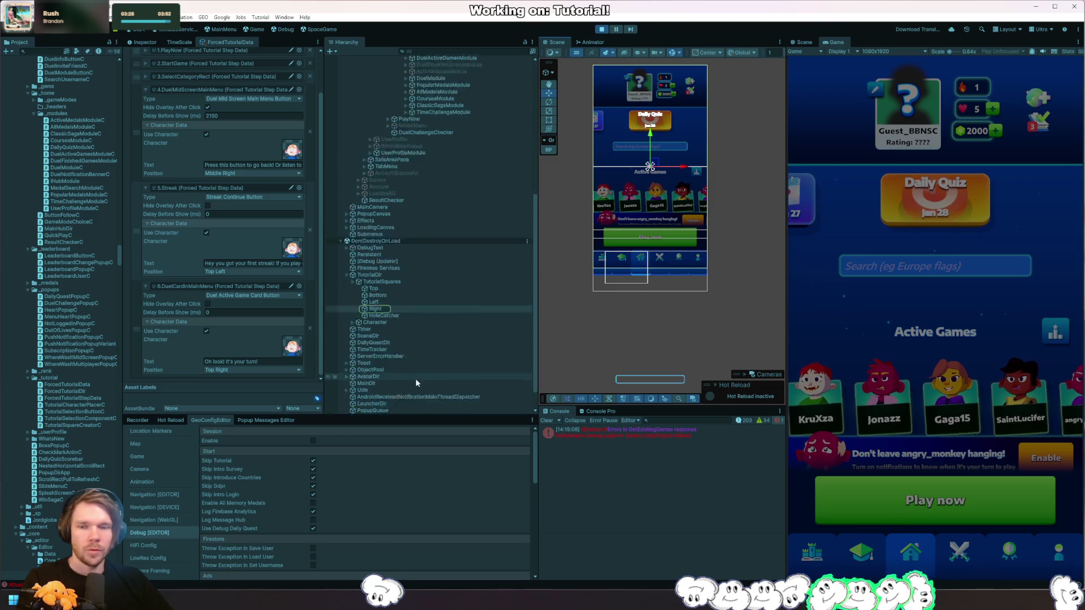
left_click(403, 291)
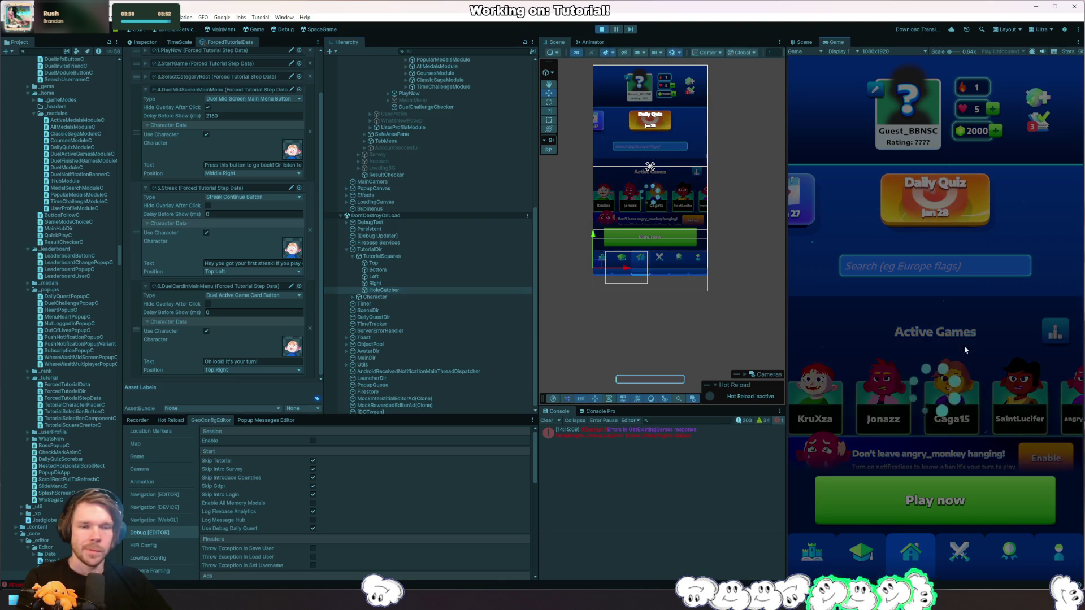
left_click(602, 30)
Step: Run GEO > Local Data > Clear All and Logout, then enter Play mode as a fresh player
left_click(203, 17)
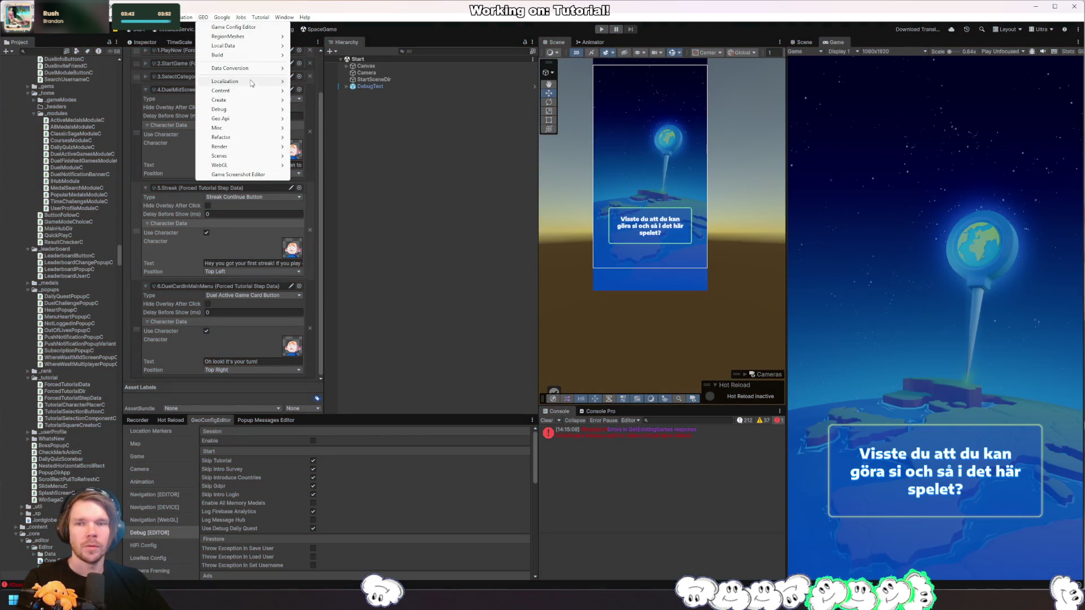
mouse_move(265, 46)
left_click(373, 139)
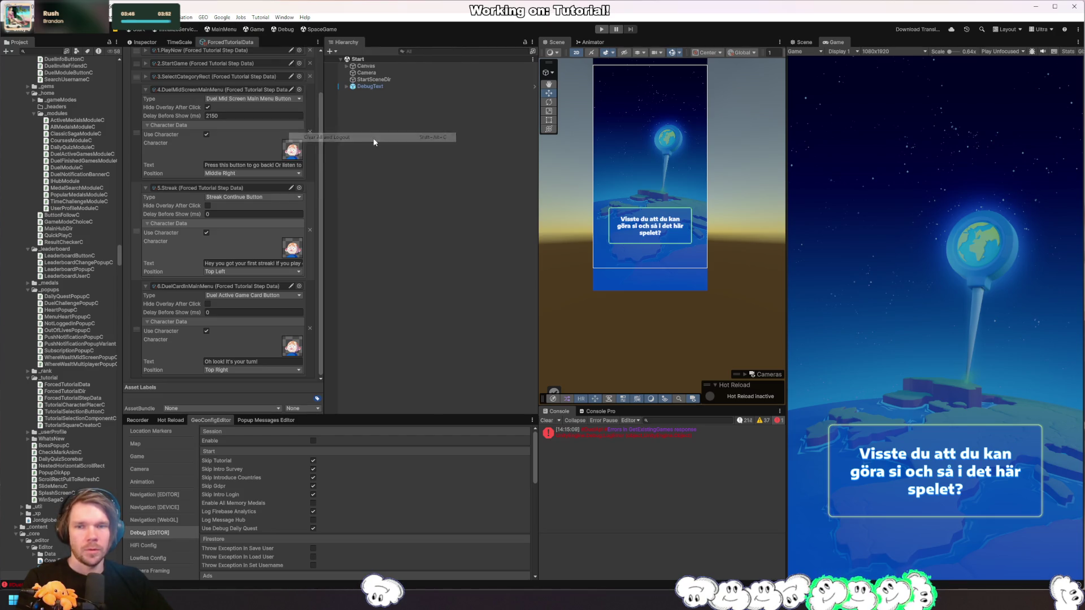
left_click(601, 29)
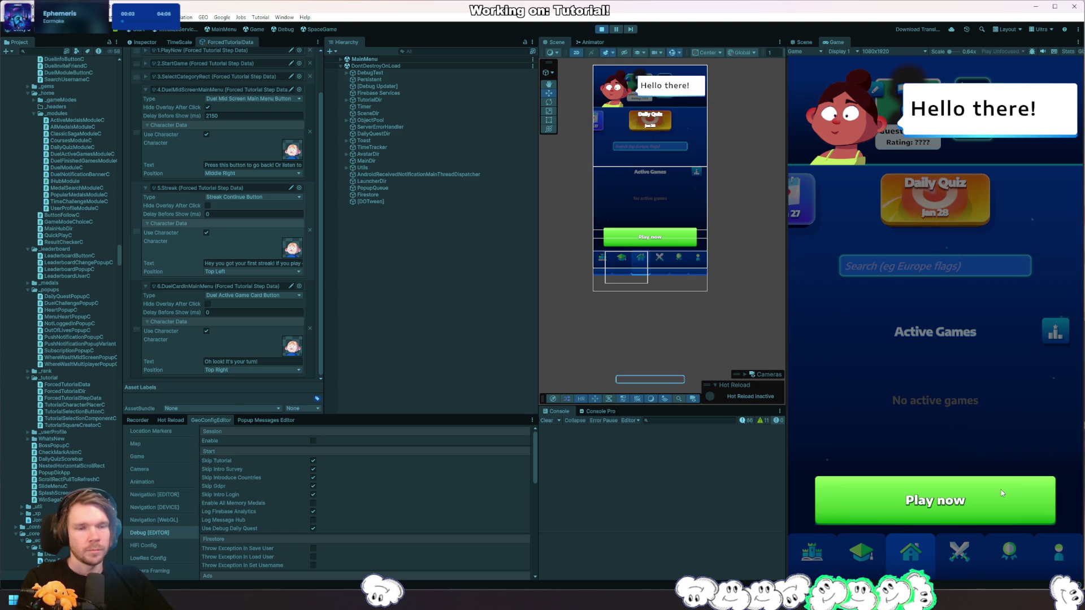
Step: Play an Asia Easy round with the pin near Shanghai and return to the main menu
left_click(1002, 493)
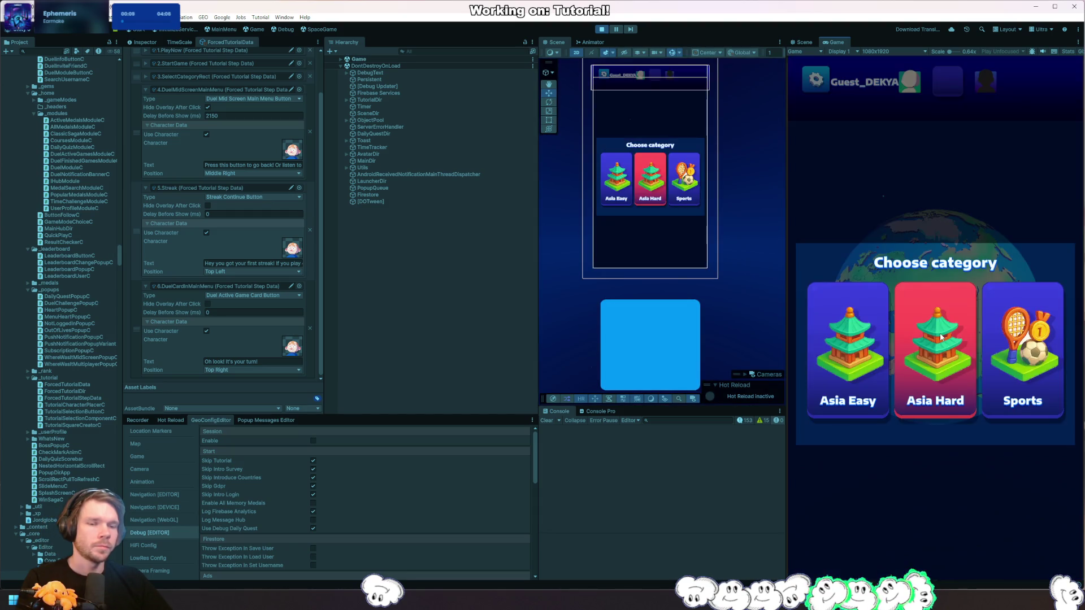
left_click(872, 356)
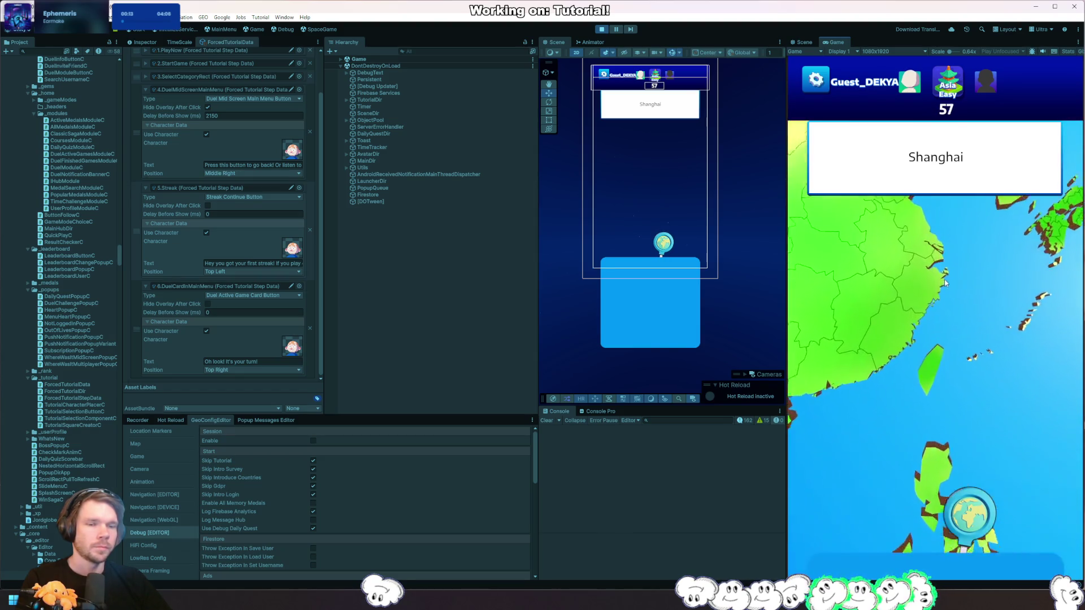
left_click_drag(953, 500, 936, 345)
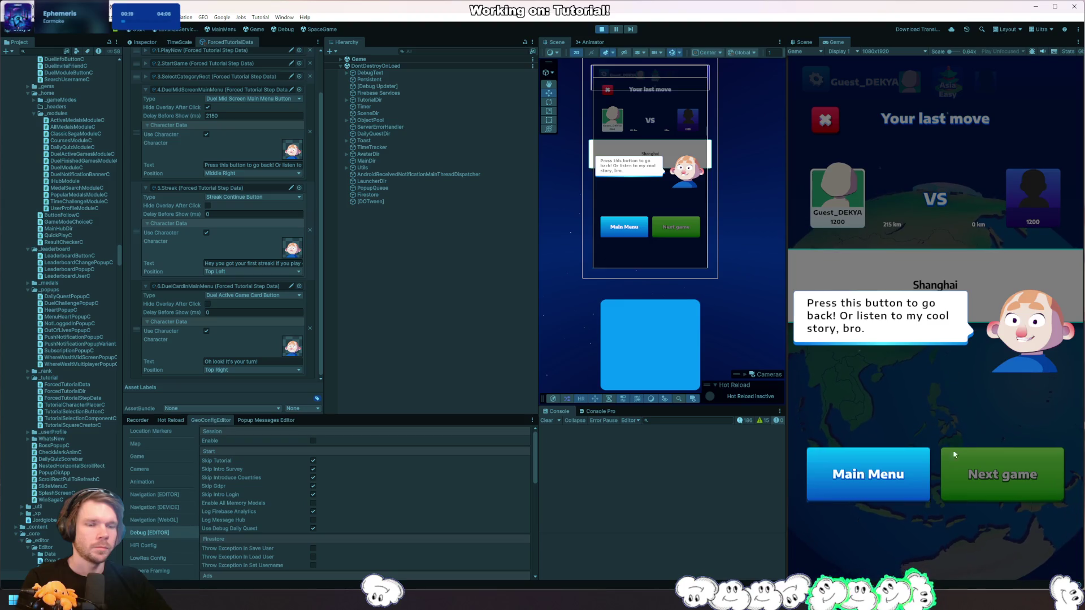
left_click(871, 478)
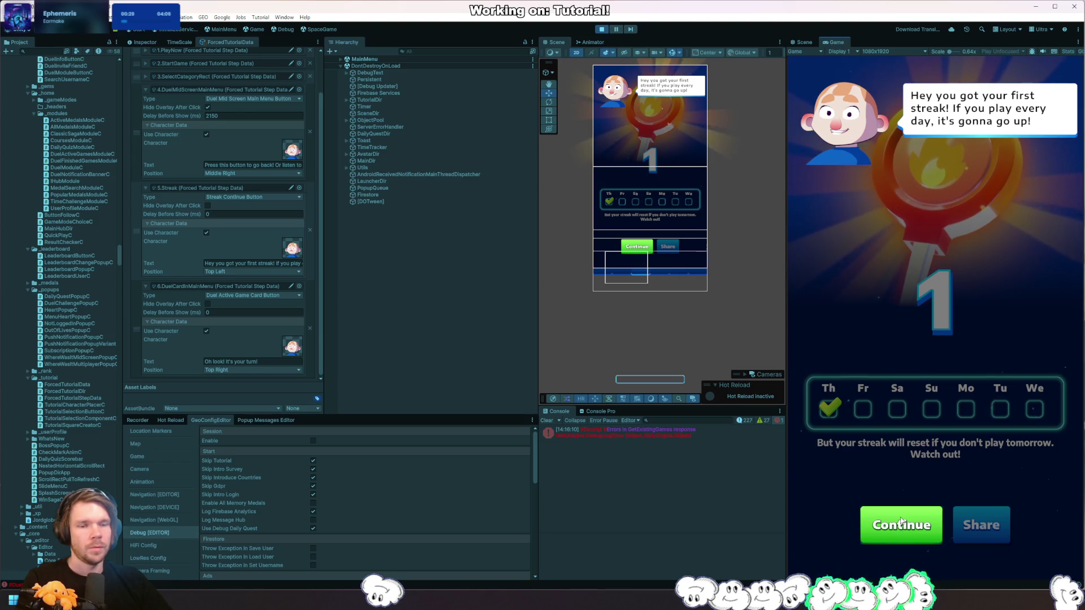
Step: Go through the first-streak message, the duel's rank list and Tiebreak Win screens, then stop Play mode
left_click(902, 523)
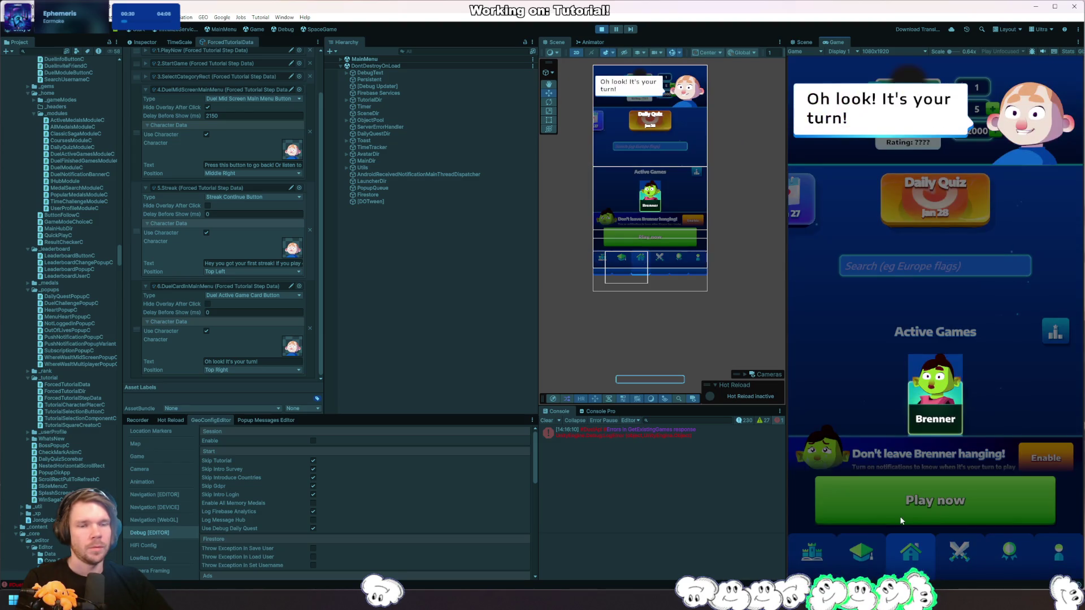
left_click(948, 410)
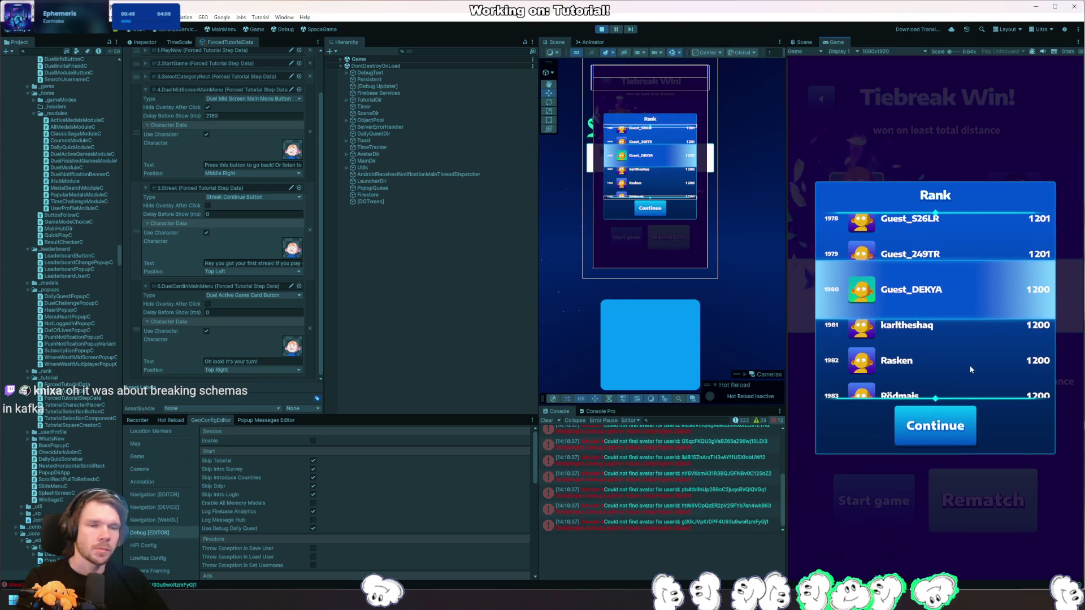
left_click(950, 432)
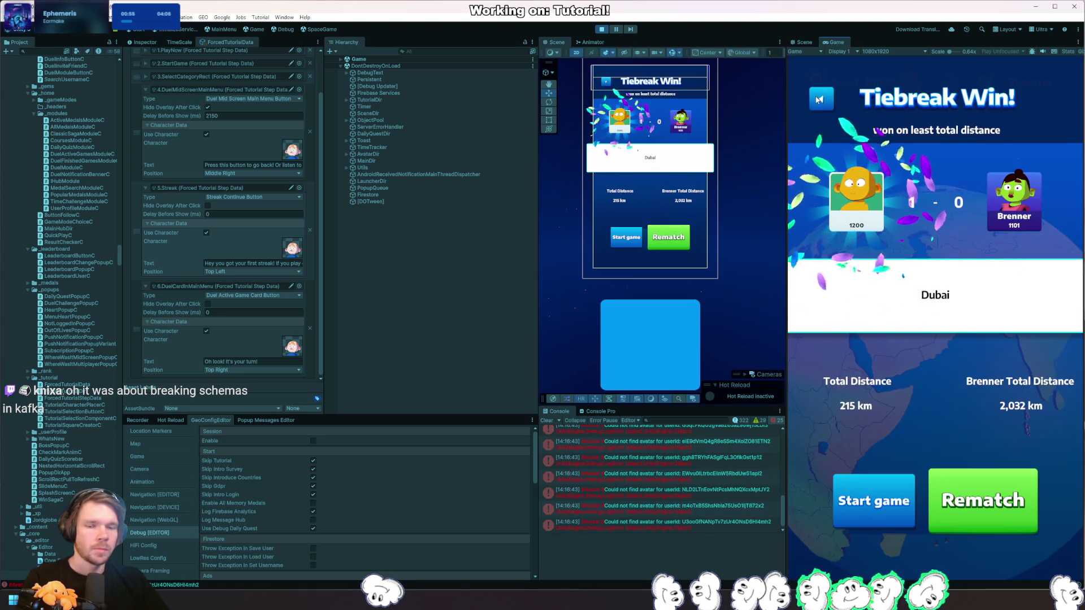
left_click(819, 100)
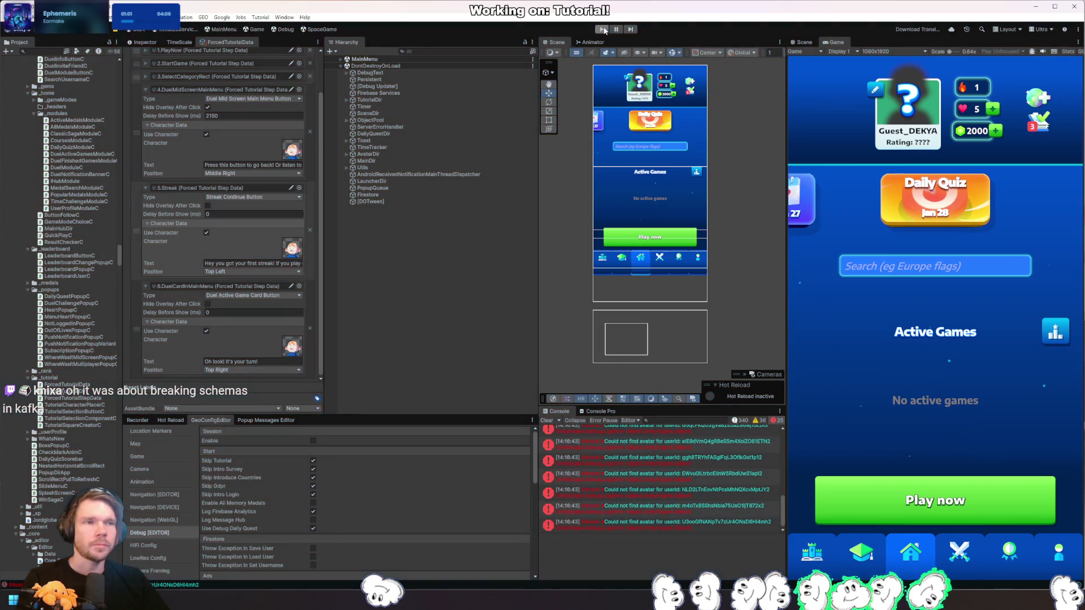
left_click(603, 29)
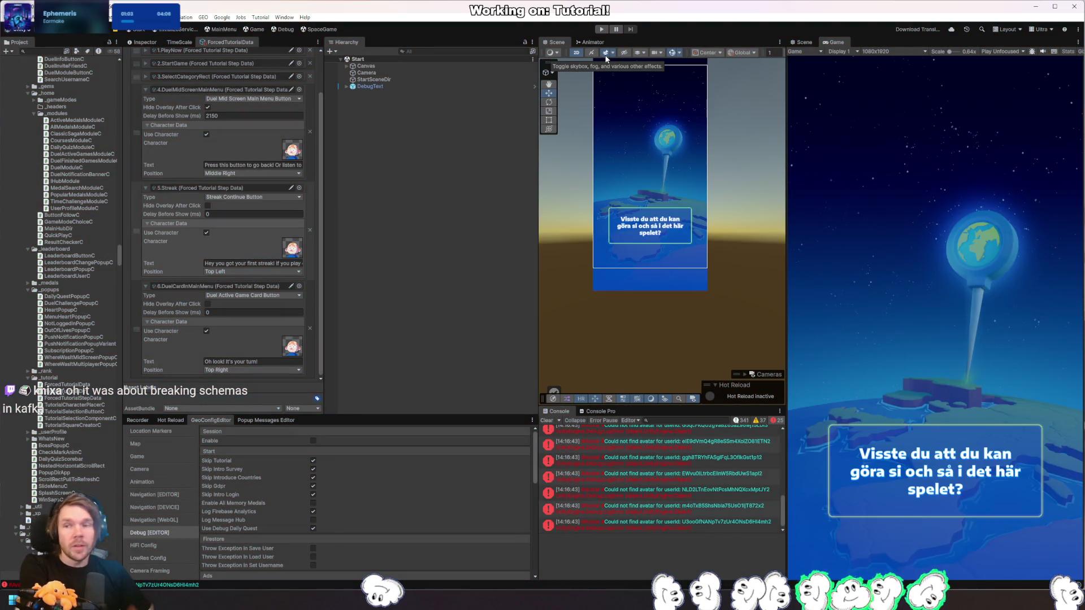
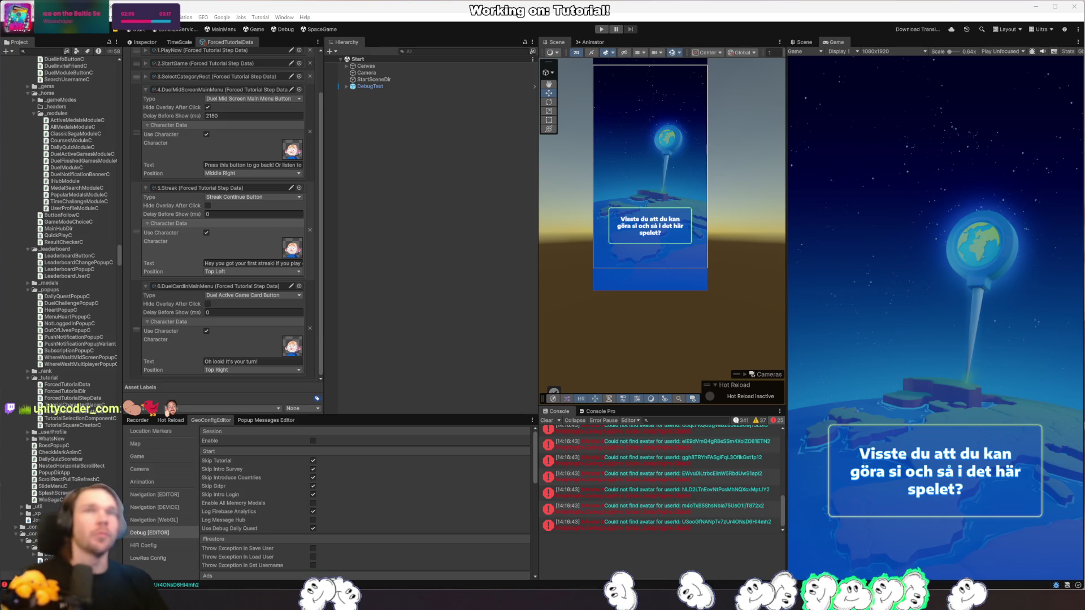
Step: Bring the browser with Akari forward, maximize it and start today's puzzle No. 389
key("alt+Tab")
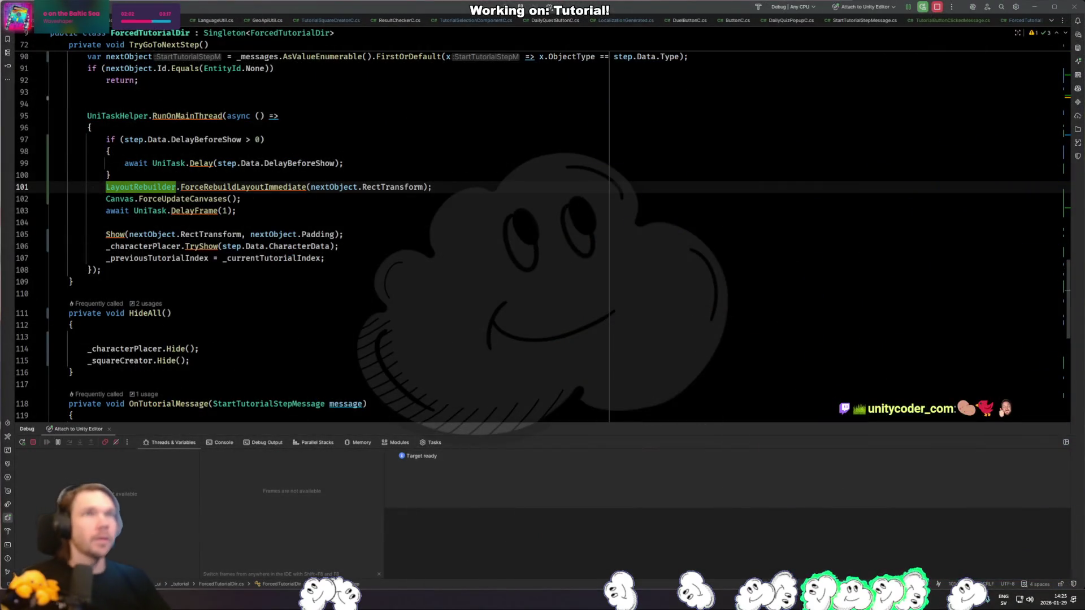
key("alt+Tab")
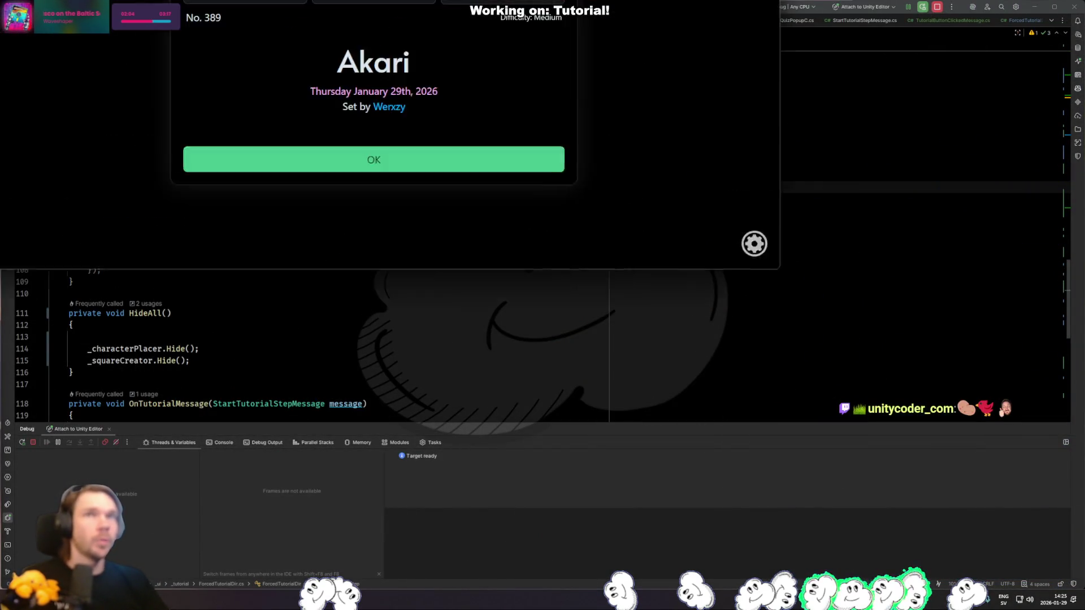
mouse_move(537, 280)
left_mouse_down()
mouse_move(538, 293)
mouse_move(581, 302)
left_mouse_up()
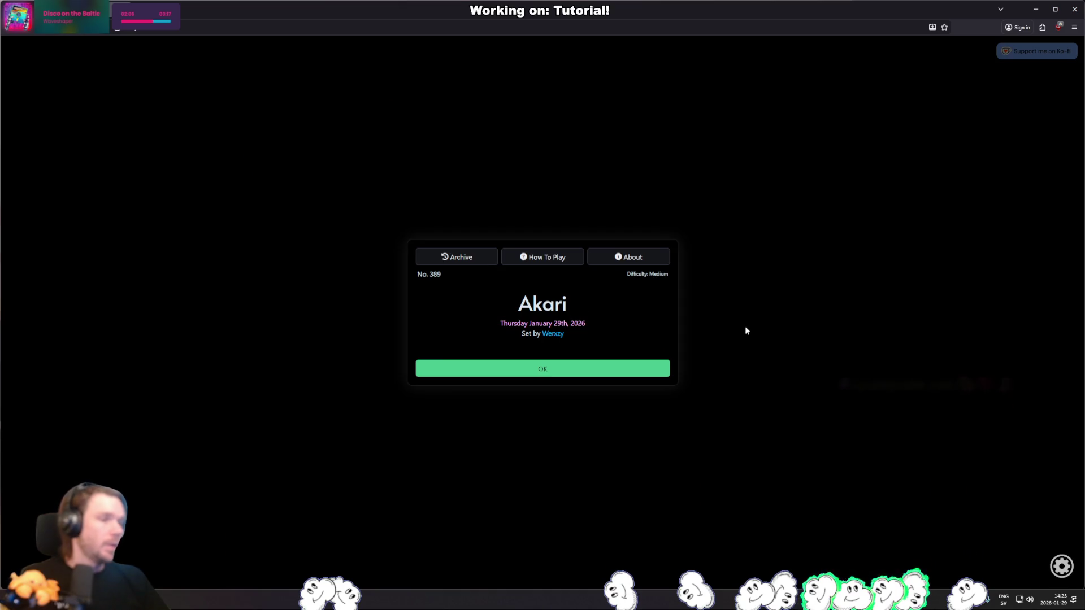
left_click(582, 371)
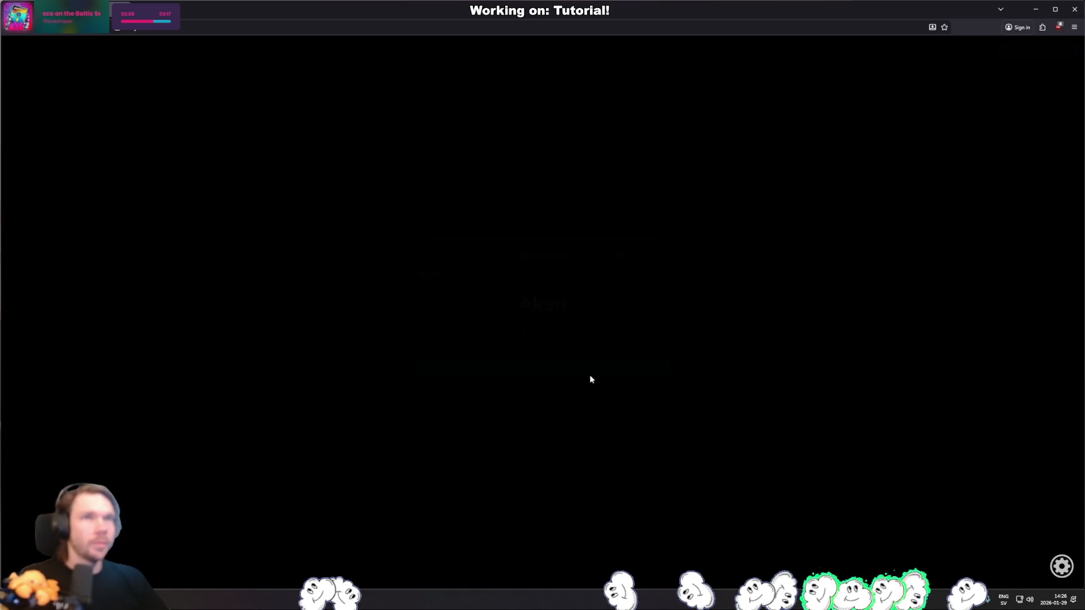
Step: Mark two top-right corner cells with X and place a lamp in the top-left corner
right_click(761, 133)
right_click(721, 93)
left_click(317, 87)
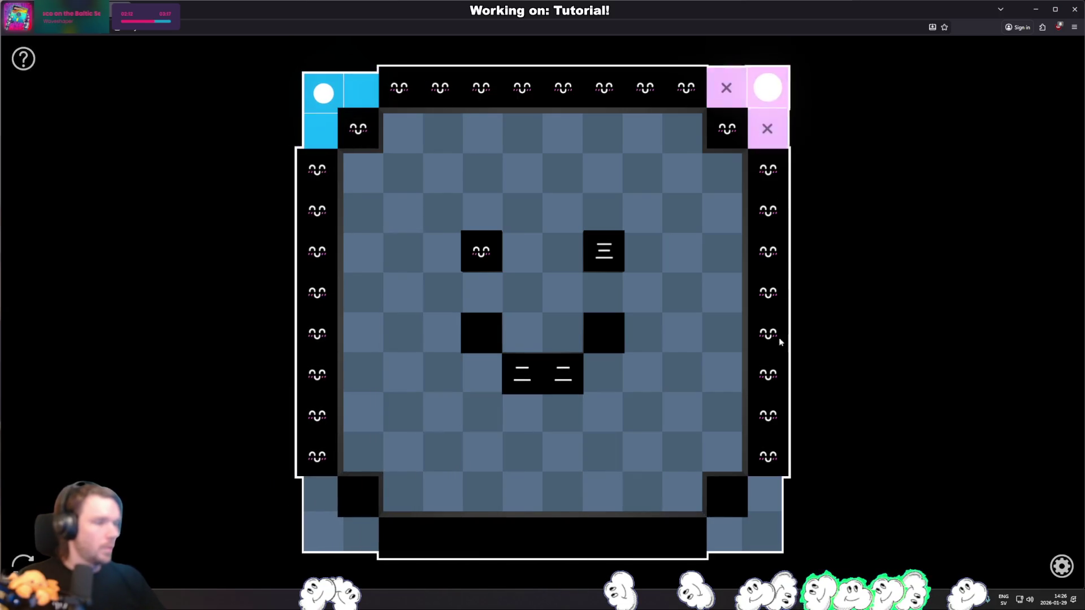
Step: Cross out cells around the clues, the top row, right column and left column, keeping the bottom-right cell open
right_click(483, 412)
right_click(602, 412)
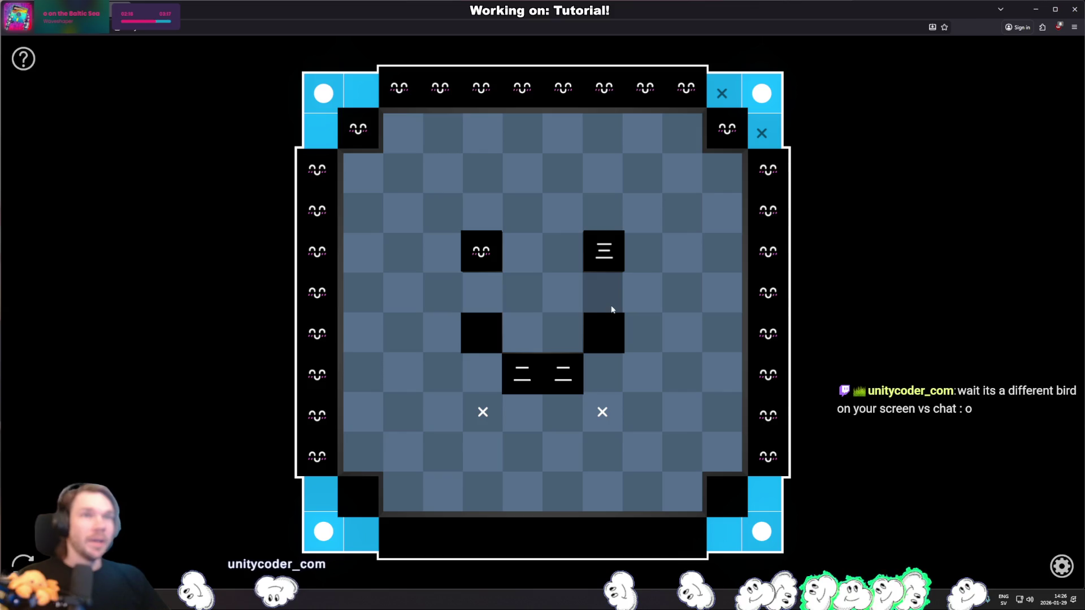
right_click(630, 285)
right_click(563, 293)
right_click(562, 214)
right_click(639, 226)
right_click(521, 253)
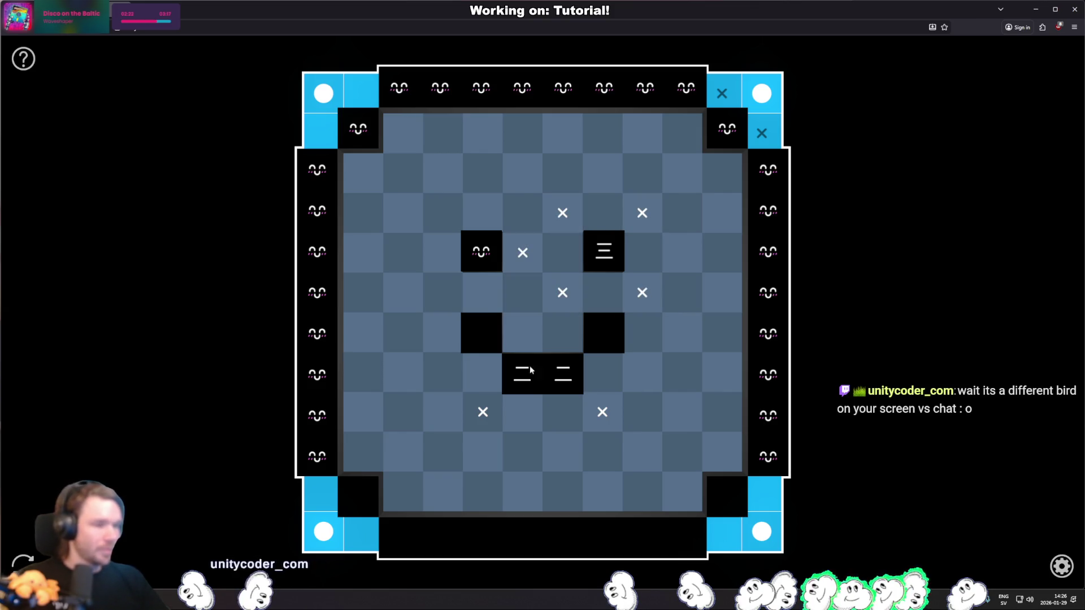
right_click(490, 279)
right_click(449, 251)
mouse_move(403, 135)
left_mouse_down()
mouse_move(683, 136)
mouse_move(713, 285)
mouse_move(693, 494)
left_mouse_up()
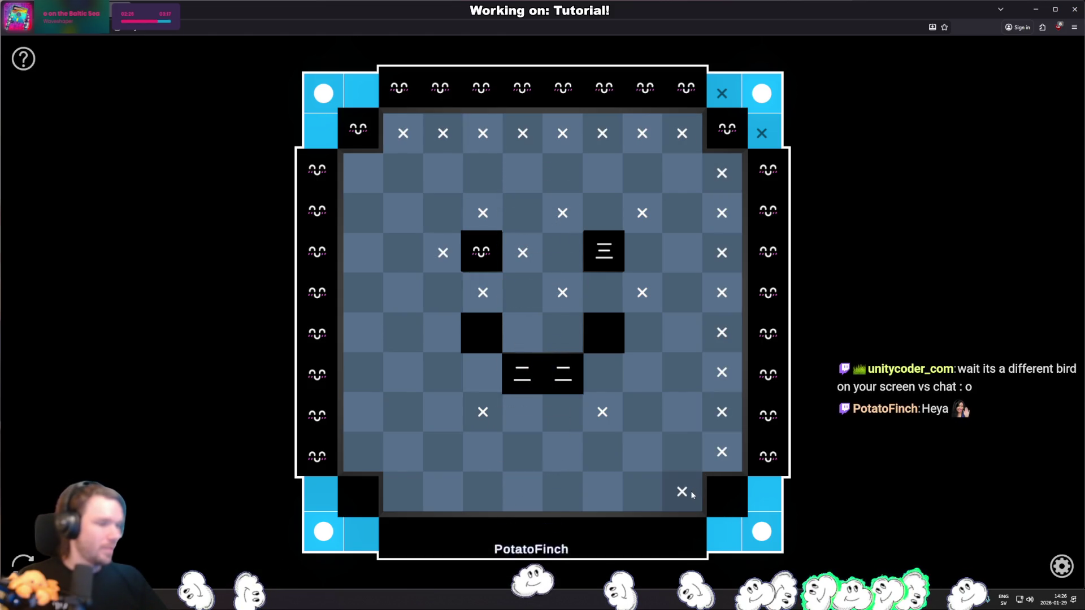
left_click(693, 493)
left_click_drag(348, 363, 373, 438)
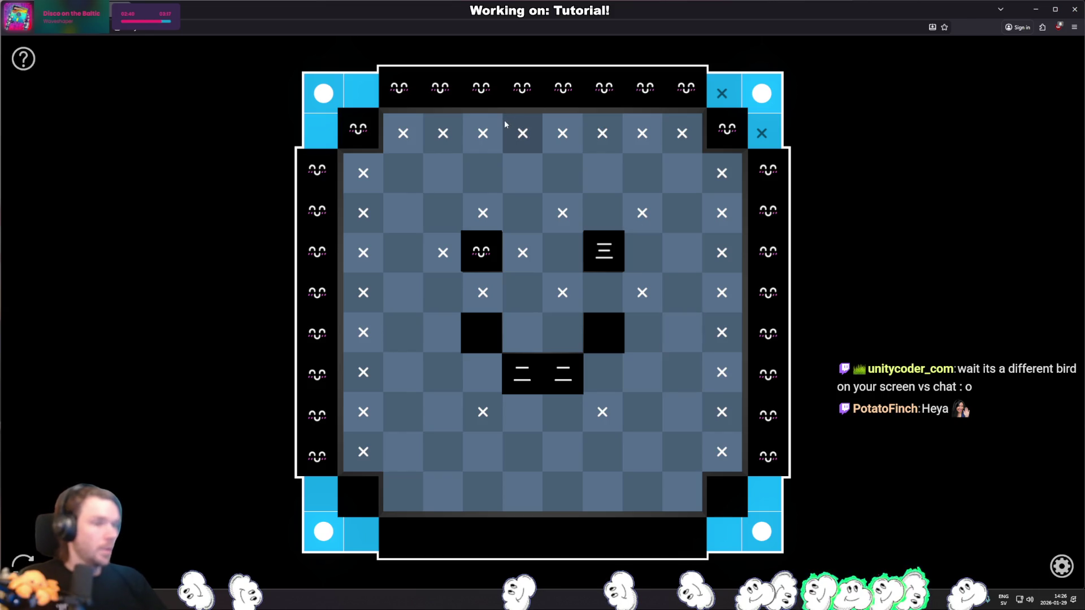
Step: Place lamps in the second row, above the upper-right clue, and along the left side
left_click(483, 169)
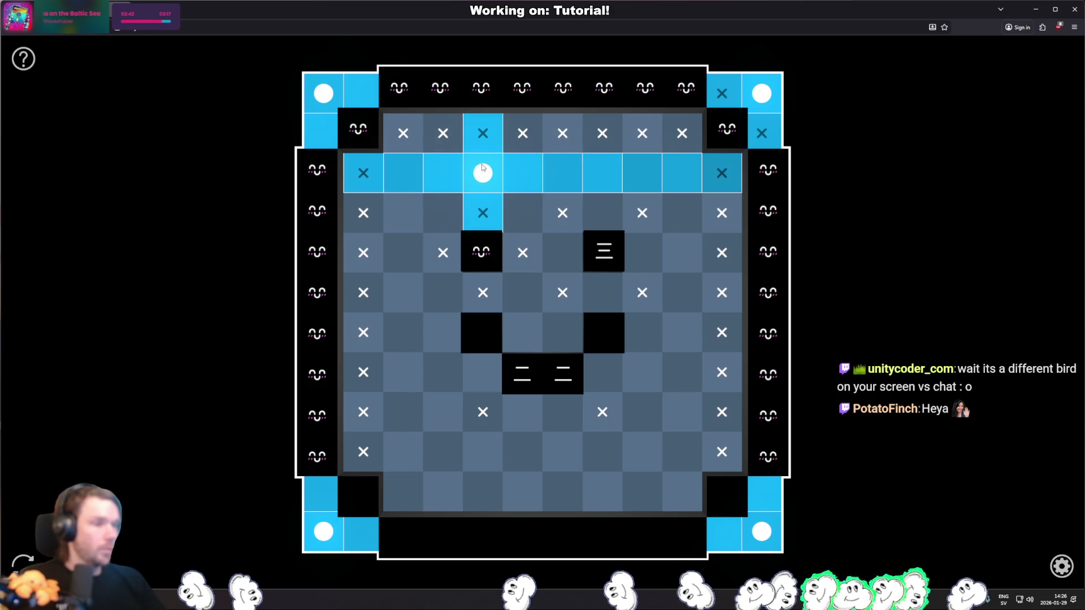
left_click(603, 214)
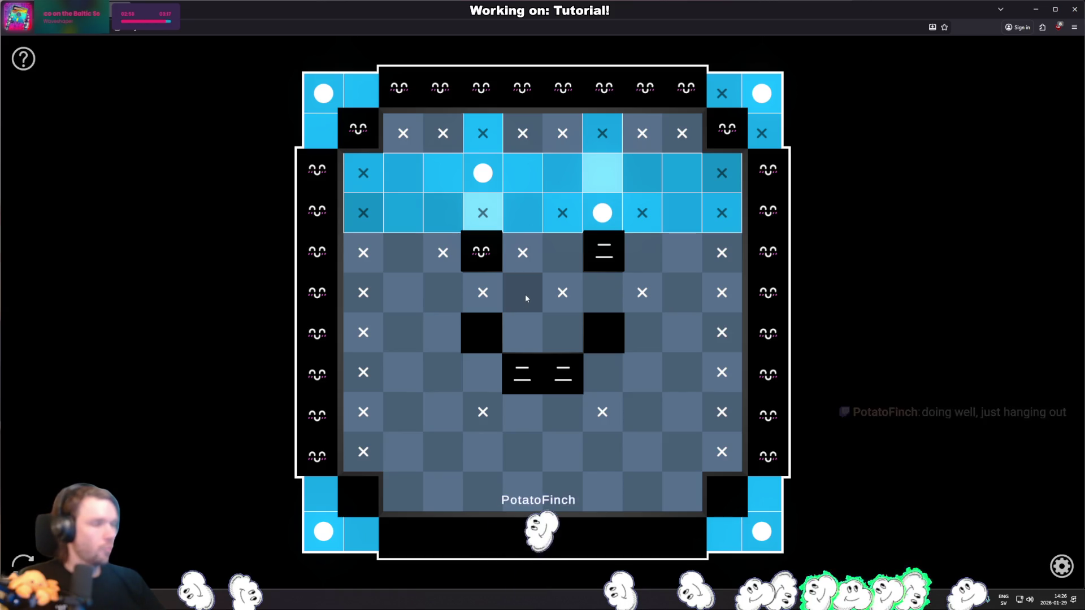
left_click(412, 262)
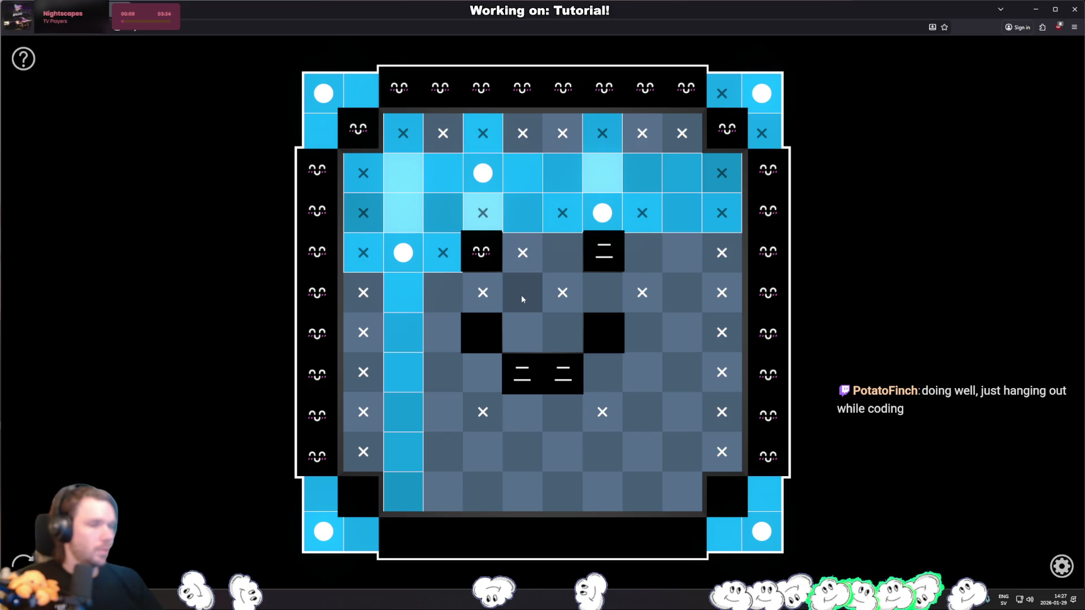
left_click(444, 337)
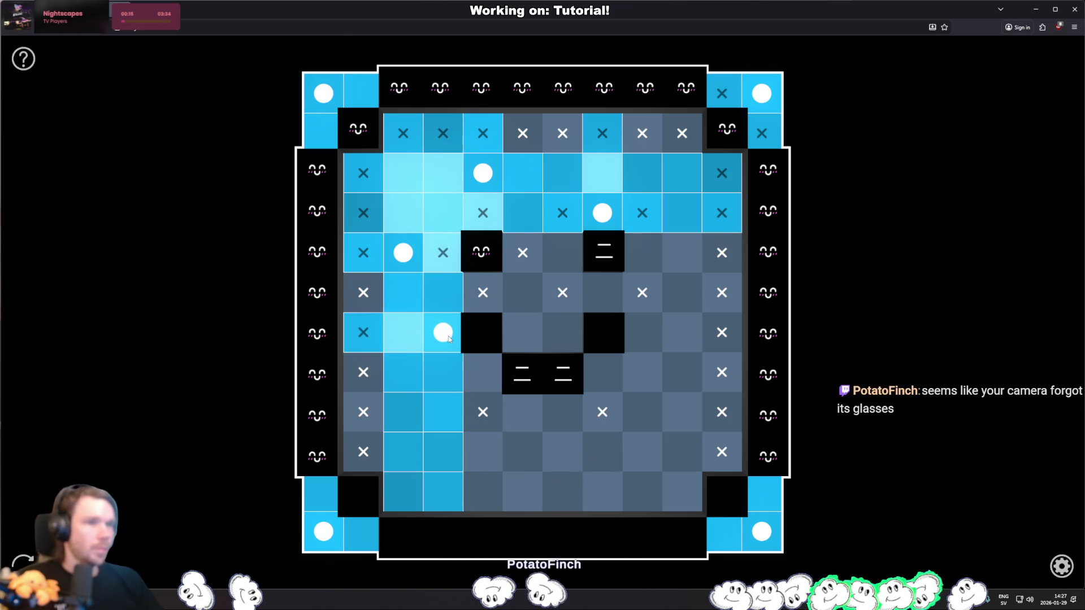
left_click(489, 378)
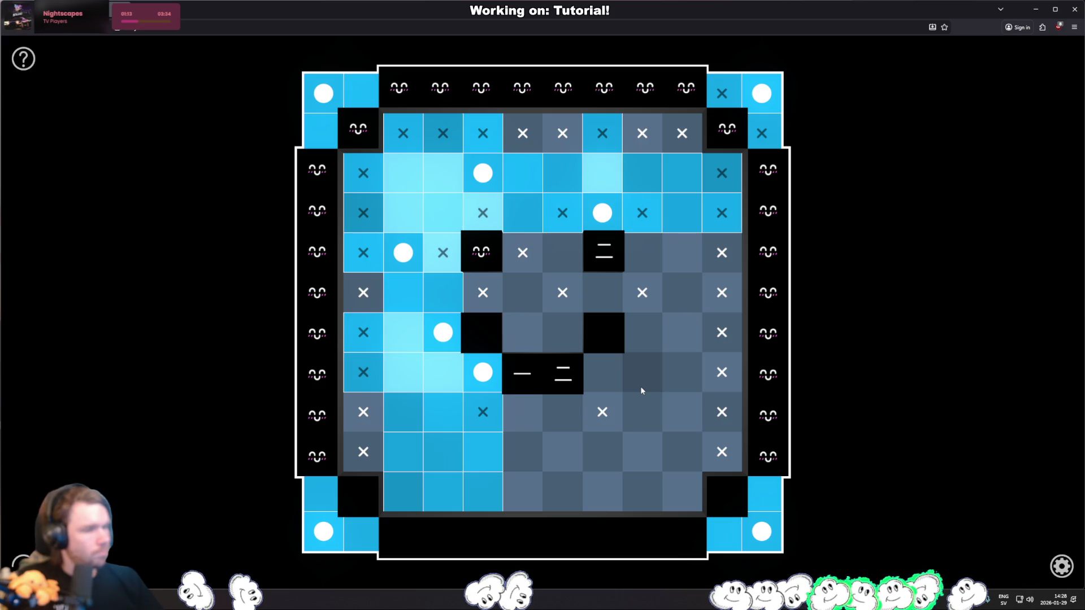
Step: Cross out one cell and place lamps between the black cells and around the right dash clue
right_click(523, 293)
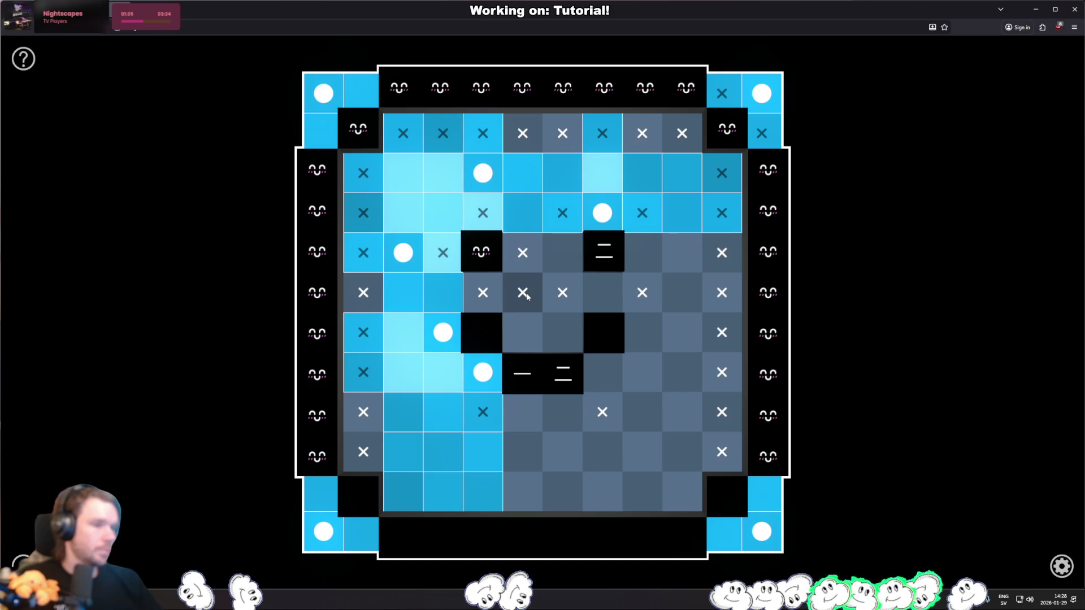
left_click(527, 334)
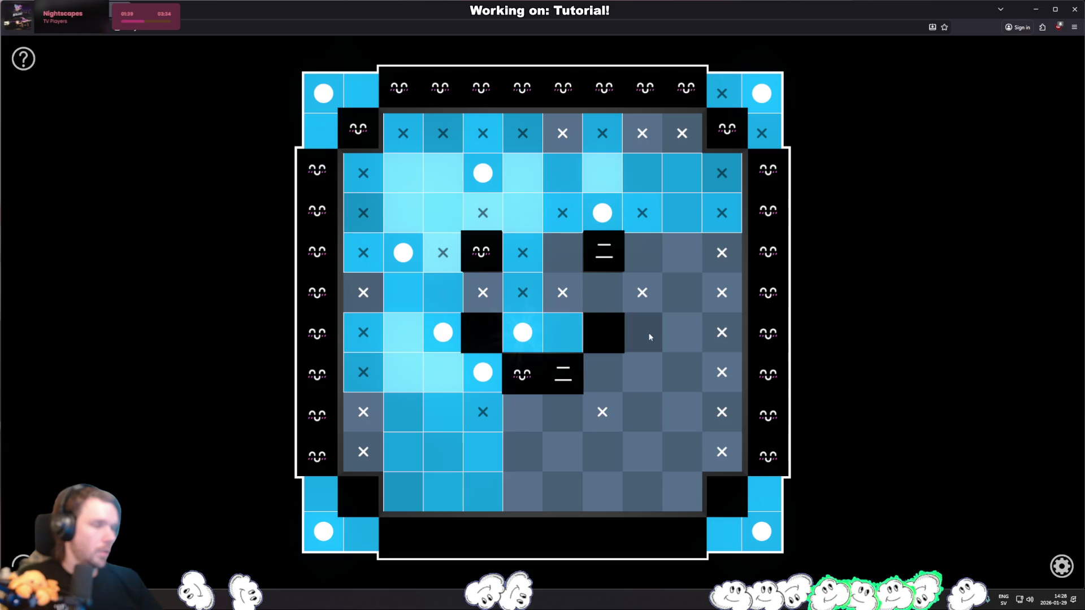
left_click(570, 253)
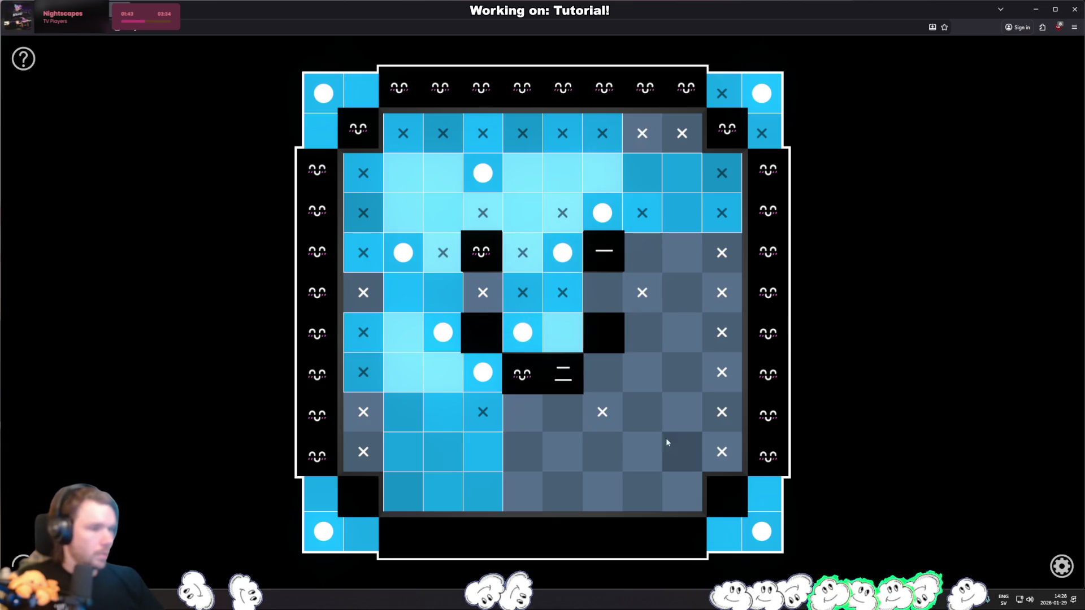
left_click(564, 413)
left_click(606, 375)
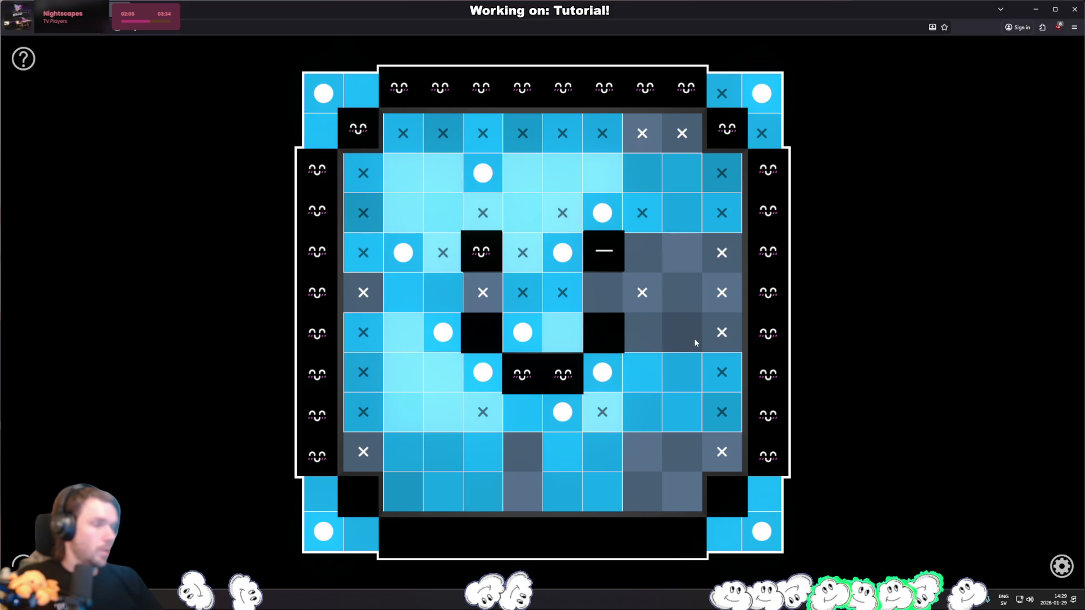
Step: Place the final lamps on the right side to solve the puzzle, then copy the Perfect 3:18 result
left_click(685, 292)
left_click(606, 300)
left_click(683, 253)
left_click(638, 339)
left_click(527, 455)
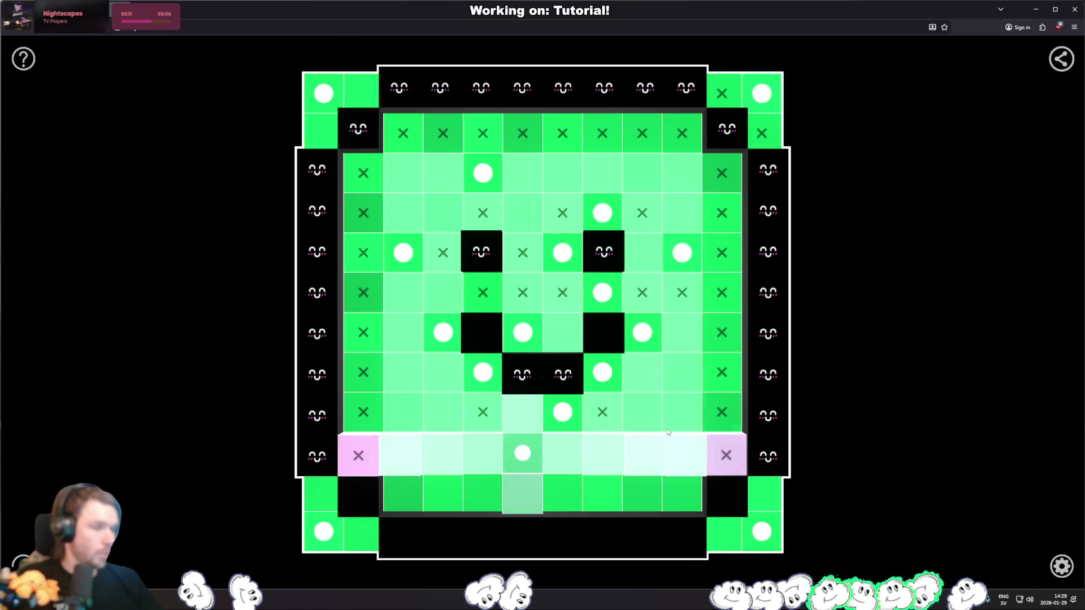
left_click(1062, 58)
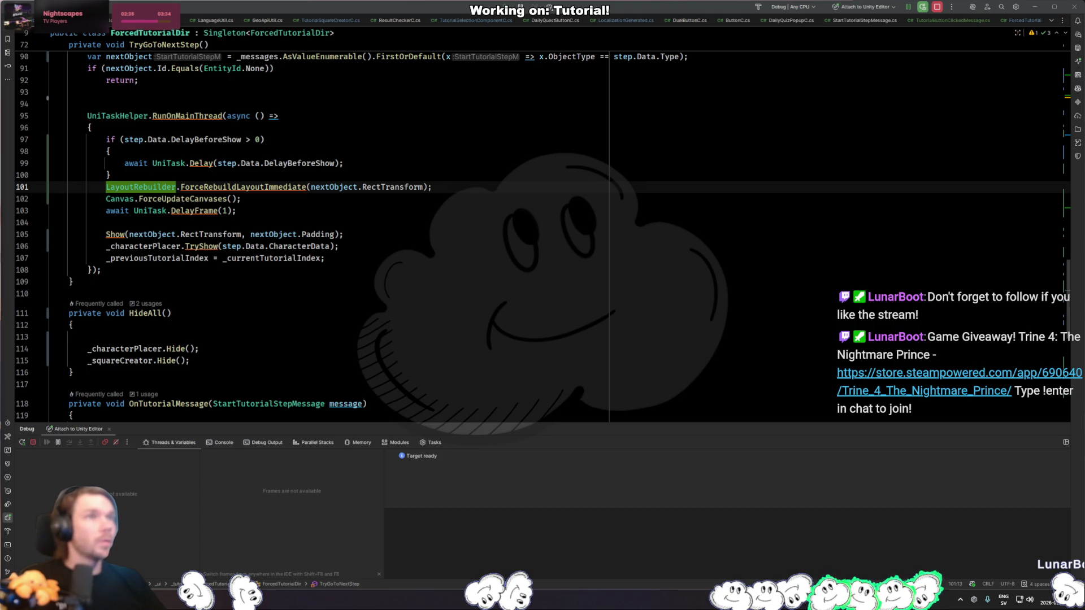
Step: Show the hidden system tray icons in the taskbar
left_click(960, 599)
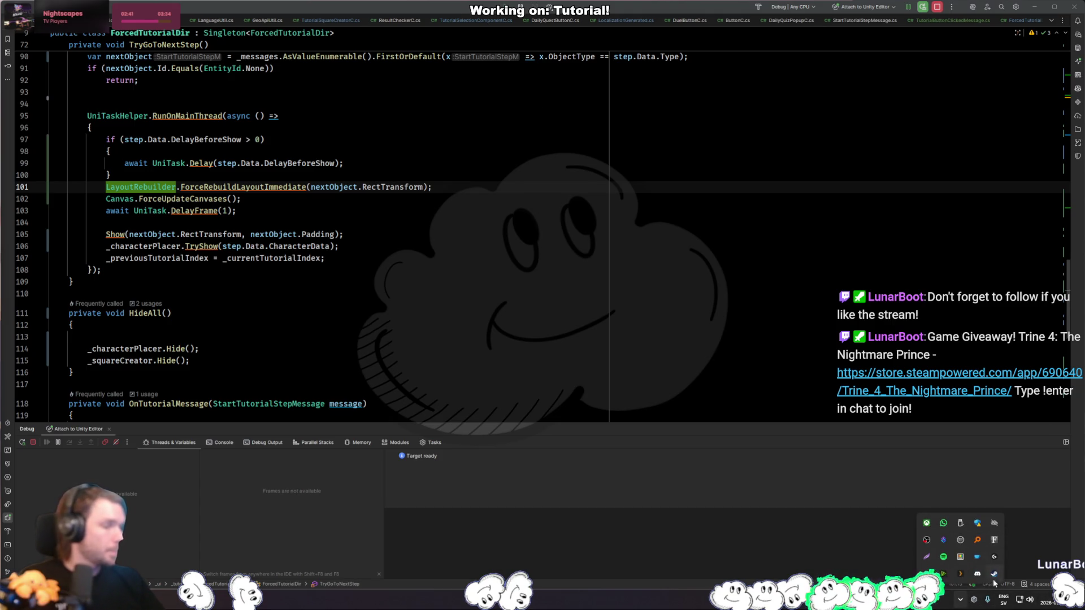
Step: Turn off webcam auto focus, set manual focus to 0, apply, and close the camera settings
left_click(944, 574)
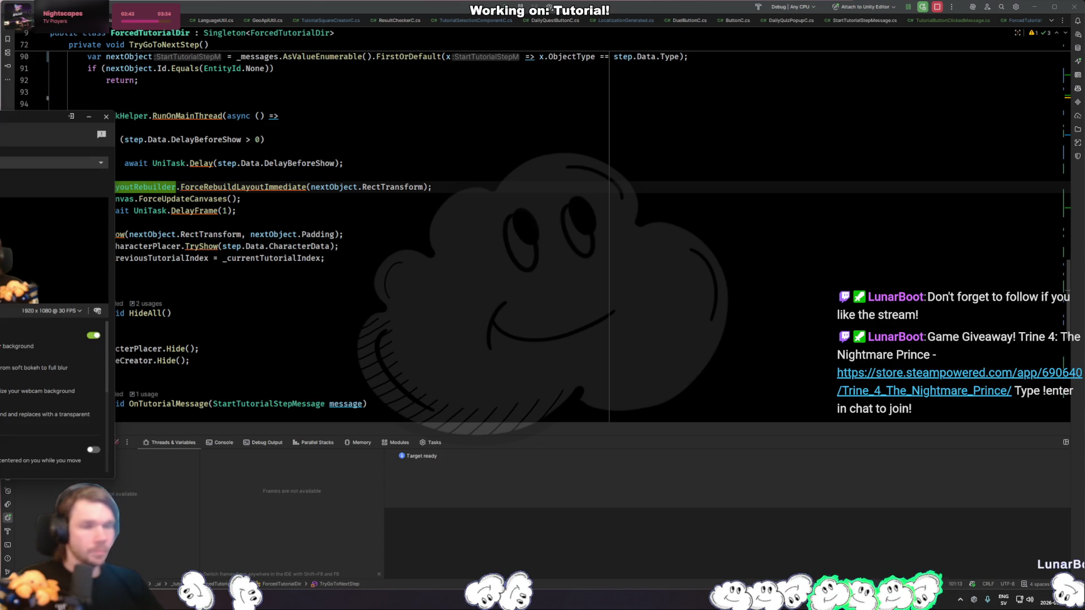
left_click(98, 312)
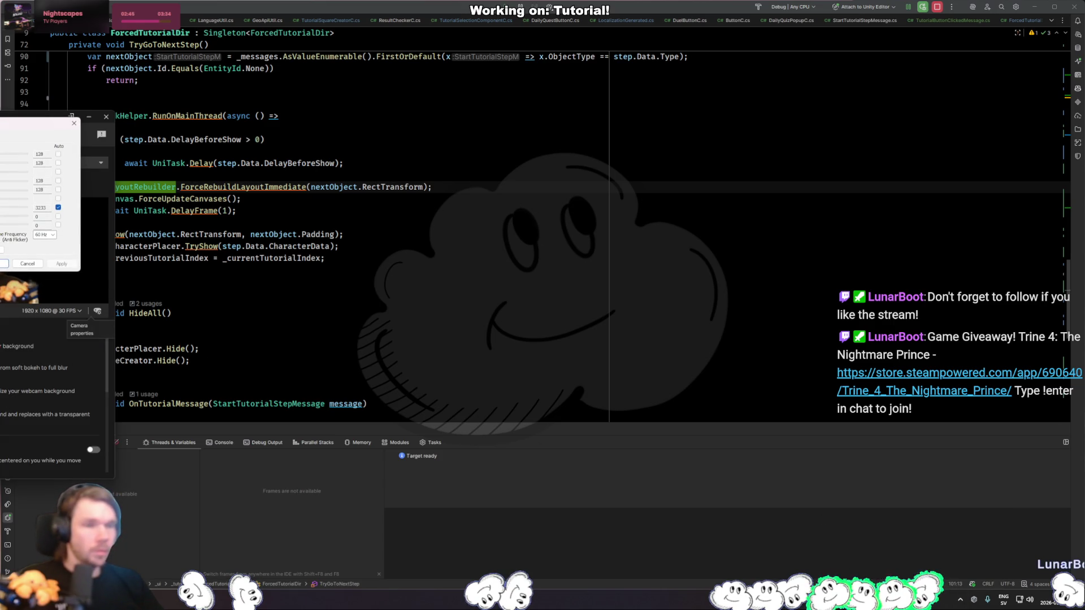
left_click(50, 167)
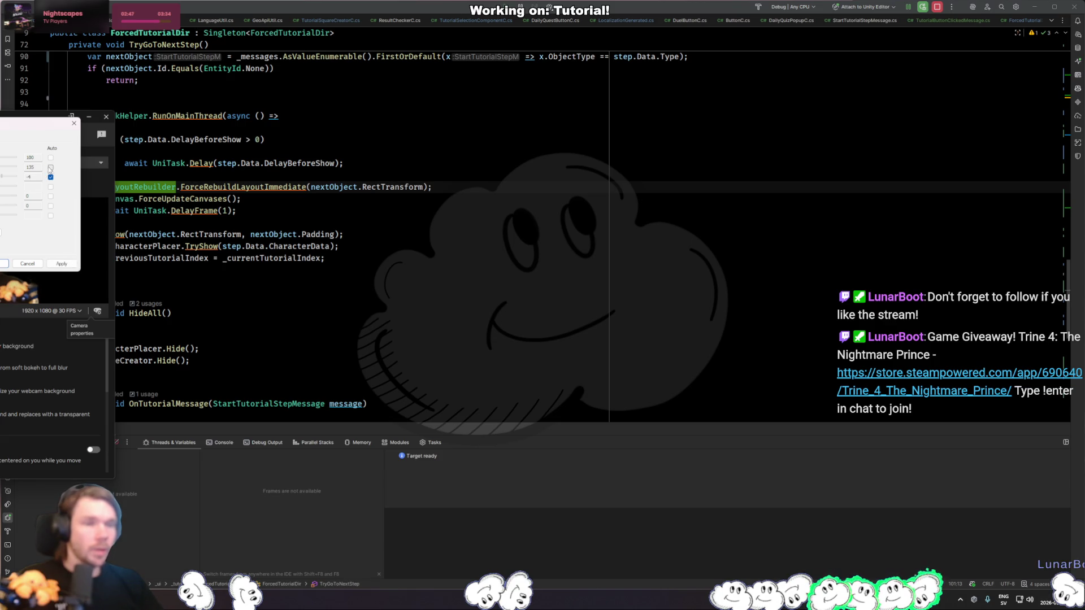
left_click_drag(9, 167, 1, 167)
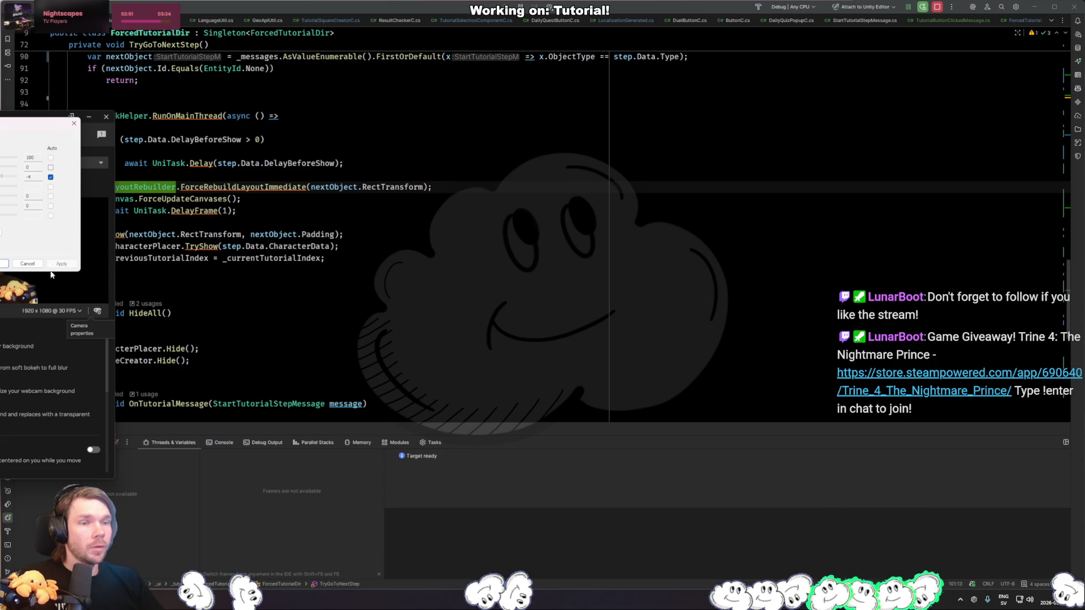
left_click(4, 264)
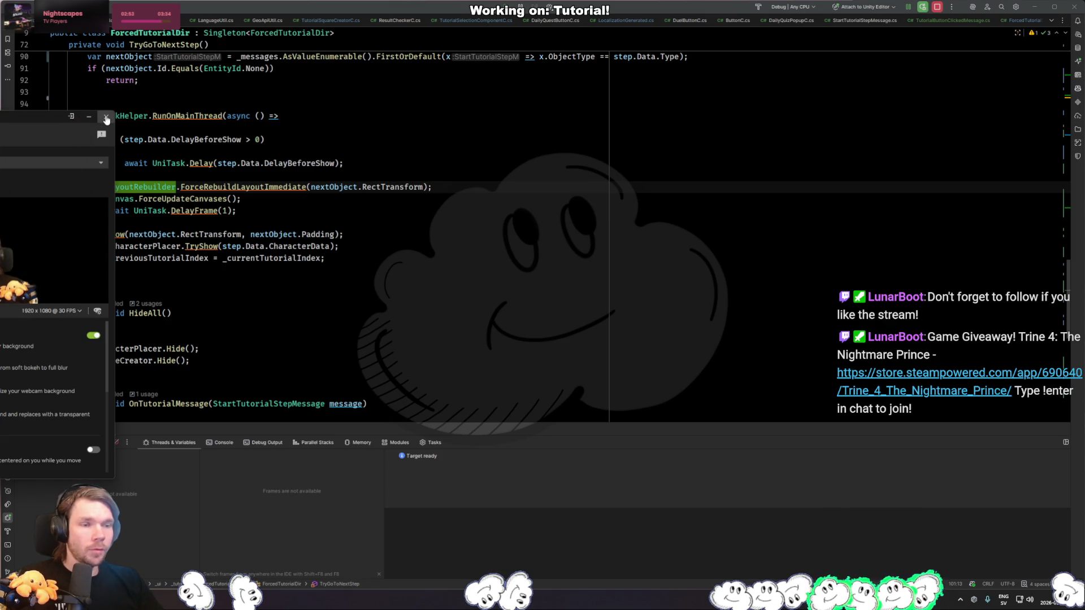
left_click(106, 118)
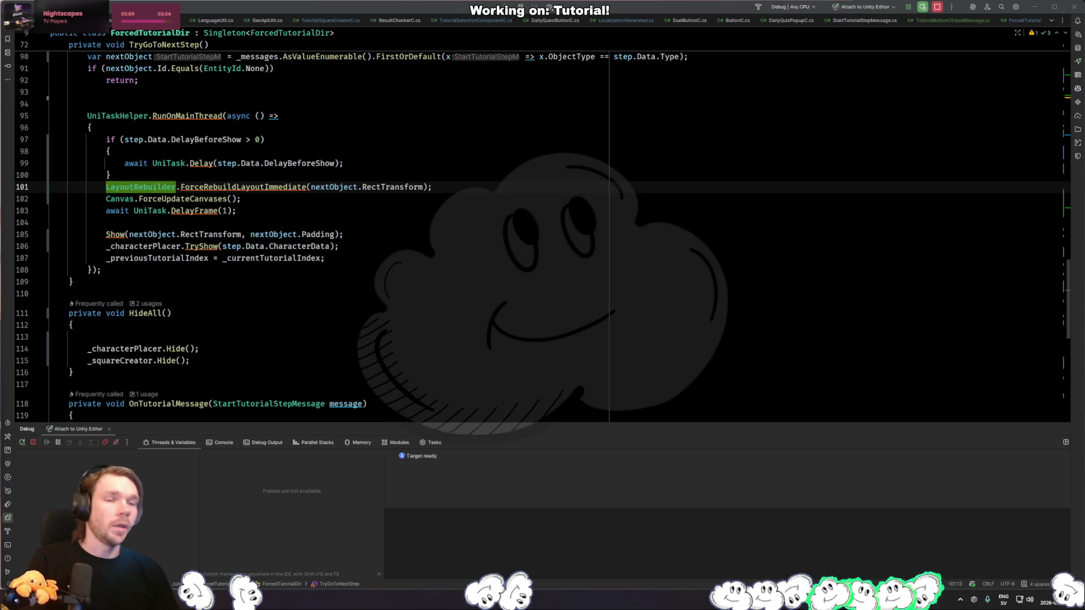
Step: Alt+Tab from Rider to the Unity Editor showing the tutorial scene
key("alt+Tab")
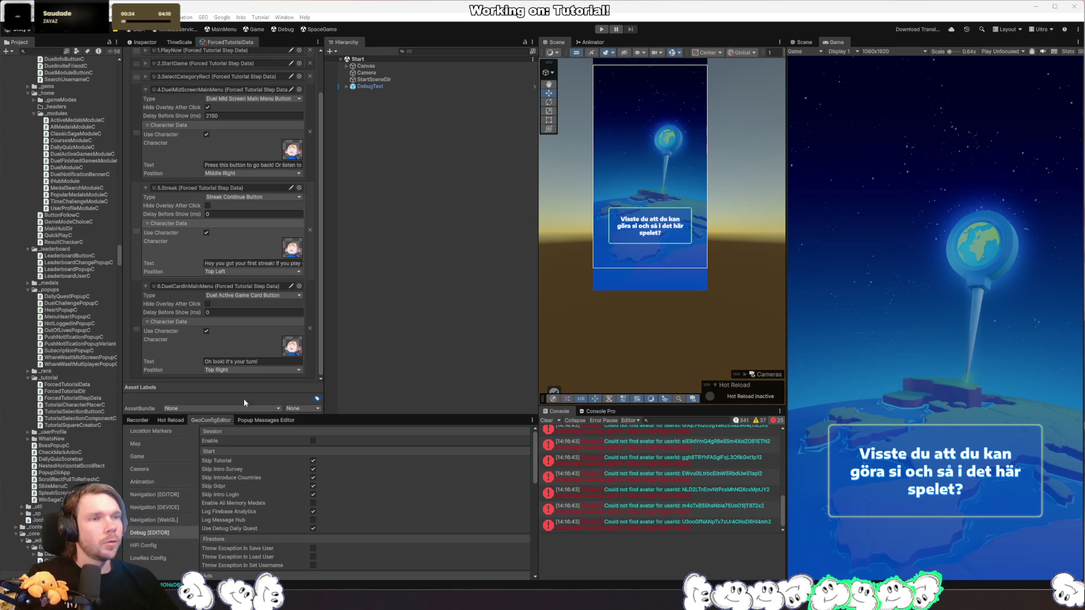
Step: Flip between Rider and Unity, ending in ForcedTutorialDir with the line-109 closing brace selected
key("alt+Tab")
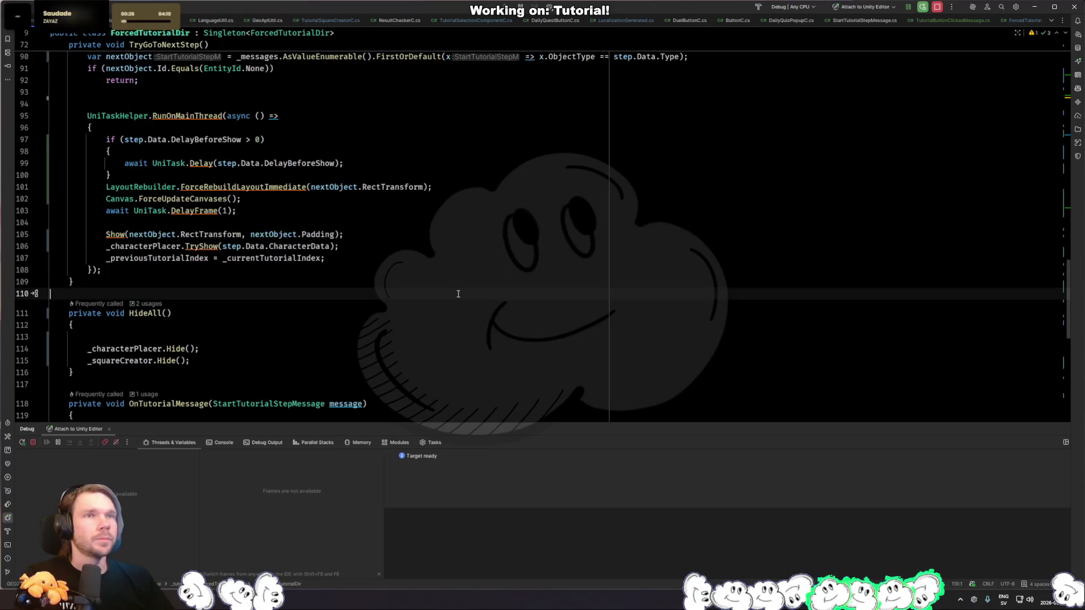
key("alt+Tab")
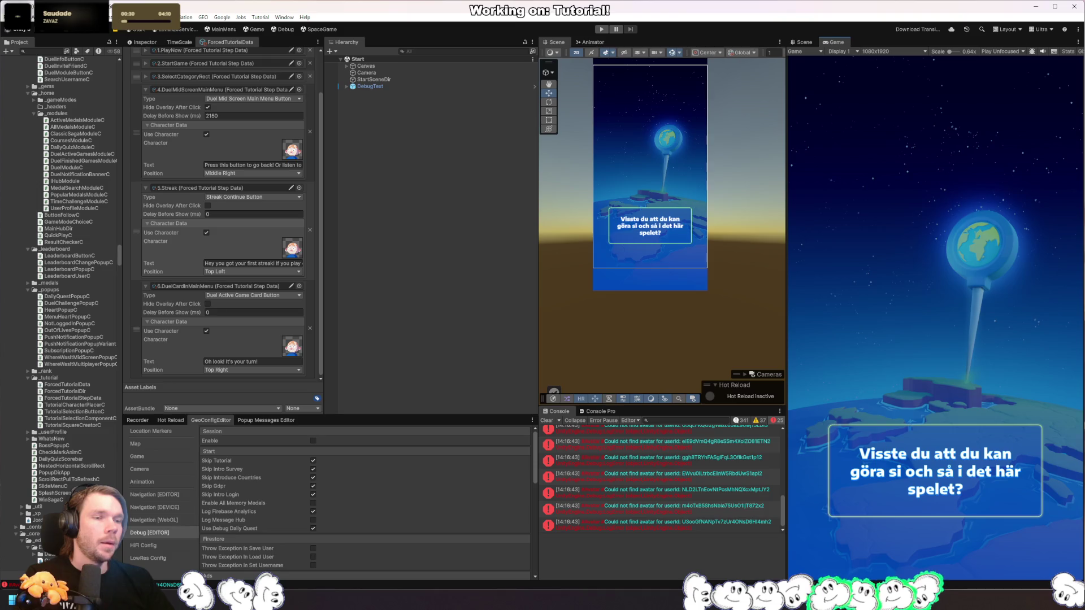
key("alt+Tab")
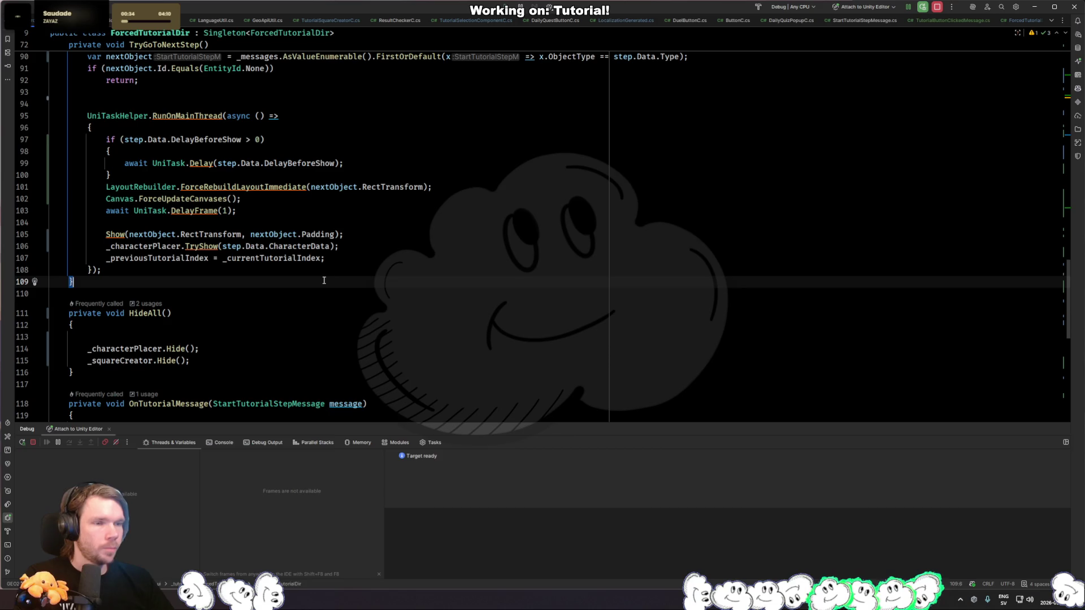
key("shift+Left")
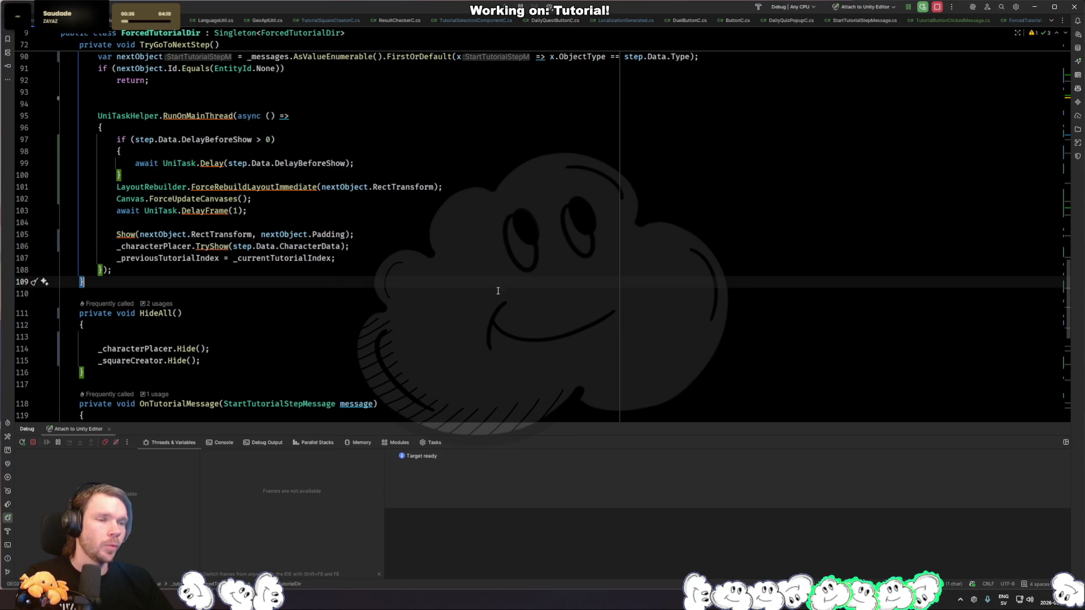
Step: Change IsTutorialActive's default from true to false on line 40
left_click(525, 312)
scroll(526, 311, "up", 15)
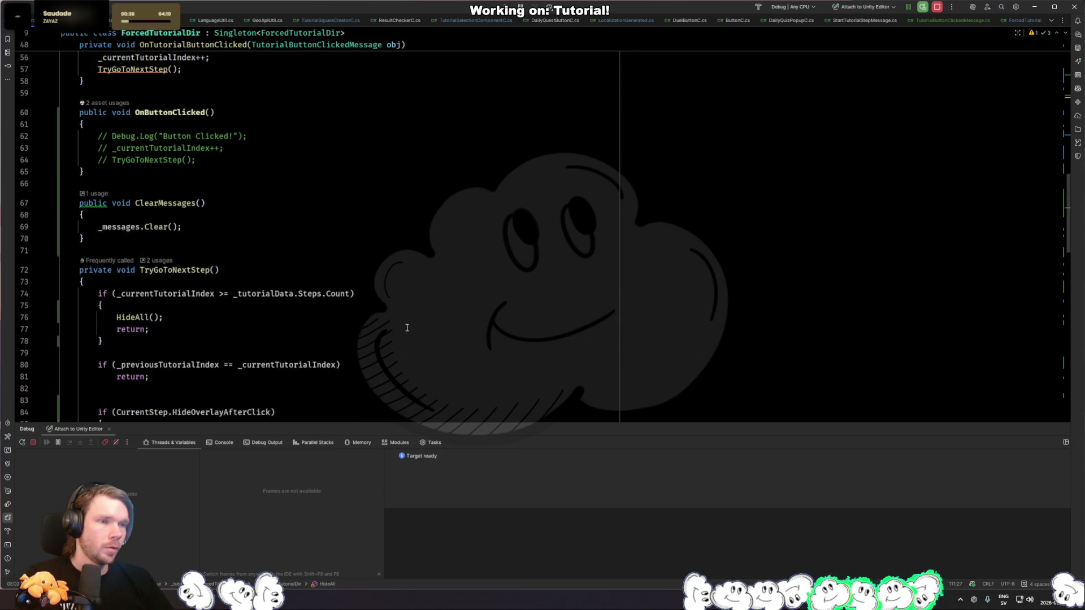
scroll(407, 325, "up", 4)
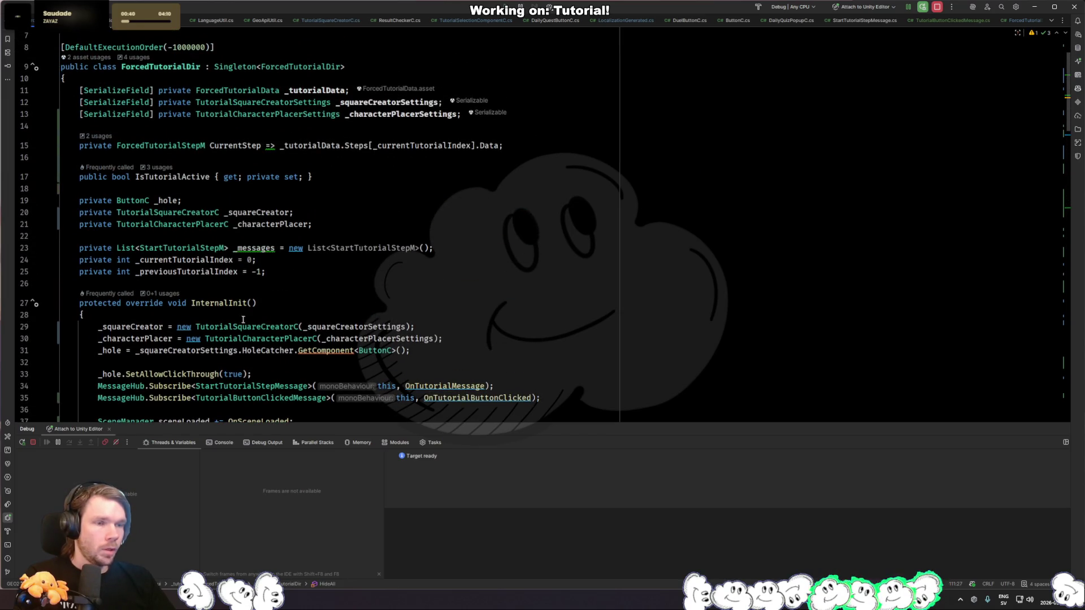
scroll(270, 282, "down", 5)
left_click(139, 281)
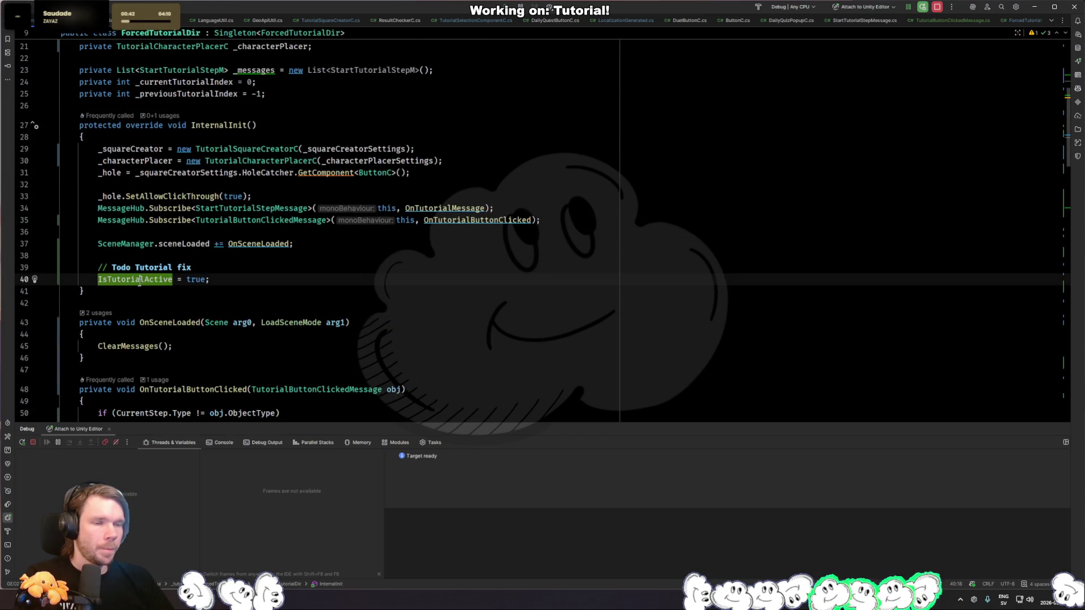
double_click(210, 279)
type("false")
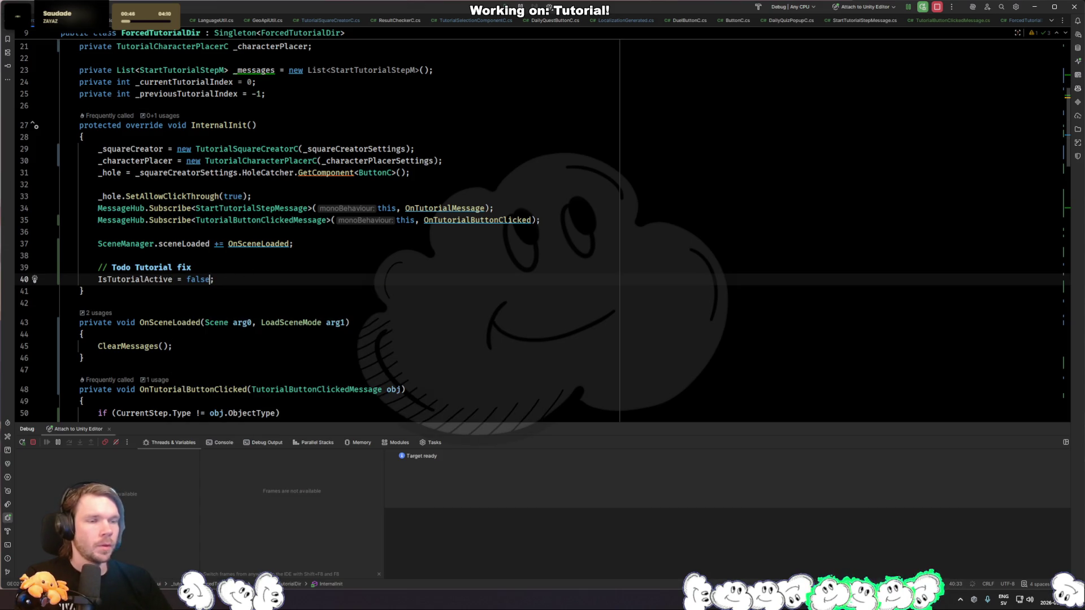
Step: Add a public void SetShowTutorial() method that sets IsTutorialActive = true
key("Down")
key("Return")
key("Return")
type("publicvoid S")
key("BackSpace")
key("BackSpace")
key("BackSpace")
type("void Show")
key("ctrl+BackSpace")
type("SetShowTutorial()")
key("Return")
type("{")
key("Return")
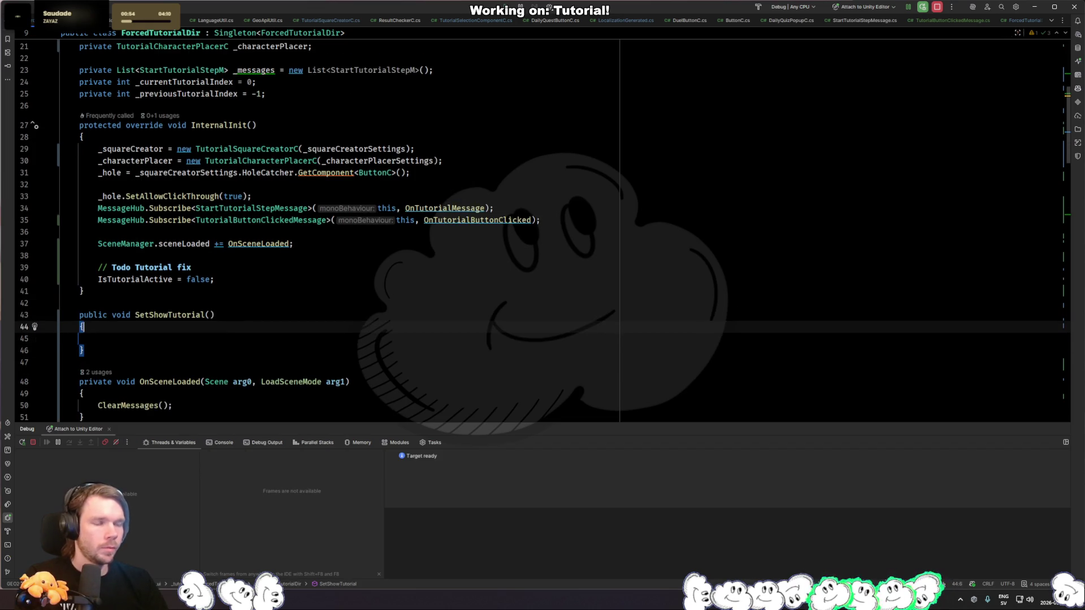
type("IsTutorialActive =tru")
key("Return")
type(";")
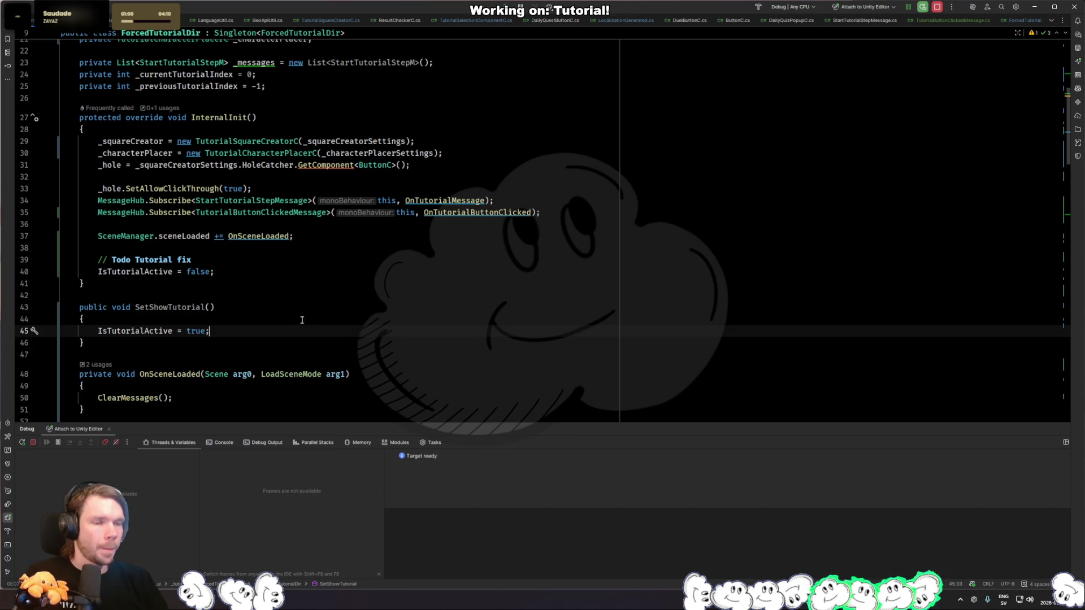
Step: Search files for 'tutorial' and open TutorialC.cs, scrolling through its drag-hand methods
left_click(175, 315)
key("ctrl+shift+n")
type("languageda")
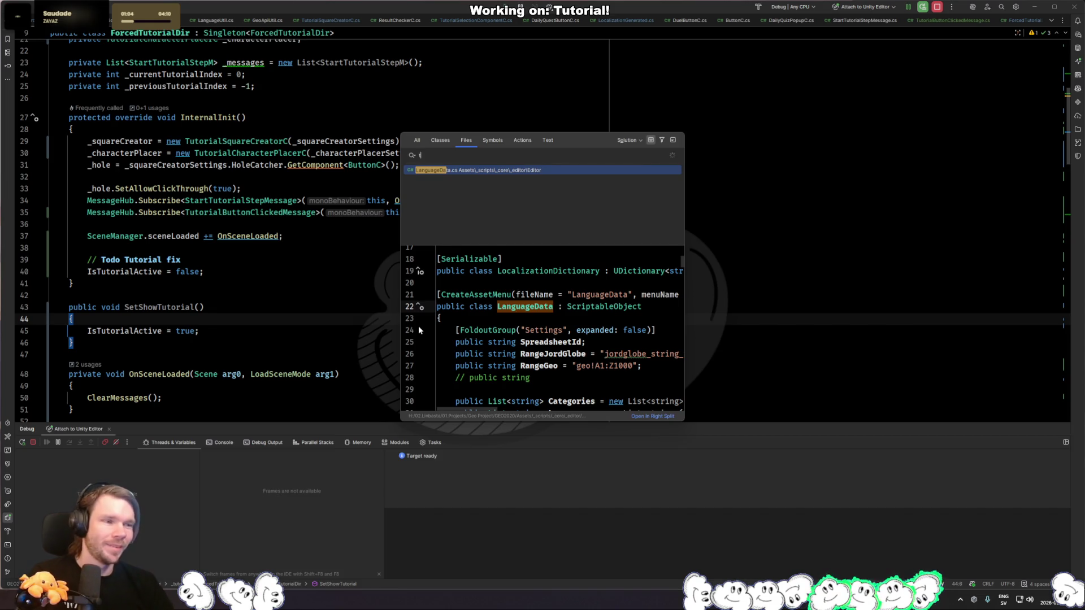
key("ctrl+a")
type("tutorial")
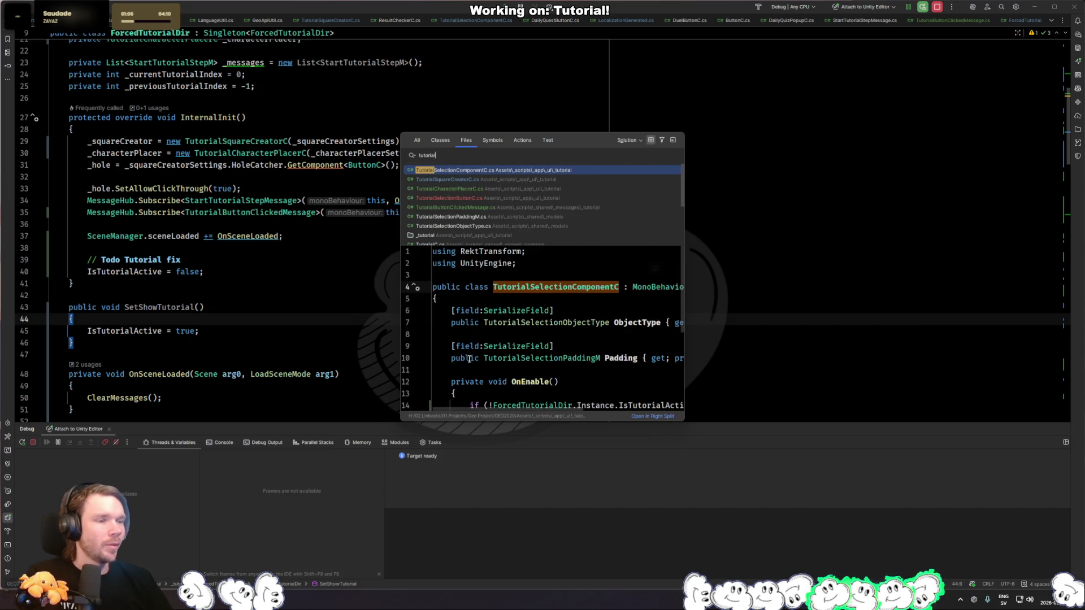
scroll(540, 198, "down", 2)
left_click(477, 187)
scroll(338, 289, "down", 6)
scroll(338, 289, "down", 10)
Step: Search files for 'survey' and open IntroSurveyC.cs from the results
scroll(338, 289, "down", 1)
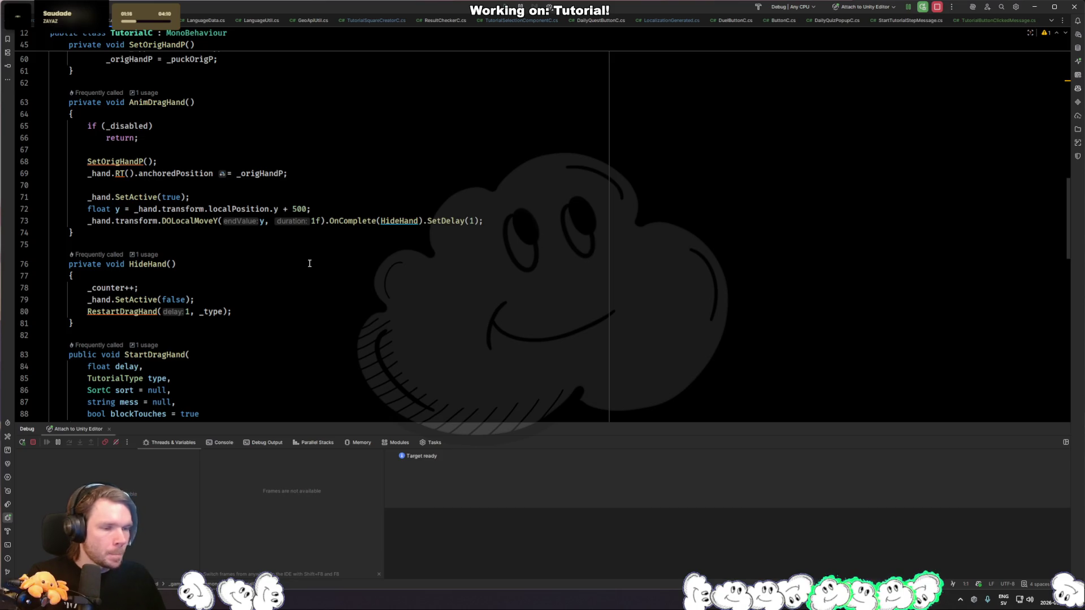
left_click(339, 323)
key("ctrl+shift+n")
type("survey")
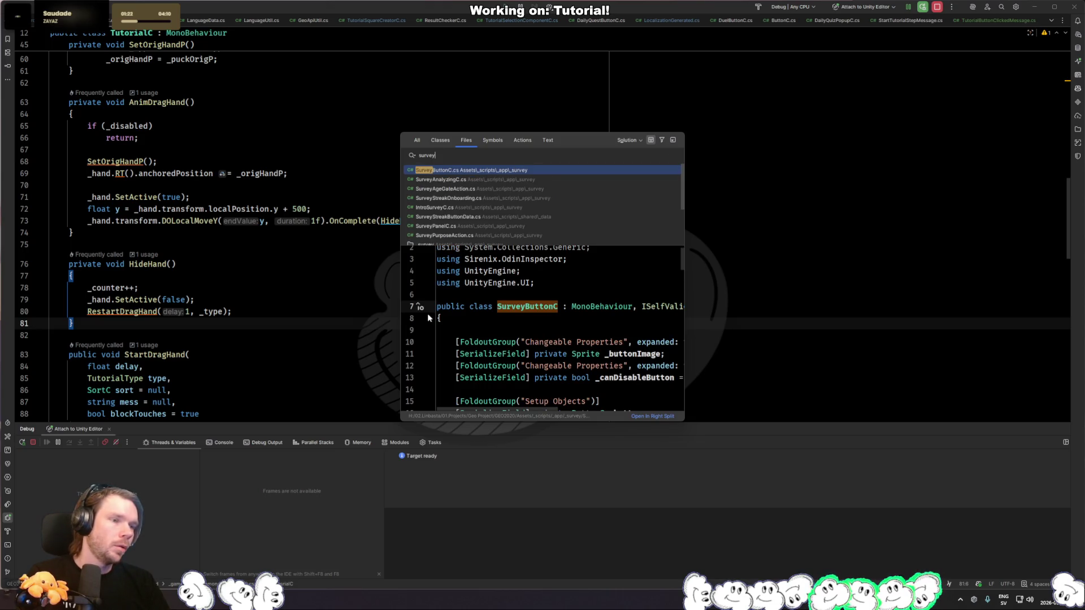
key("Down")
key("Down")
key("Down")
key("Return")
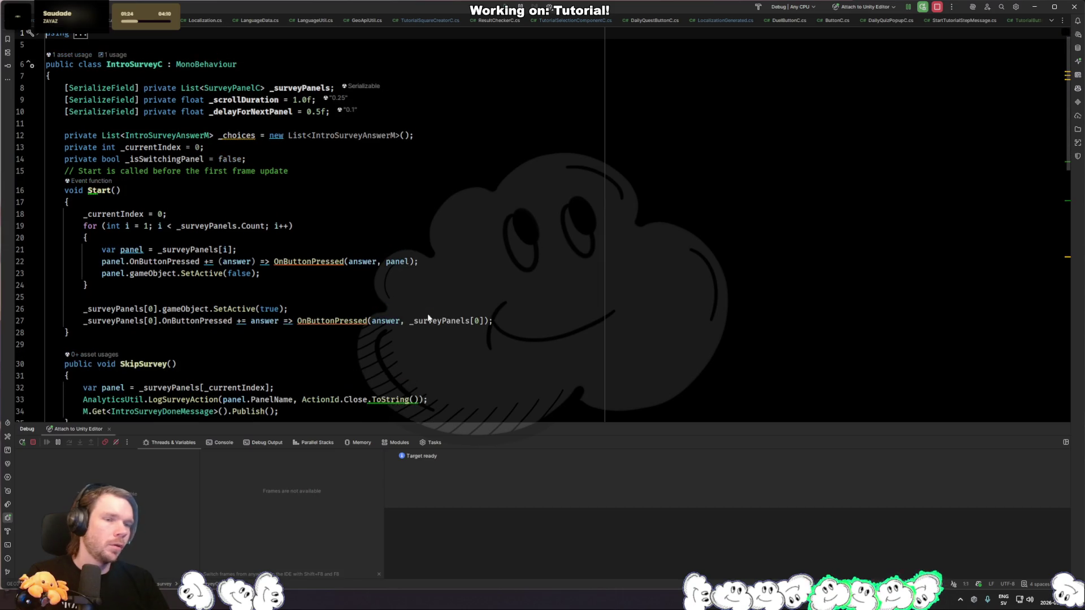
Step: Browse IntroSurveyC and jump from DisablePanel to where it is called
scroll(431, 316, "down", 15)
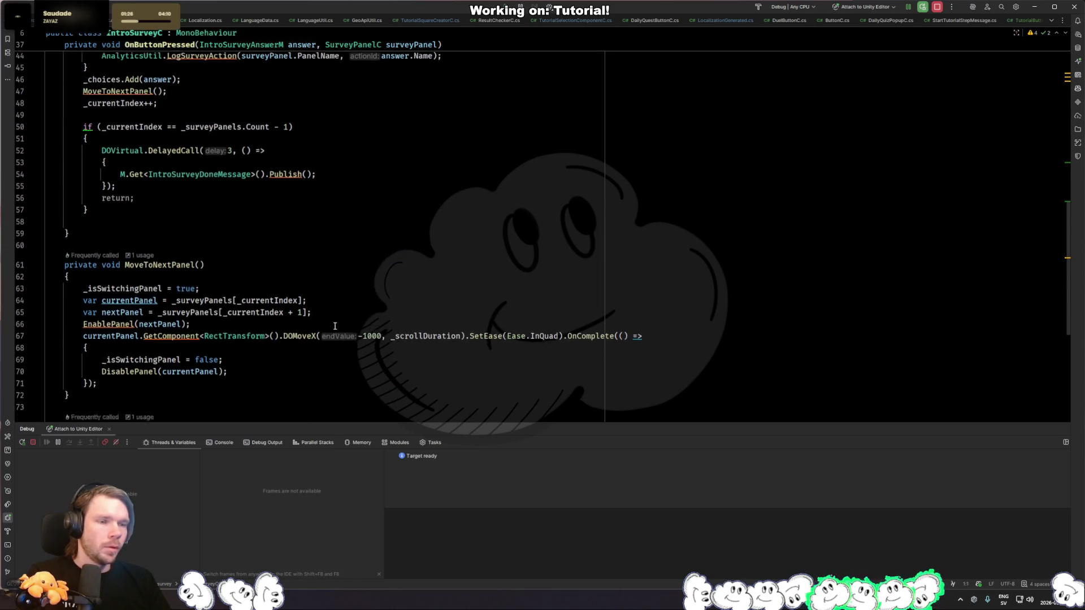
scroll(328, 326, "down", 2)
left_click(294, 324)
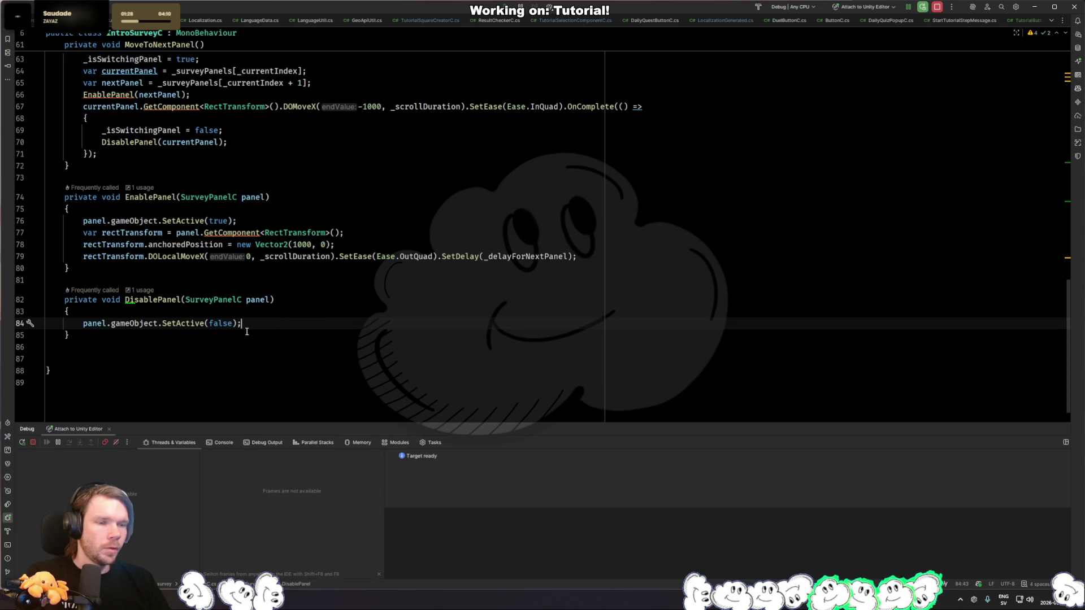
left_click(147, 306, "ctrl")
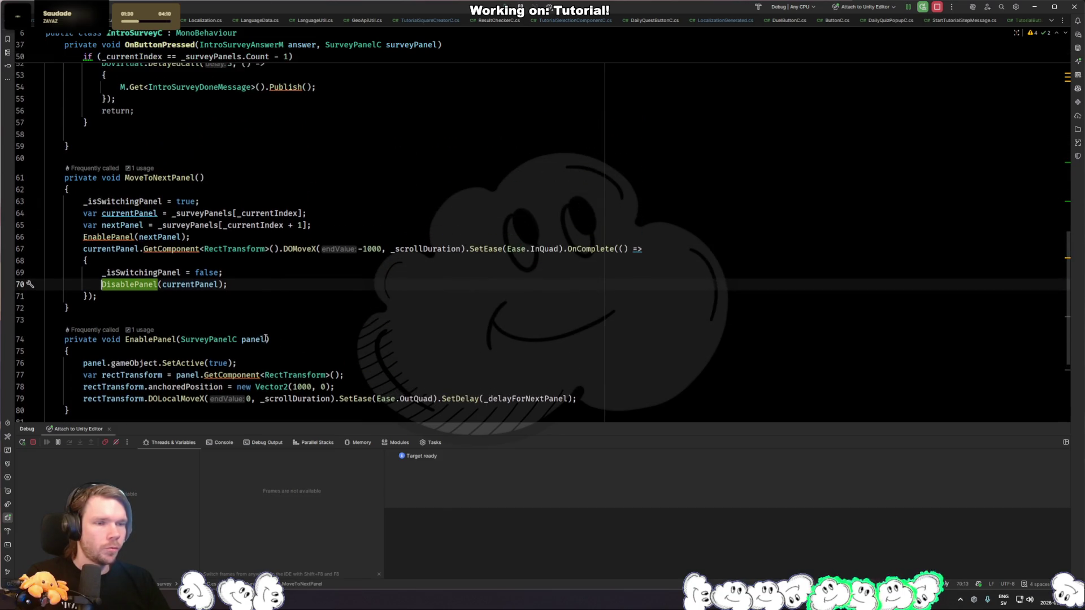
left_click(257, 287)
scroll(257, 287, "up", 10)
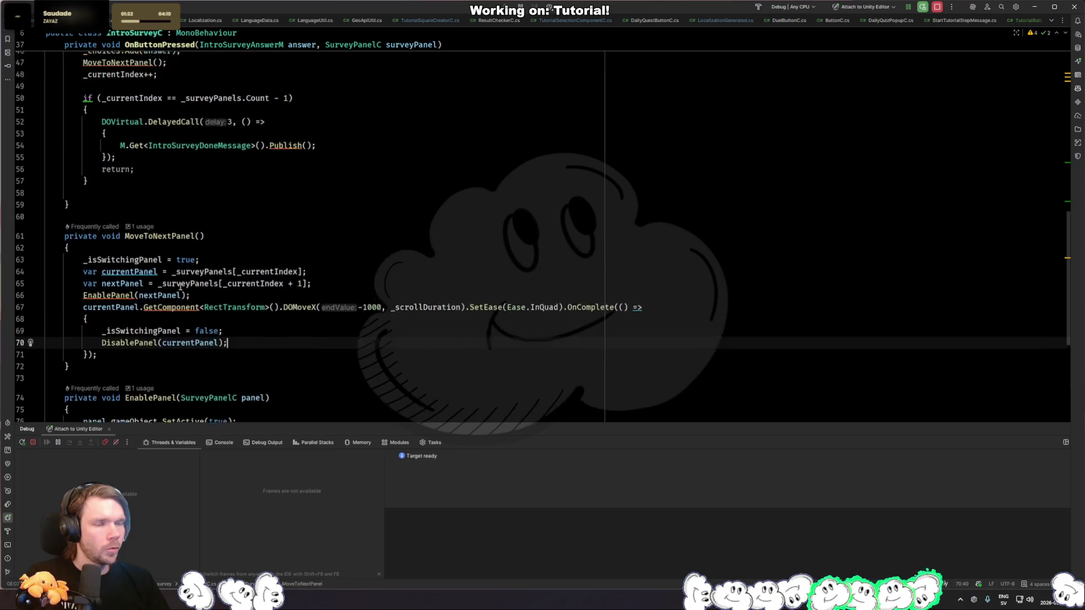
Step: Go from IntroSurveyDoneMessage on line 54 to its class declaration
left_click(154, 359)
key("Up")
key("Up")
key("Up")
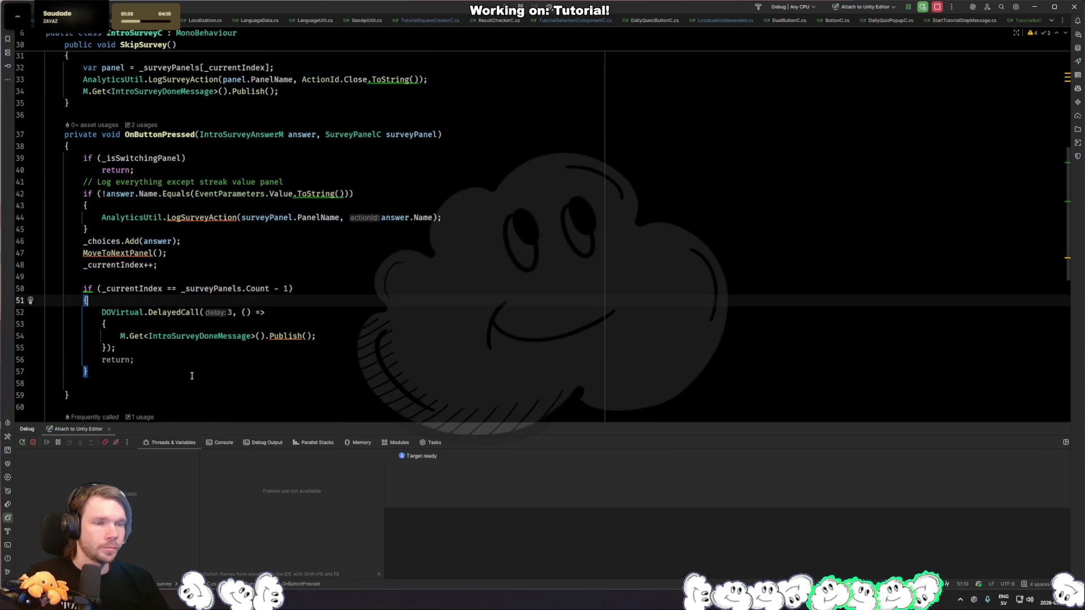
scroll(165, 364, "up", 7)
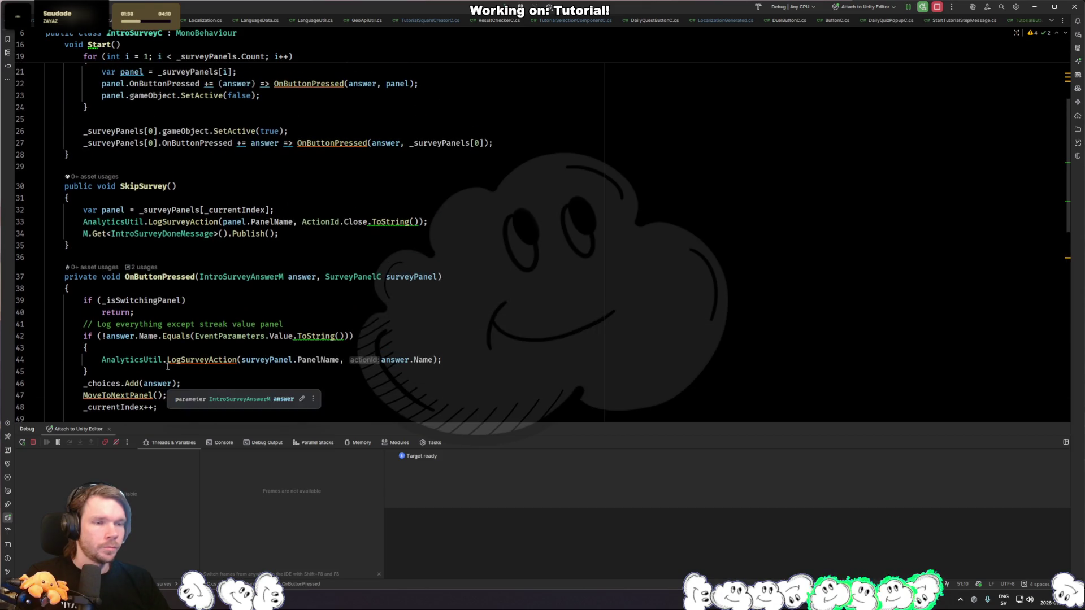
scroll(167, 366, "down", 7)
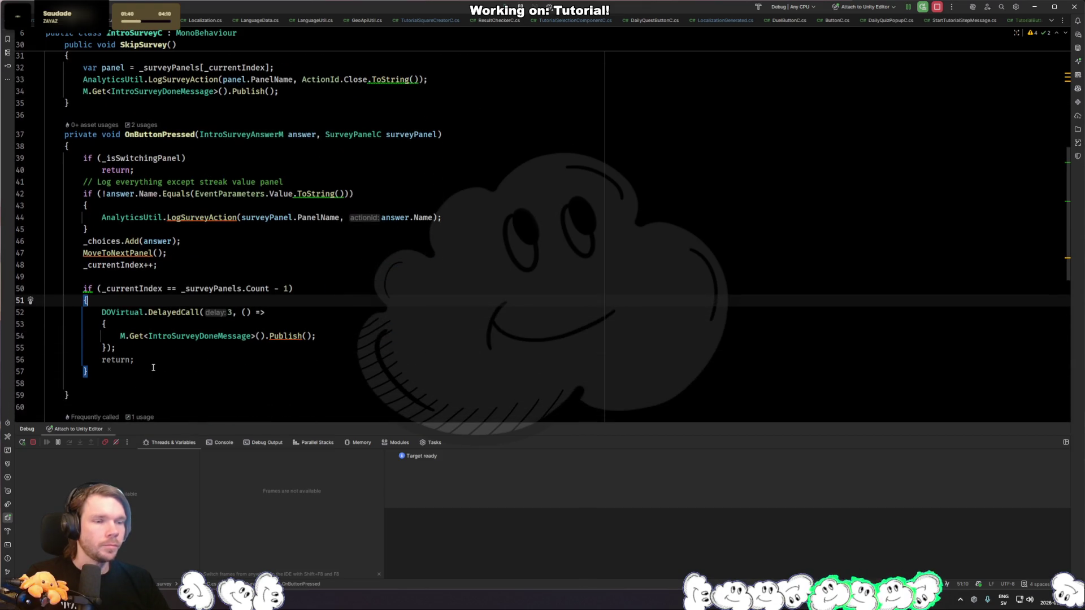
left_click(215, 336)
left_click(227, 338, "ctrl")
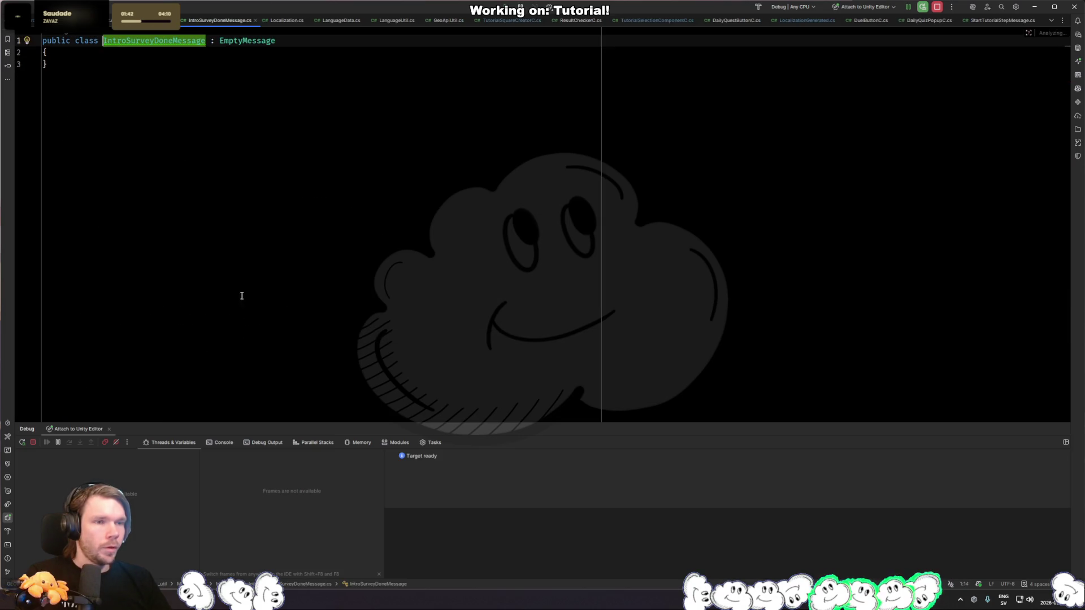
Step: Find usages of IntroSurveyDoneMessage and open the OnIntroSurveyDone handler in MainMenuDir
left_click(187, 41, "ctrl")
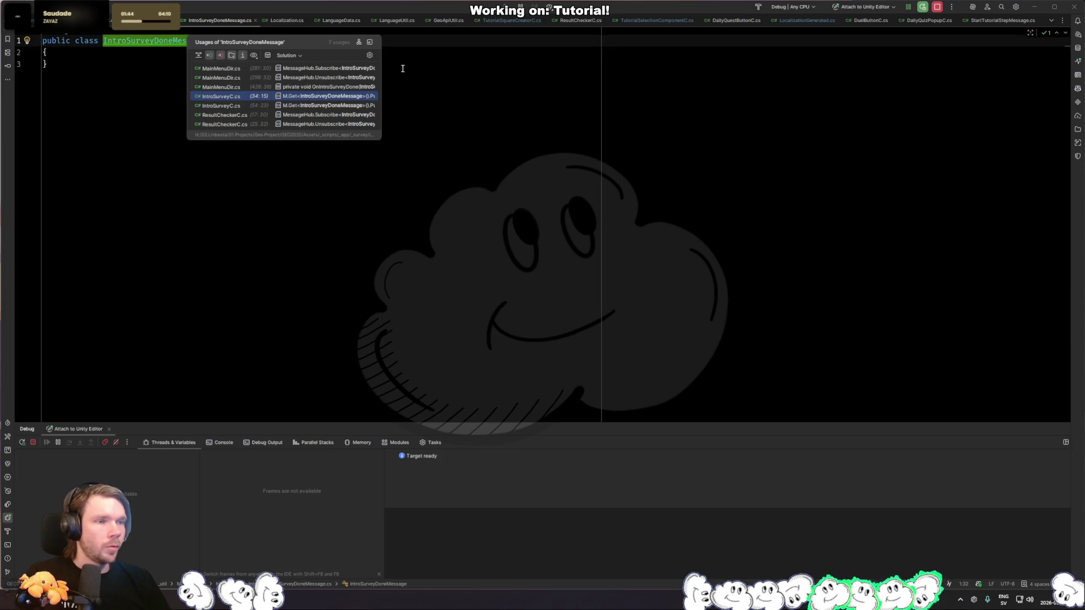
left_click(363, 88)
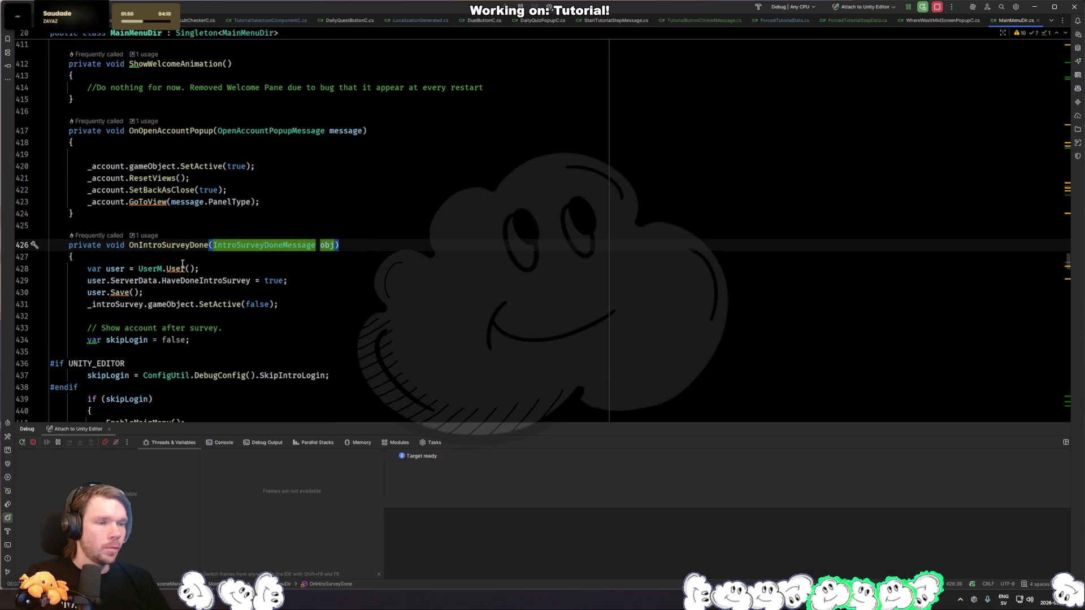
left_click(243, 257)
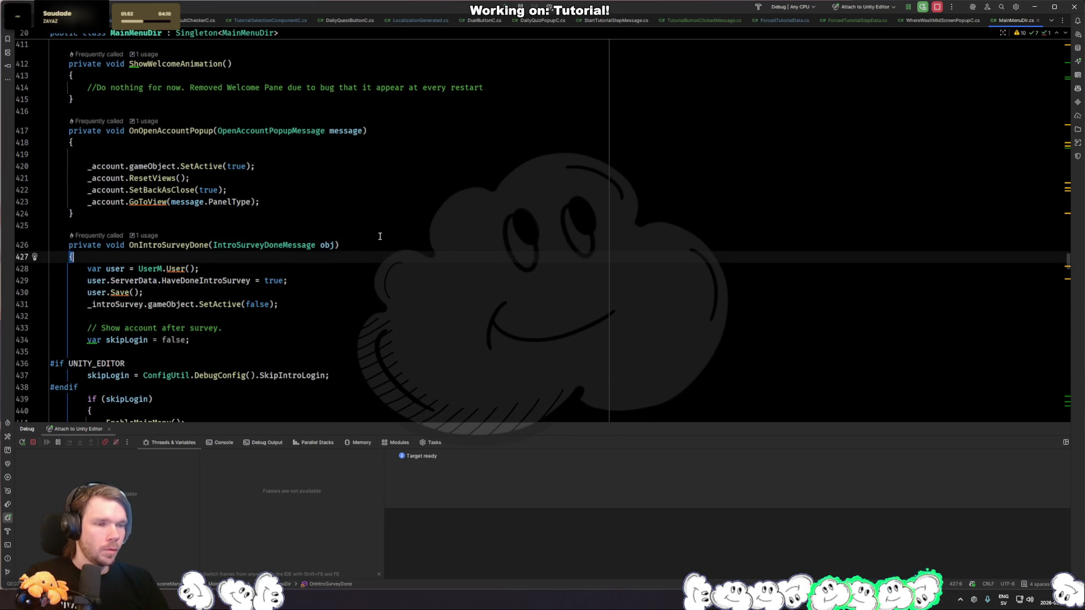
Step: Write user.ServerData.HasDoneForcedTutorial = true; after line 429, replacing HaveSeenCreateToSave
key("Down")
key("Down")
key("End")
key("Return")
type("user.")
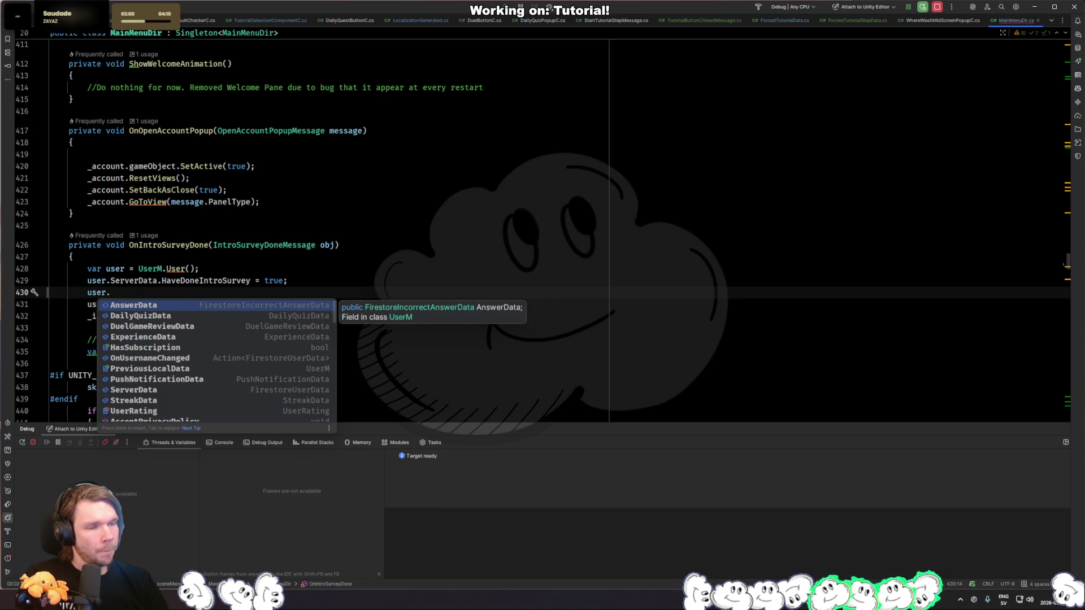
type("Ser")
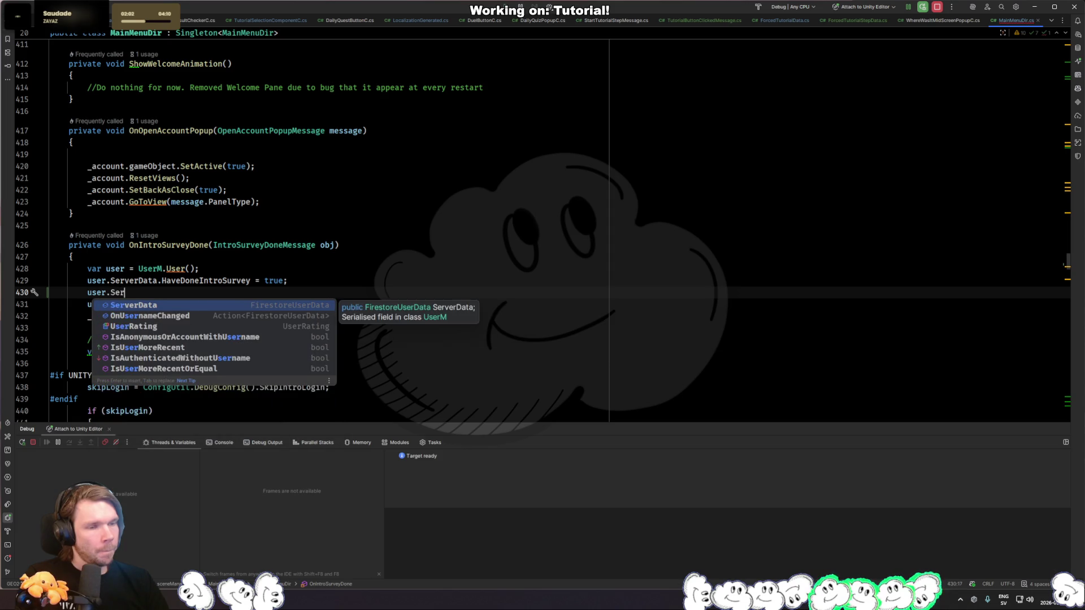
key("Return")
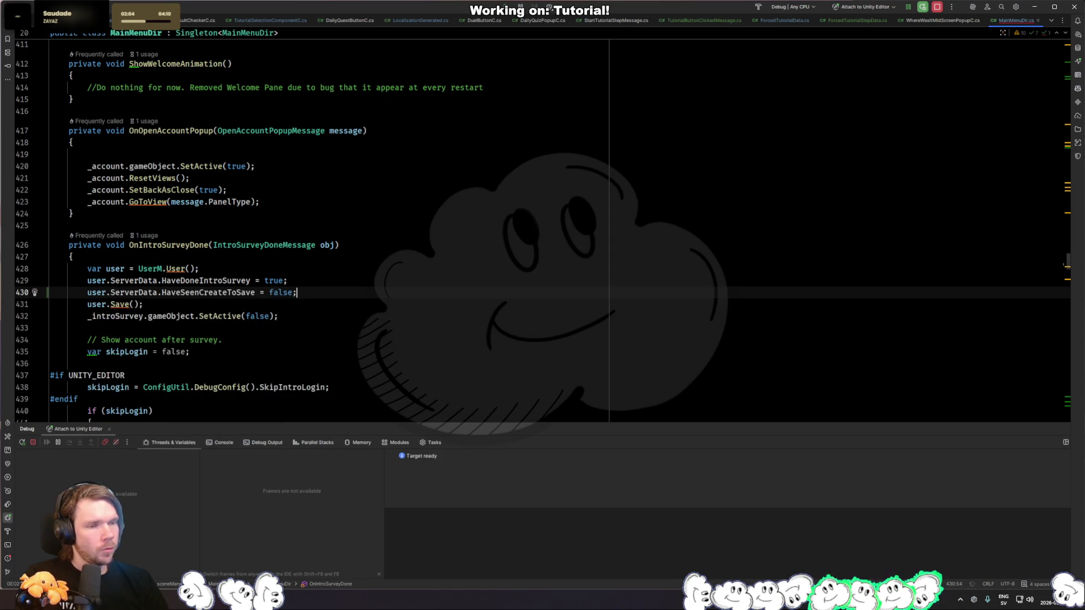
key("shift+End")
type(".Has")
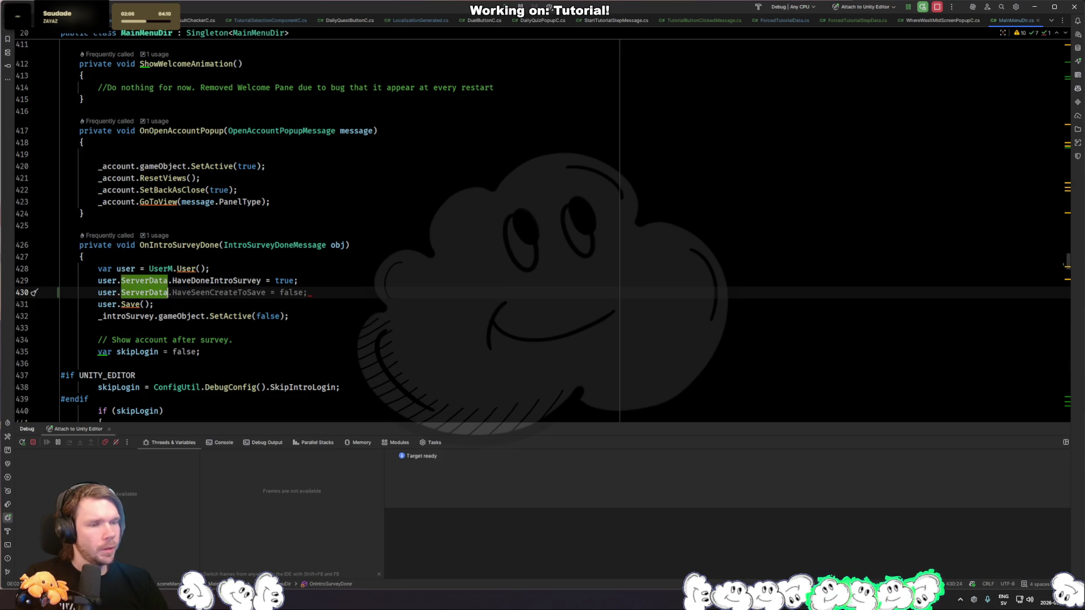
type("Shown")
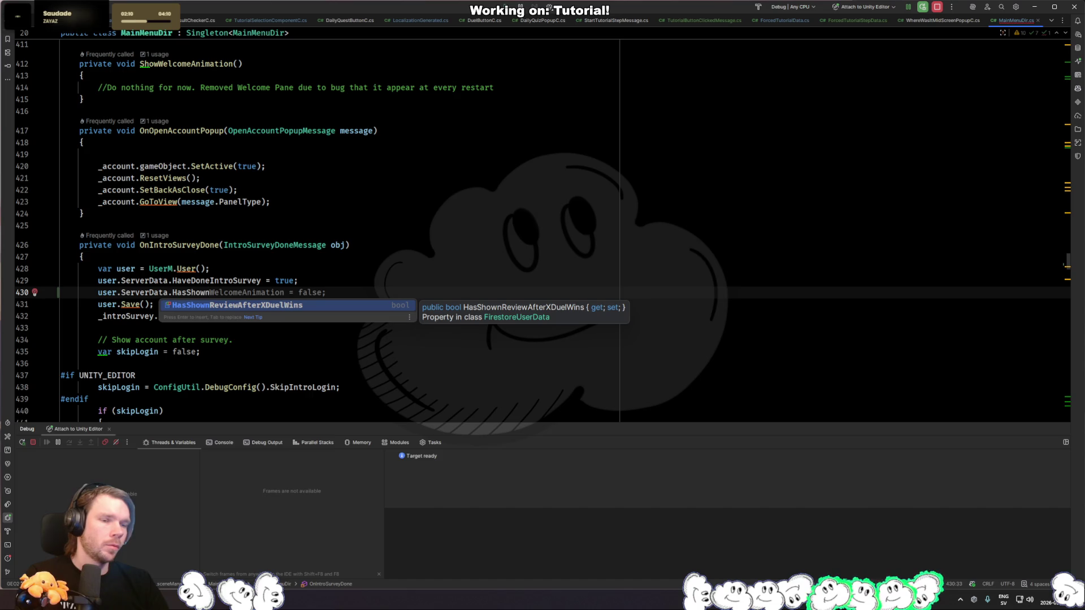
key("BackSpace")
key("BackSpace")
key("BackSpace")
type("DoneForcedTutorial")
key("Tab")
Step: Change the assigned value of HasDoneForcedTutorial from true to false
key("Left")
key("BackSpace")
key("BackSpace")
key("BackSpace")
type("false")
Step: Create the HasDoneForcedTutorial bool property in FirestoreUserData, defaulting to true, and return to its usage
key("alt+Return")
key("Return")
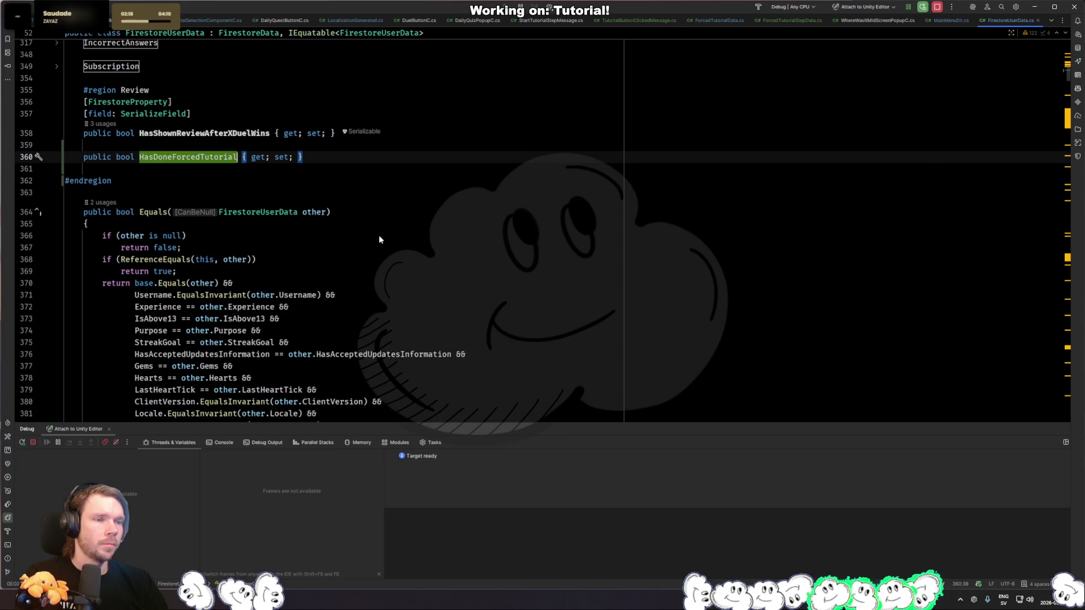
key("Return")
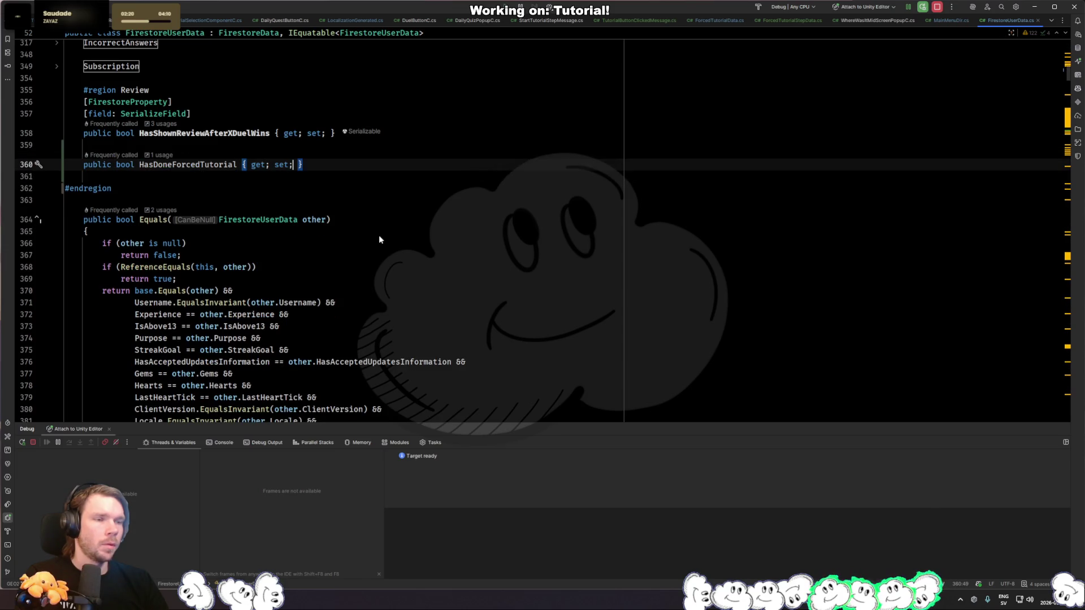
key("End")
type("= true;")
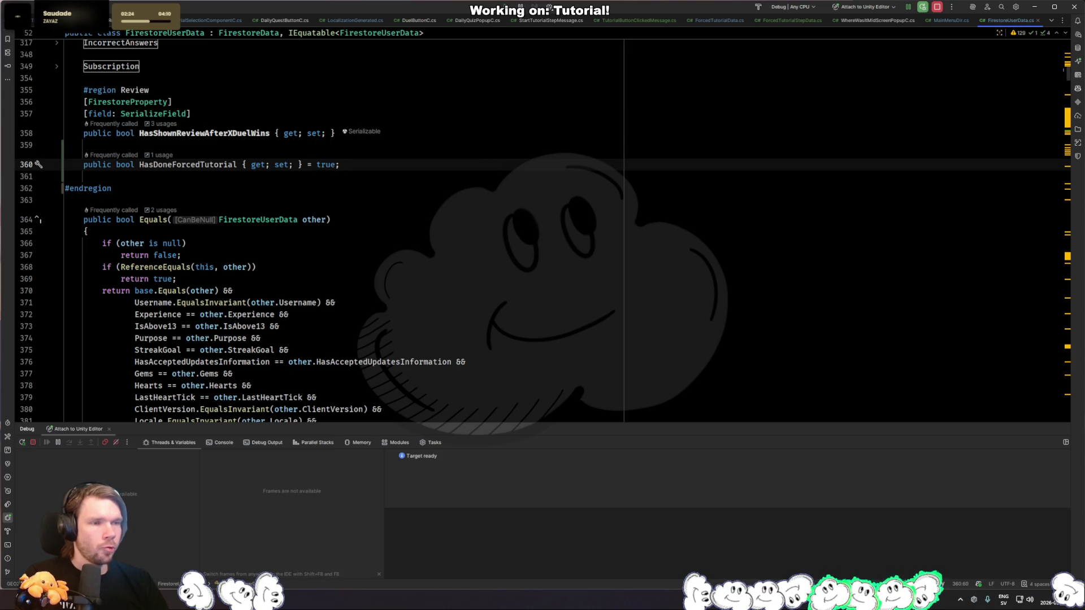
key("shift+F12")
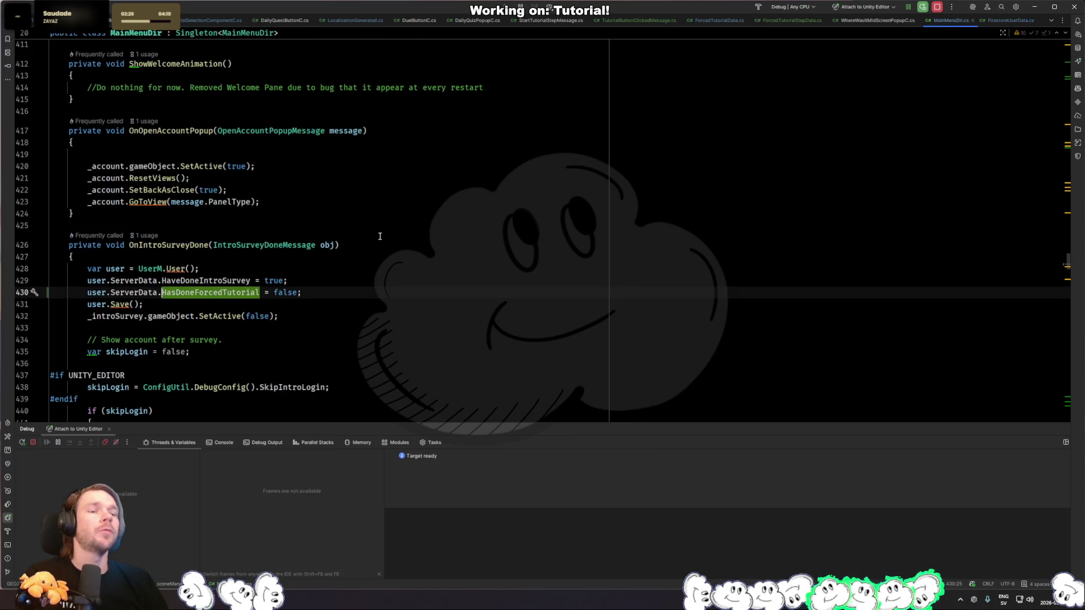
Step: Add ForcedTutorialDir.Instance.SetShowTutorial(); on a new line after user.Save()
key("Down")
key("Return")
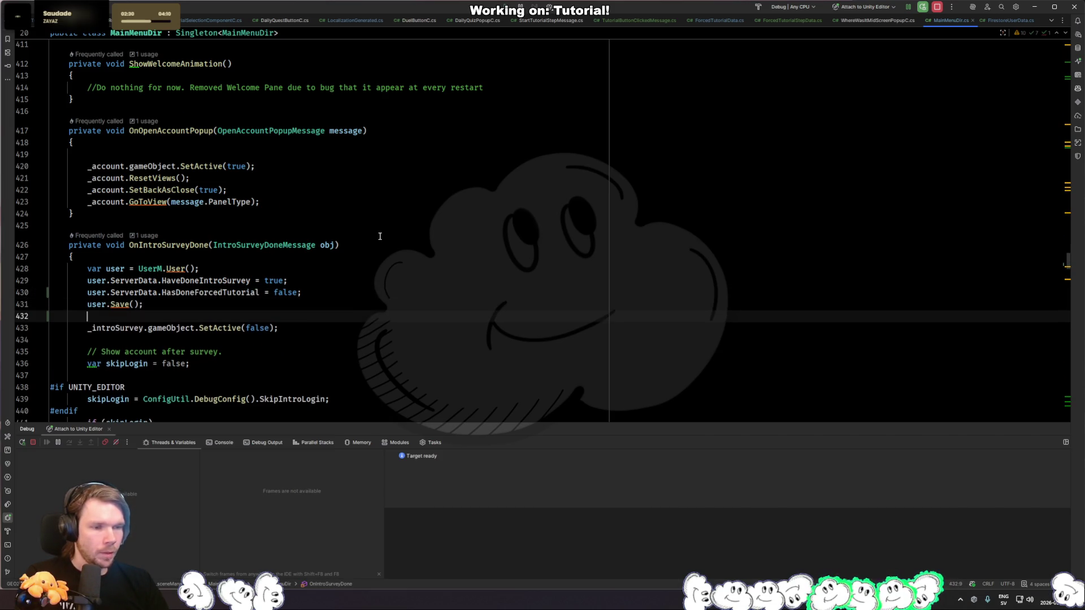
type("Tutorialdi")
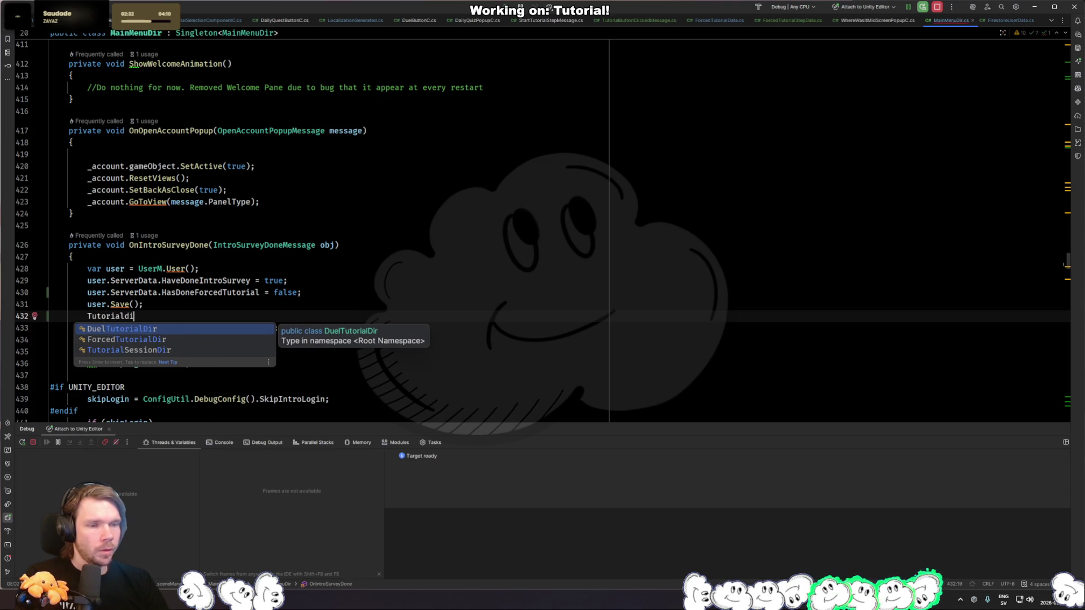
type("r")
key("Tab")
type(".")
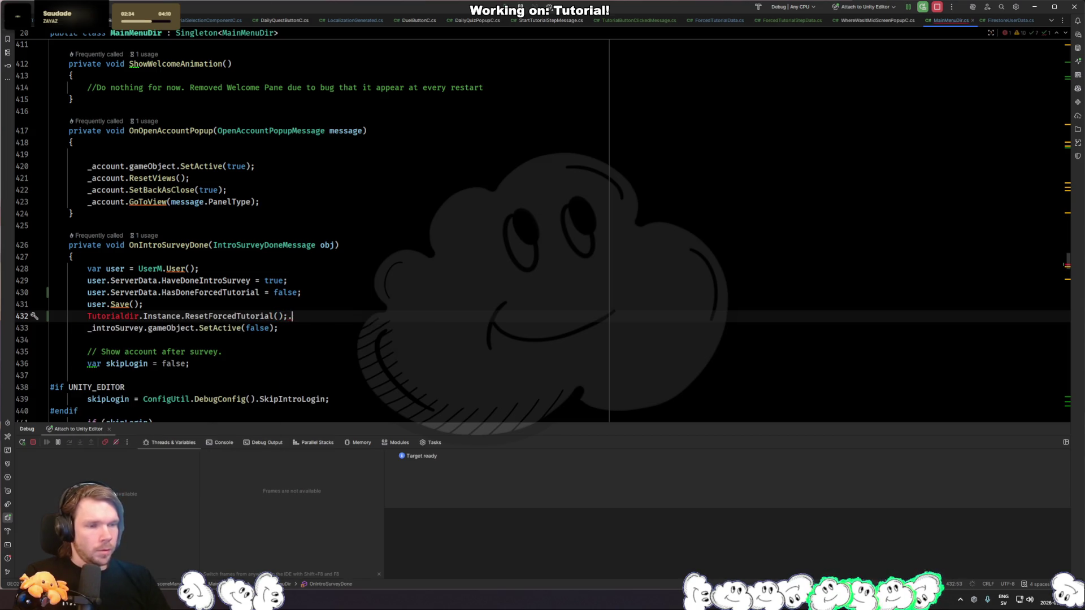
key("ctrl+z")
key("ctrl+z")
key("ctrl+space")
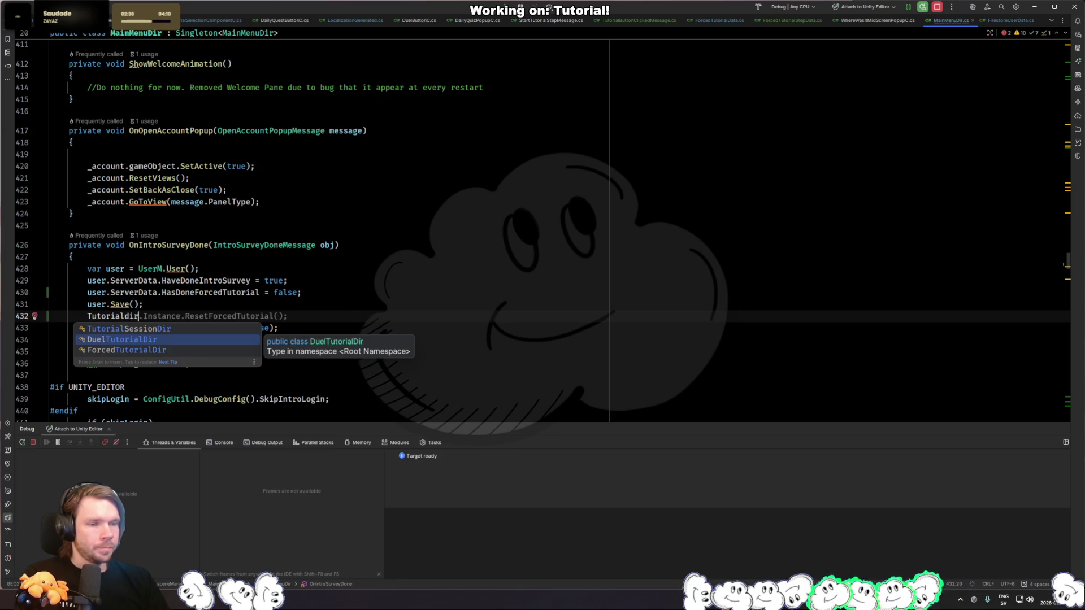
key("Escape")
key("BackSpace")
key("BackSpace")
key("BackSpace")
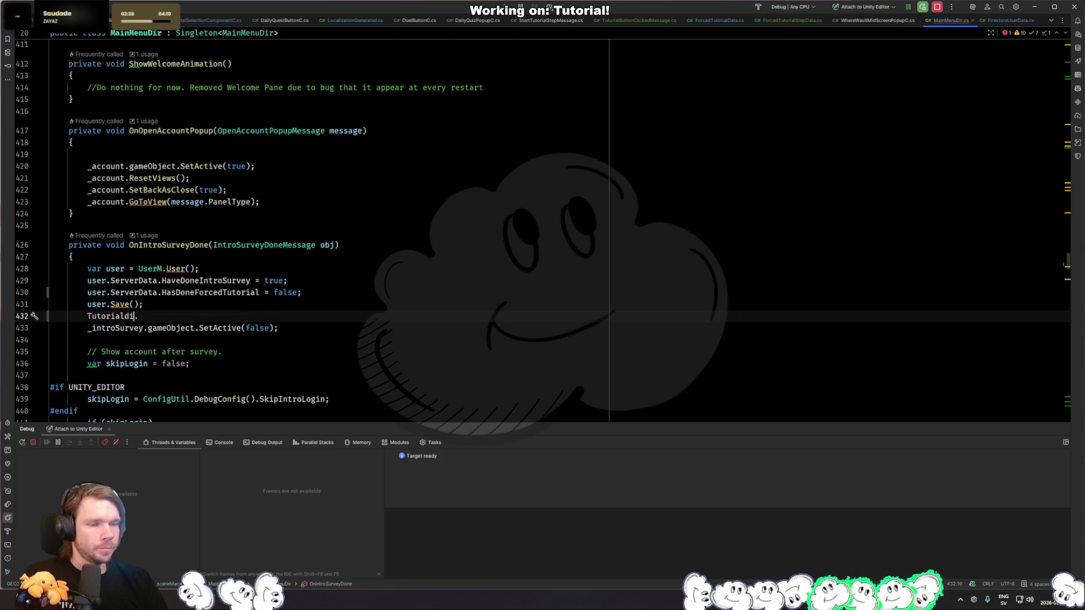
type("Dir.")
key("Down")
key("Down")
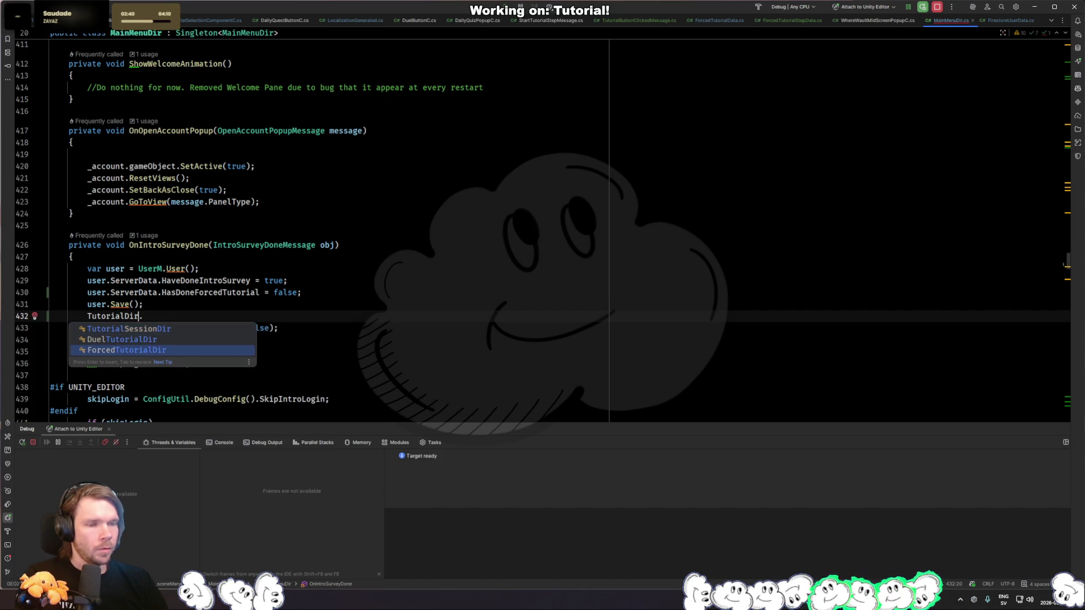
key("Return")
key("Return")
type(".Se")
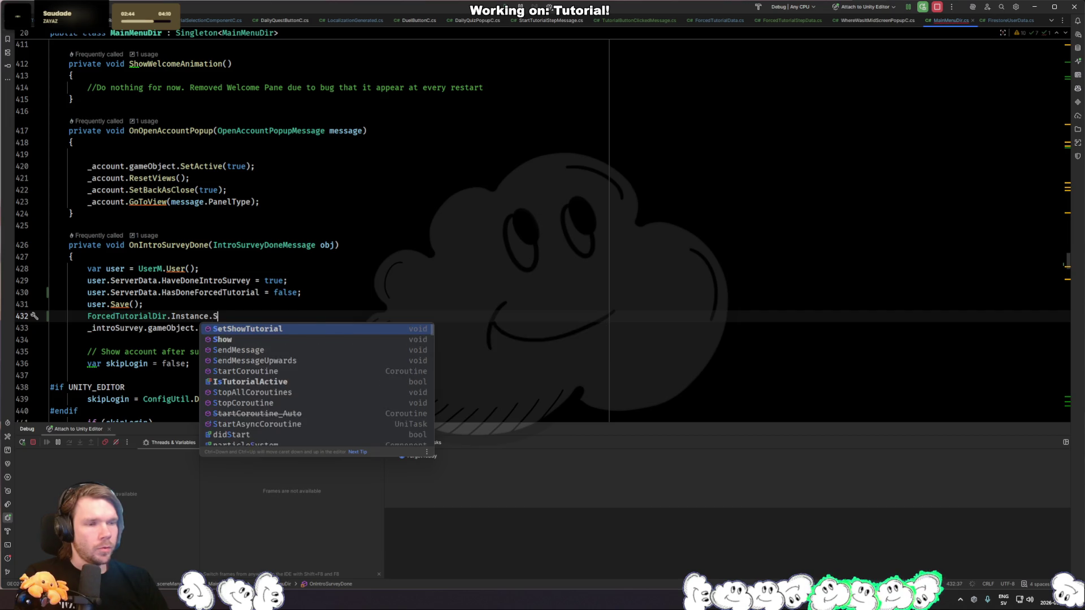
key("Return")
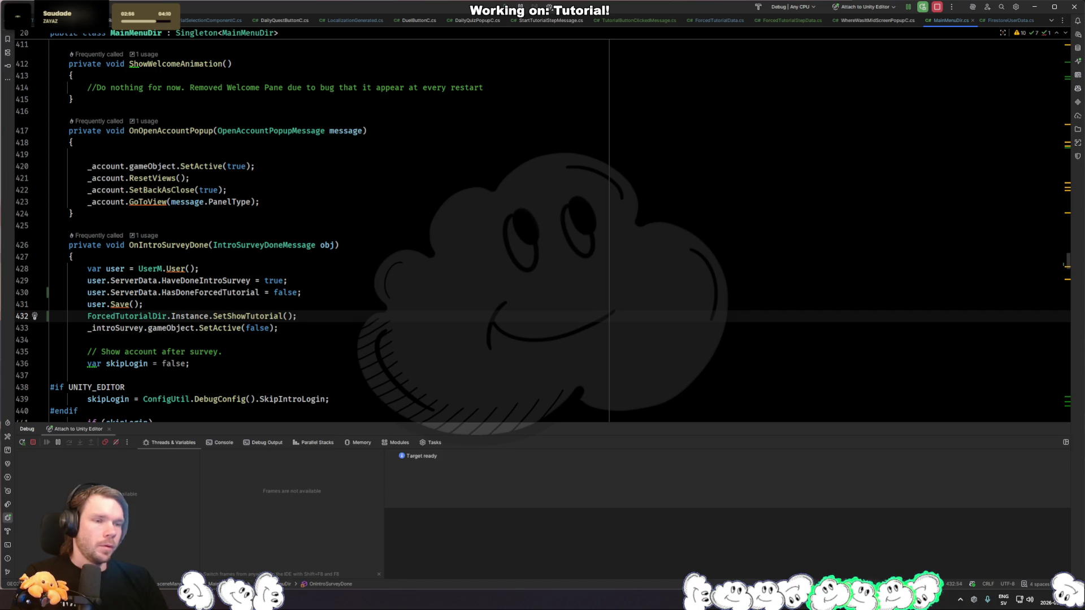
key("ctrl+Tab")
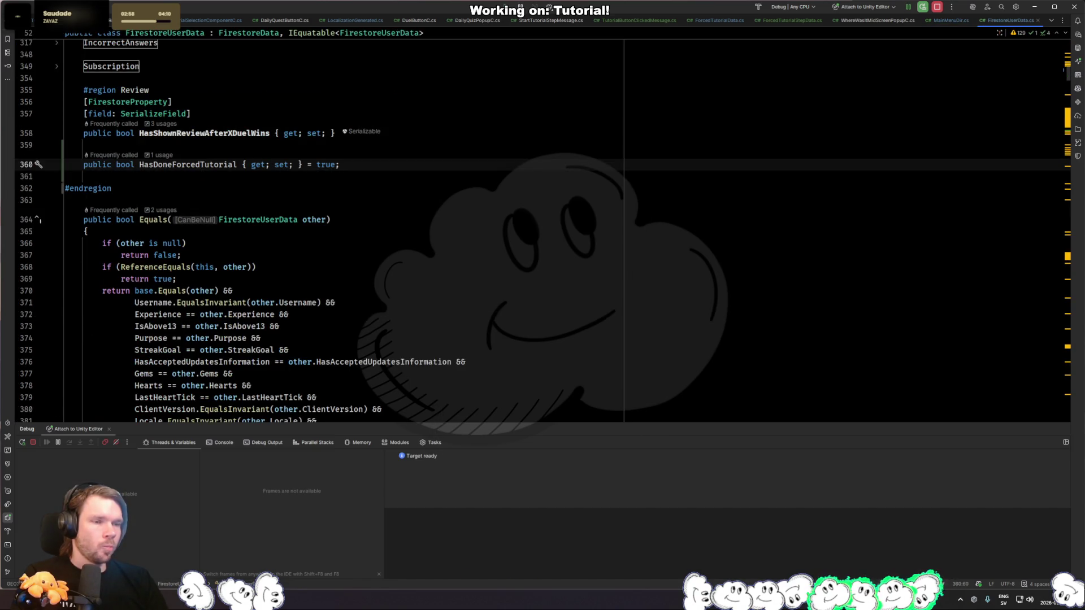
Step: Return to MainMenuDir.cs, then switch to Unity so it compiles the edited scripts
key("ctrl+Tab")
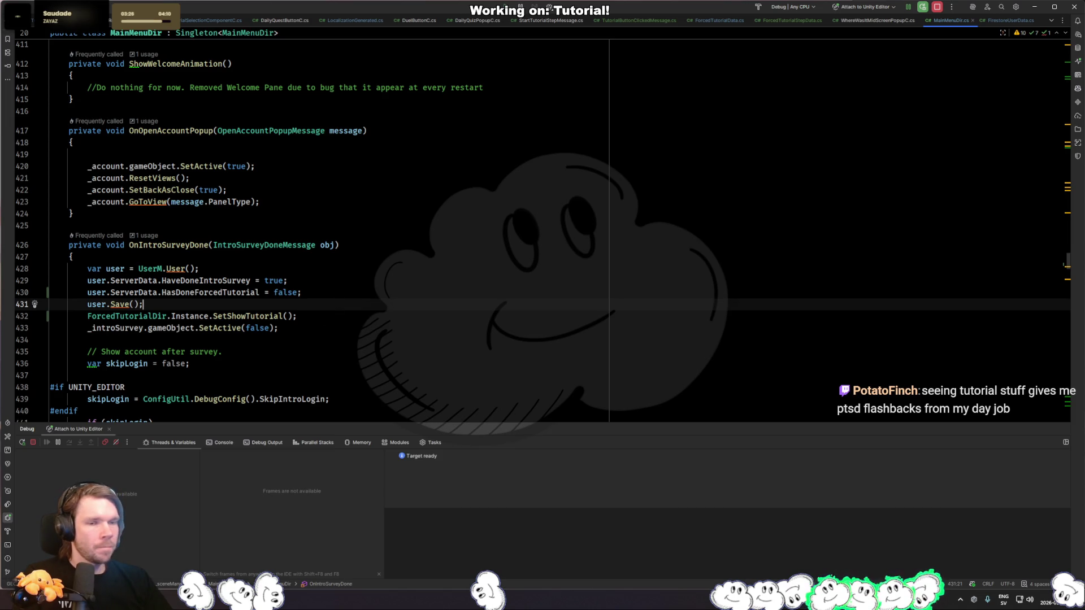
key("alt+Tab")
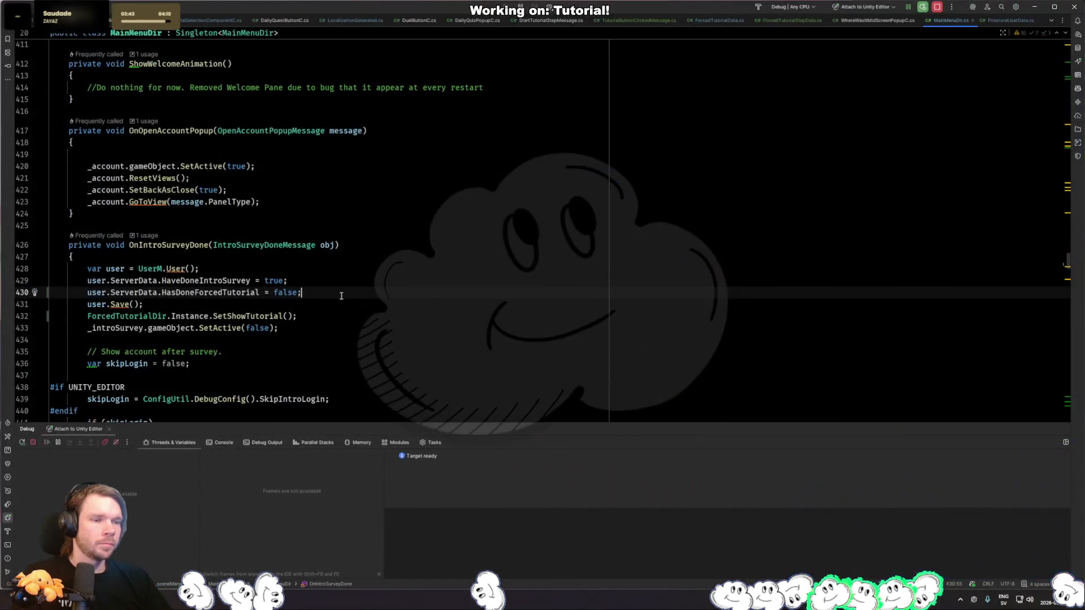
Step: Open ForcedTutorialDir.cs from recent files and go to the end of OnSceneLoaded
key("ctrl+Tab")
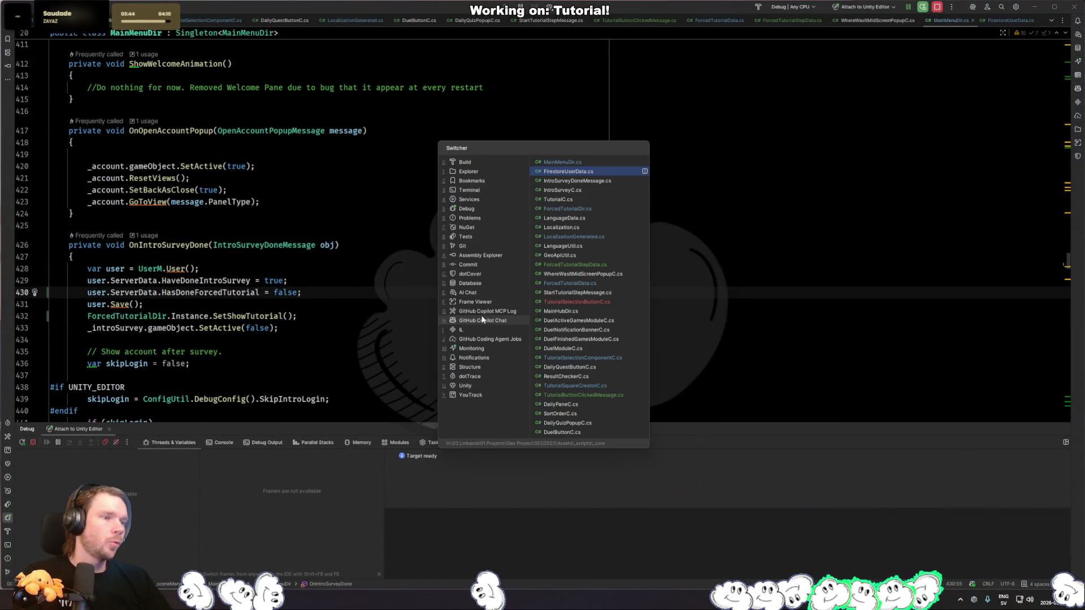
left_click(598, 209)
scroll(266, 340, "down", 1)
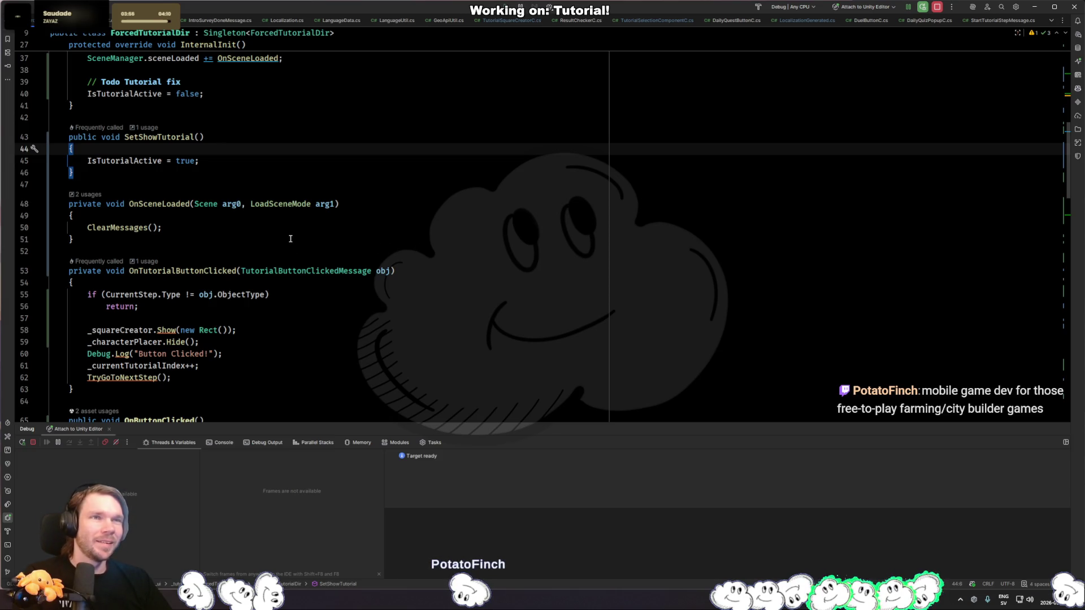
left_click(237, 254)
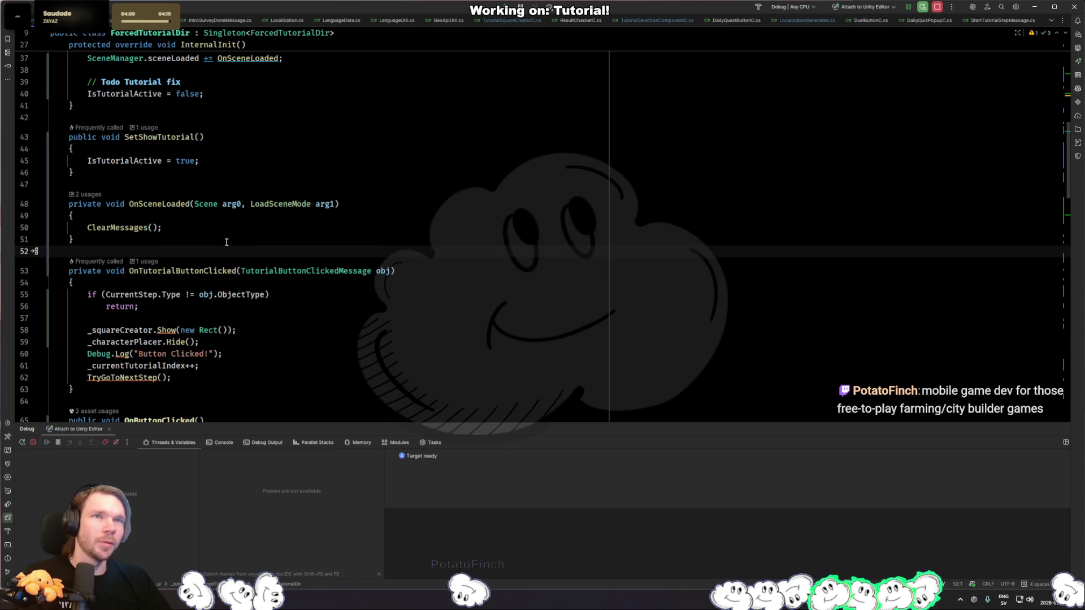
left_click(211, 239)
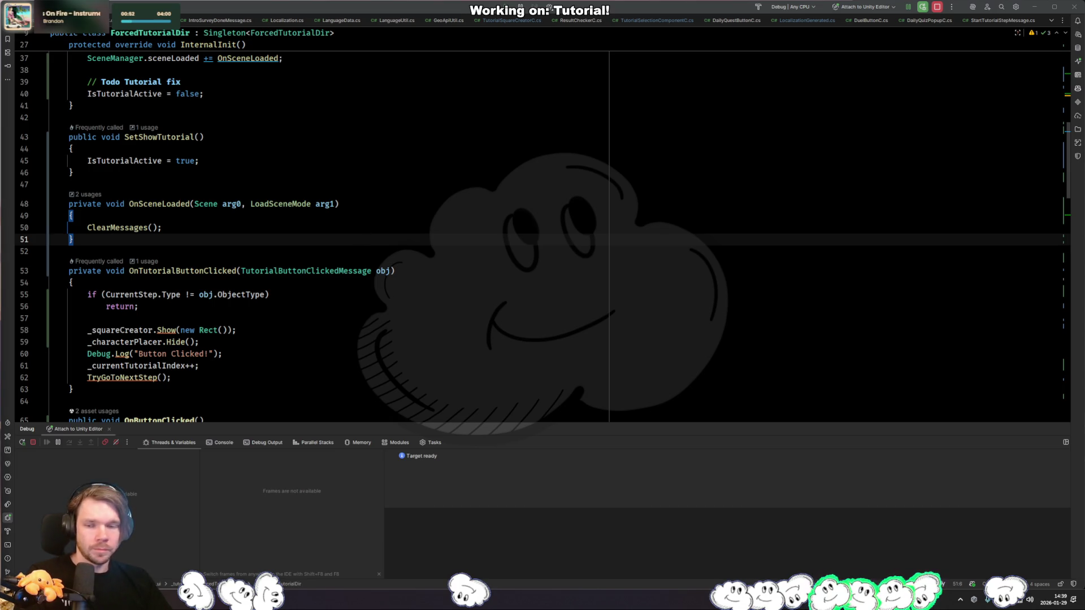
key("alt+Tab")
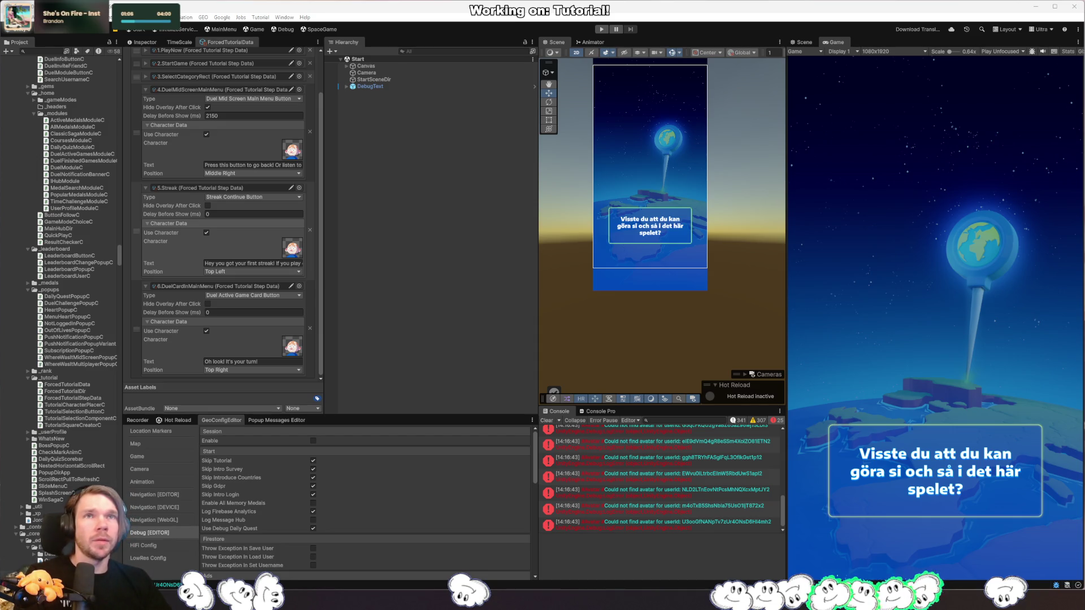
key("alt+Tab")
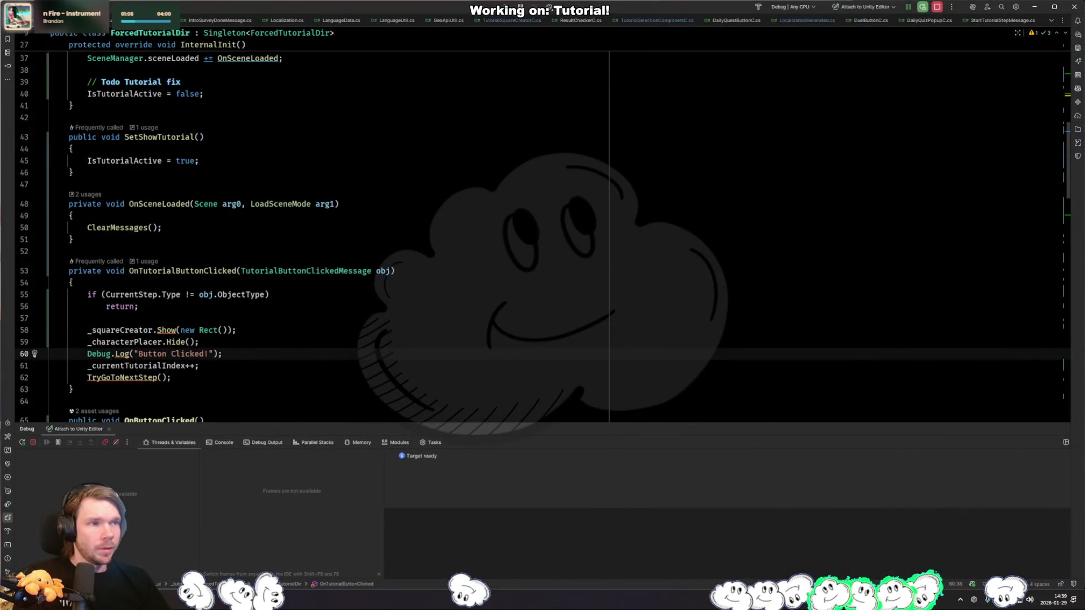
key("Up")
left_click(333, 329)
left_click(275, 344)
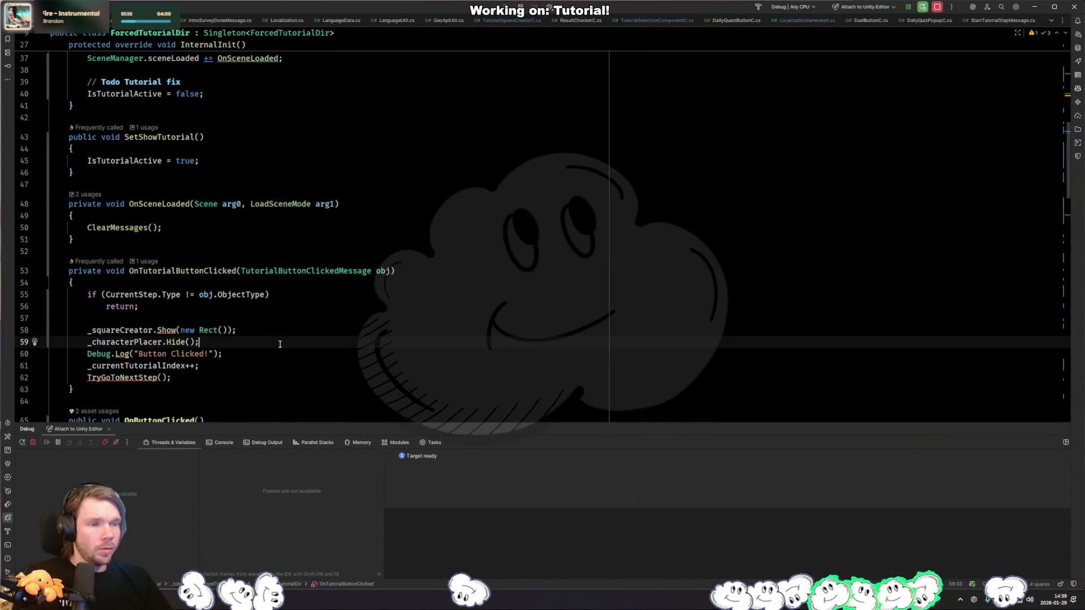
left_click(288, 353)
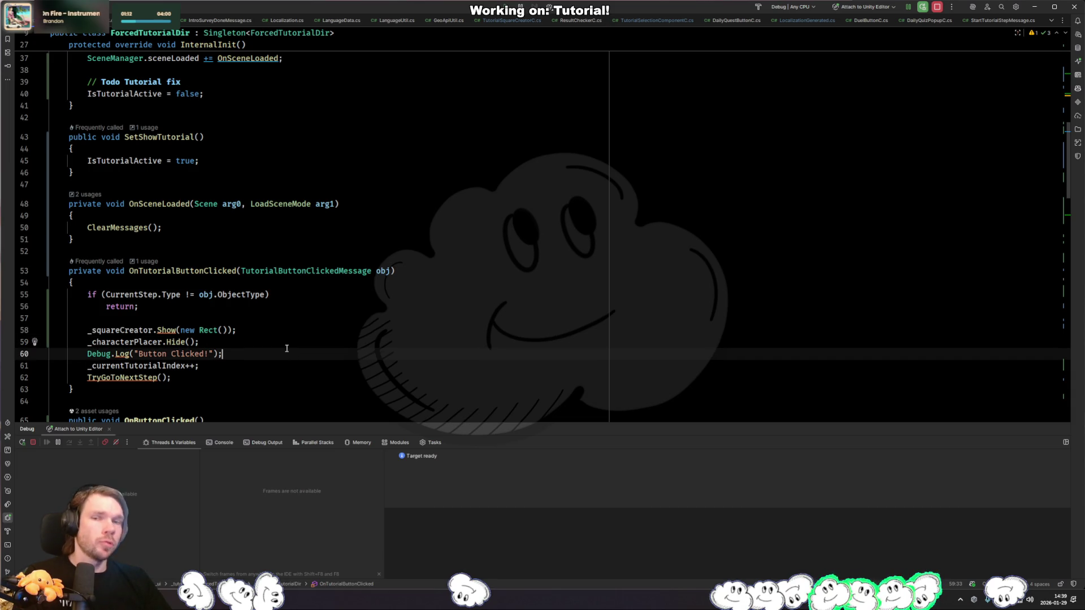
key("alt+Tab")
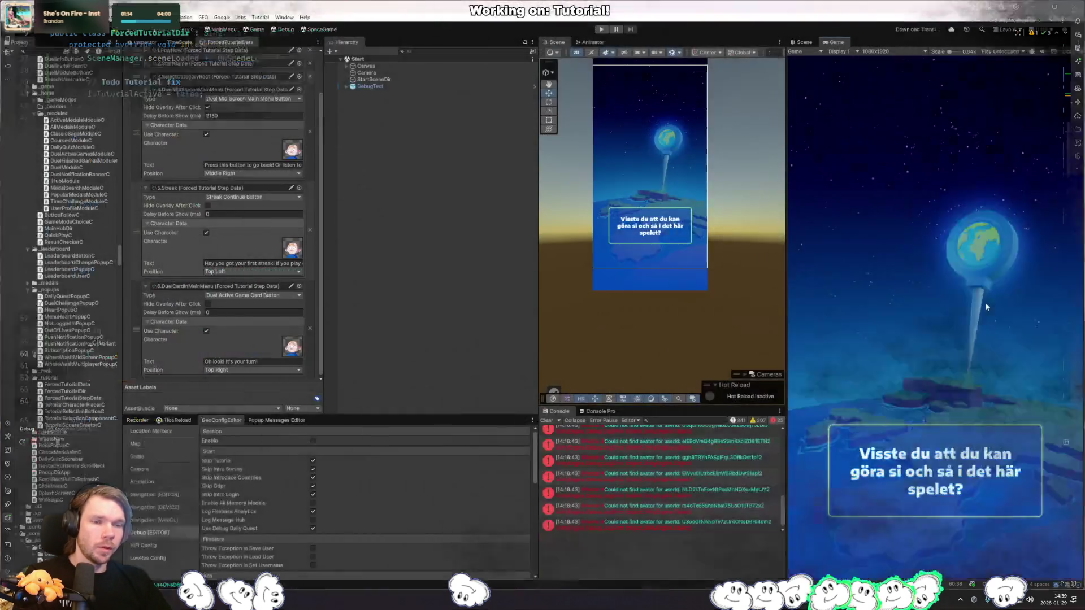
key("alt+Tab")
left_click(388, 347)
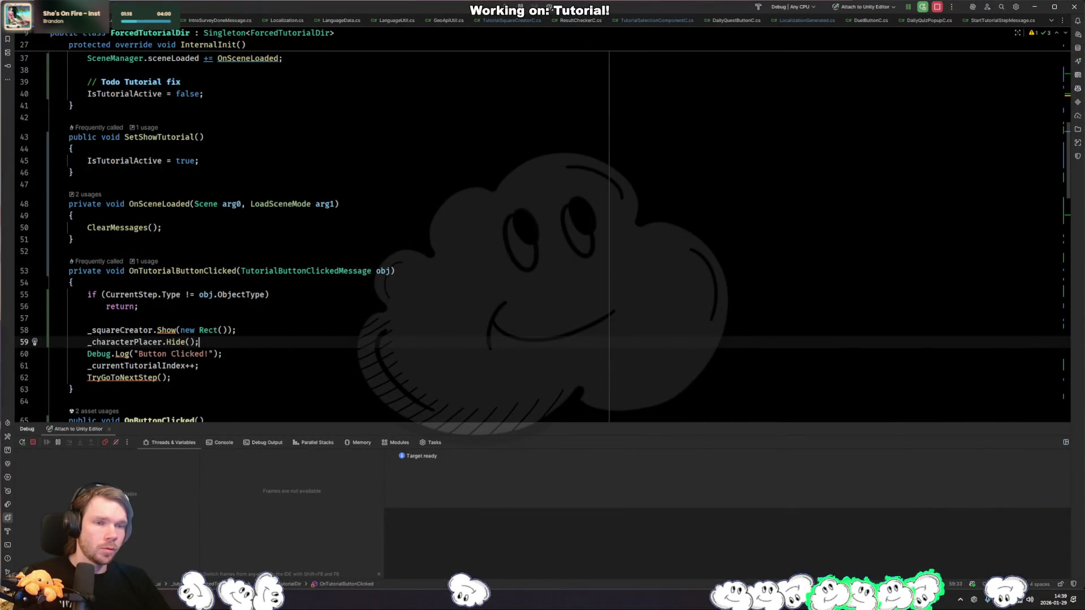
key("alt+Tab")
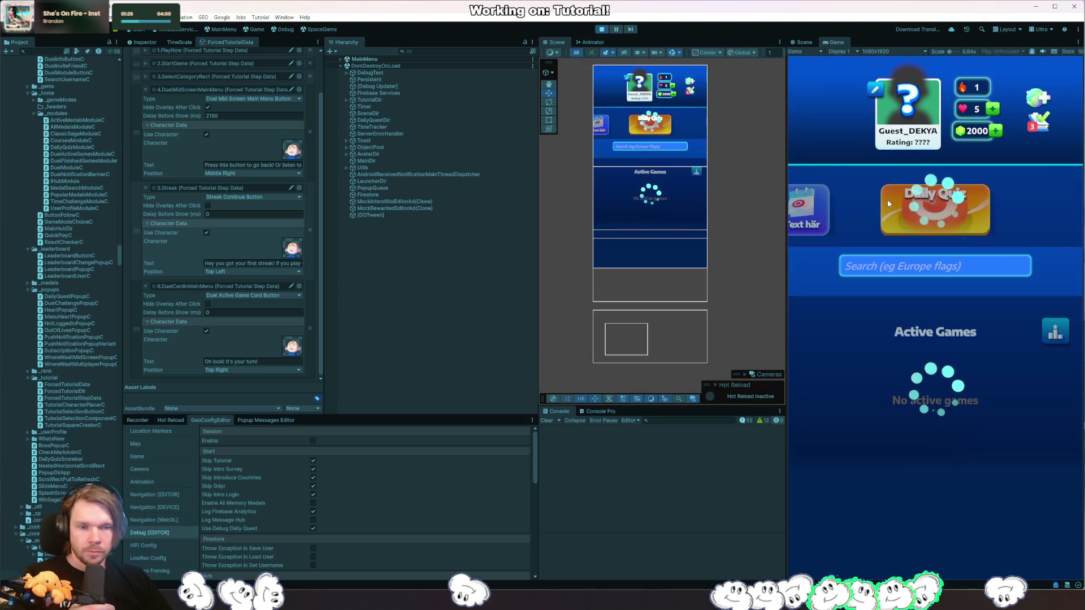
Step: Select MainView Scroll View and expand Scroll View > Viewport > Content in the Hierarchy
left_click_drag(1002, 428, 978, 229)
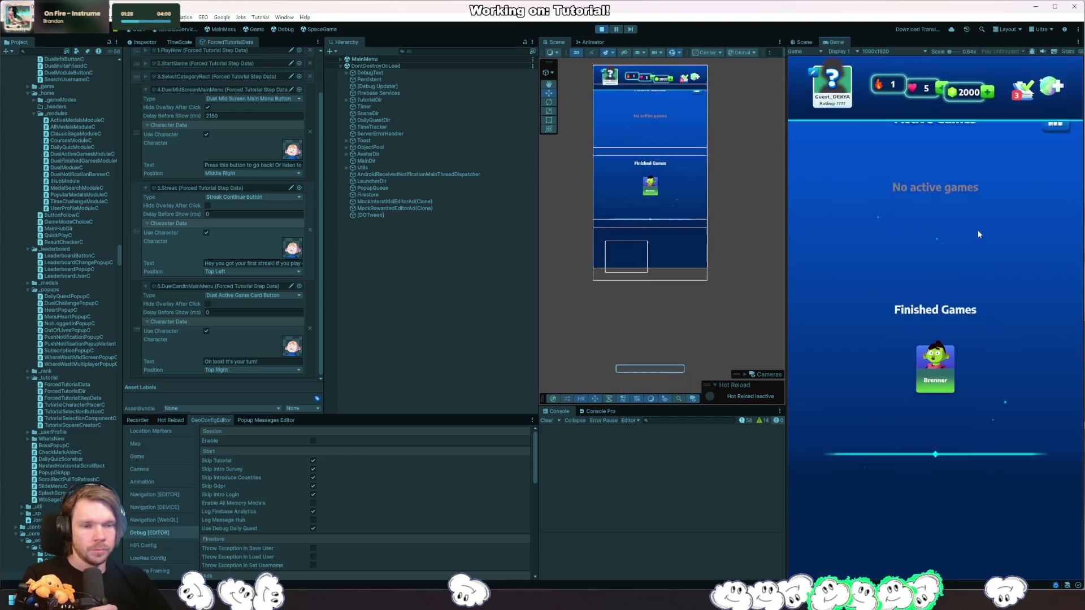
right_click(672, 250)
mouse_move(707, 262)
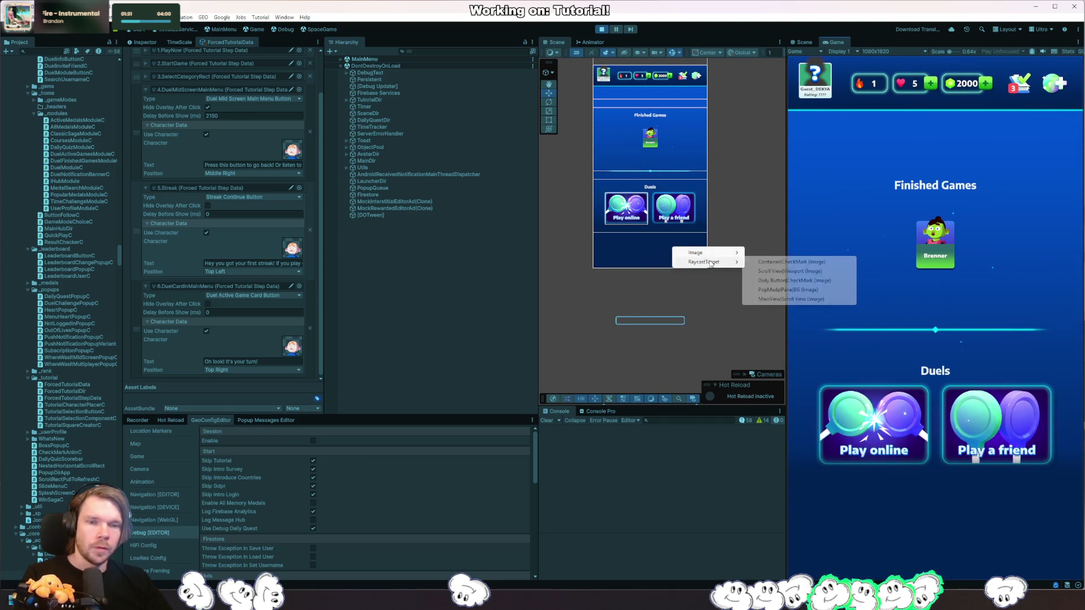
left_click(782, 299)
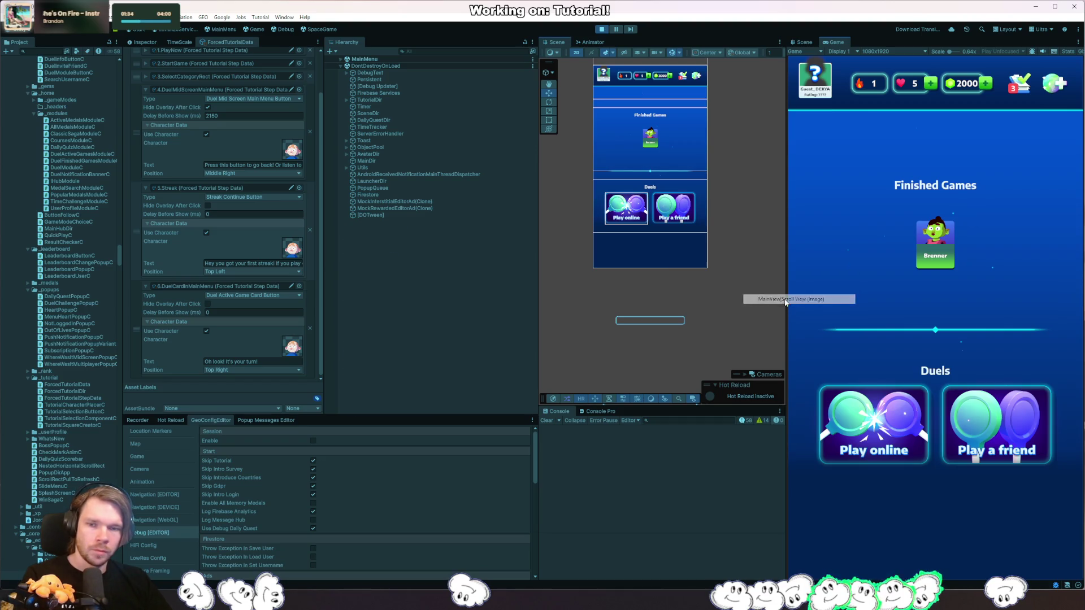
left_click(389, 141)
left_click(396, 148)
left_click(392, 147)
left_click(400, 153)
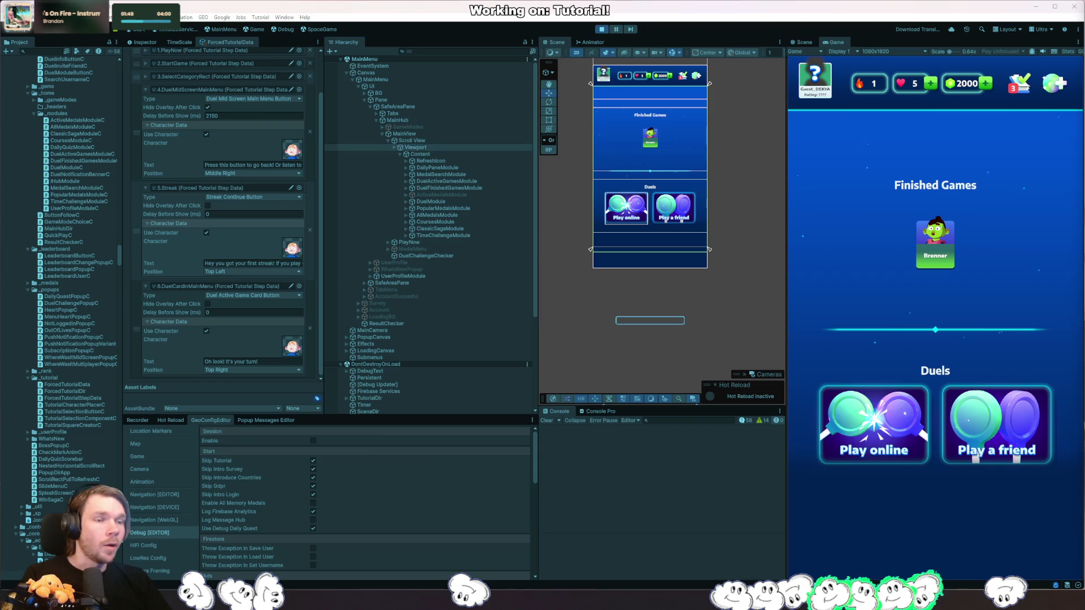
key("alt+Tab")
key("ctrl+shift+n")
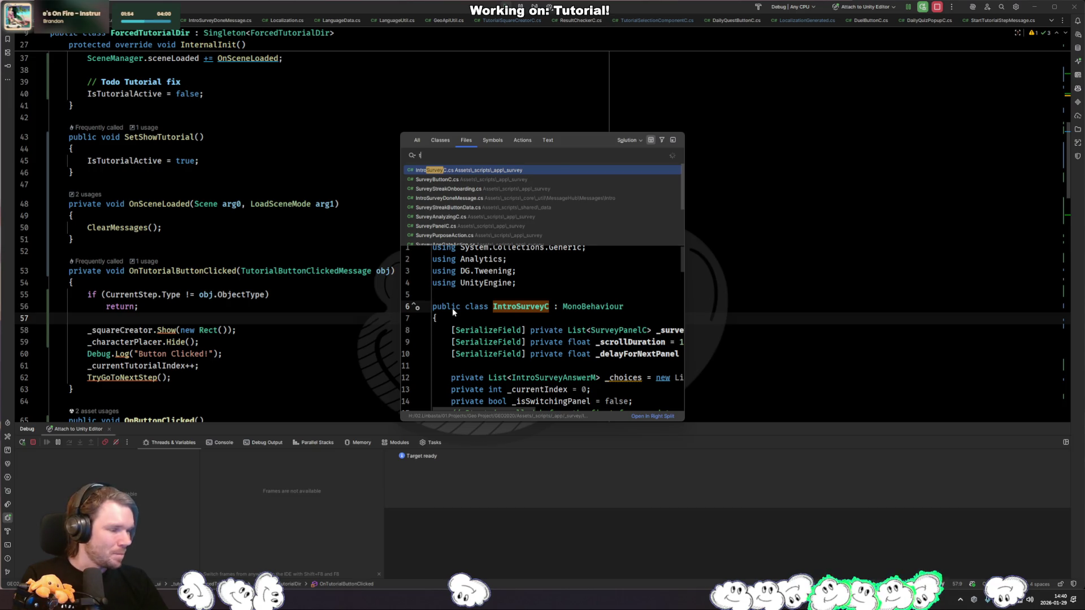
Step: Search for and open TutorialSelectionButtonC.cs
type("tutorial")
key("Home")
type("forced")
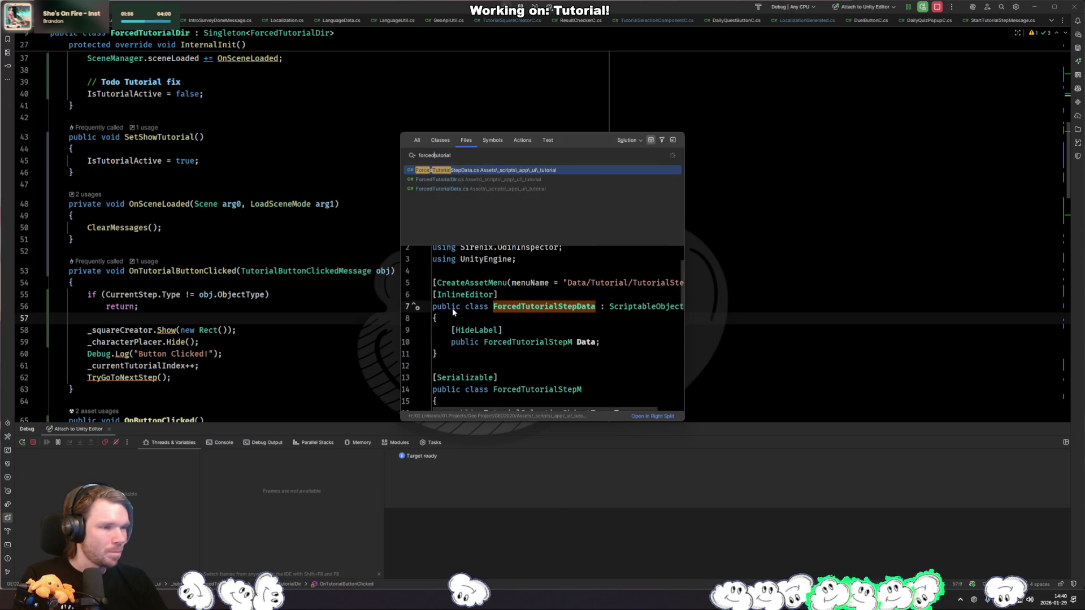
key("ctrl+a")
type("tutoria")
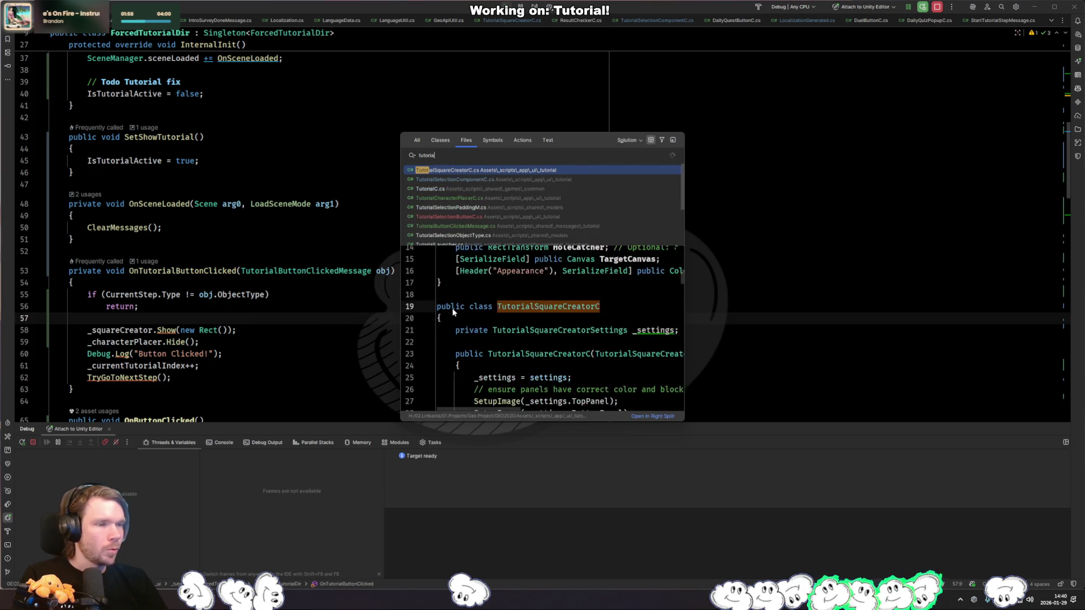
type("lbutton")
key("Down")
key("Return")
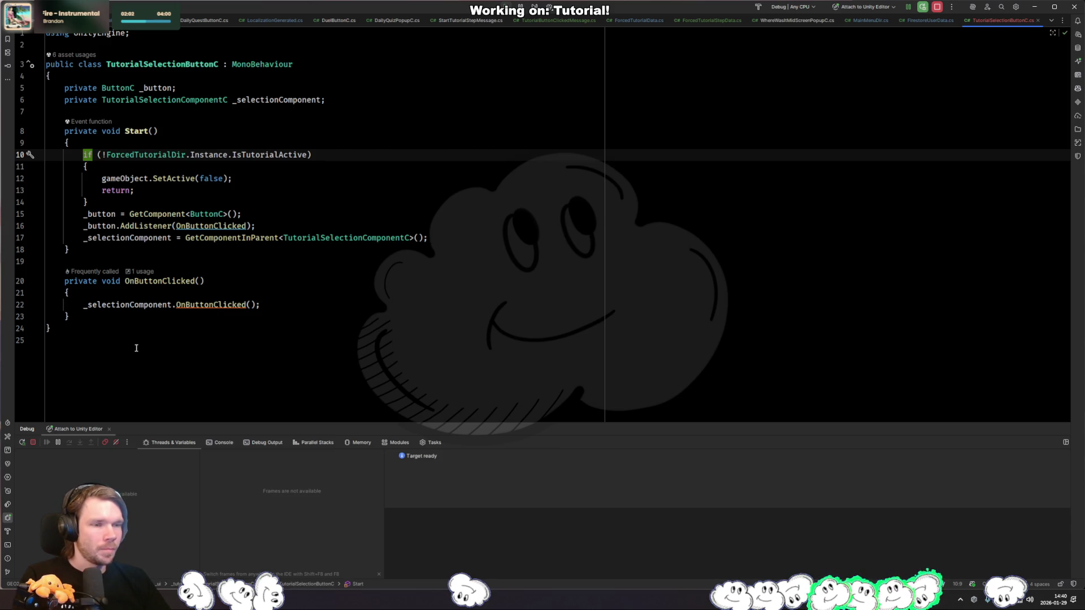
Step: Replace gameObject.SetActive(false) on line 12 with this.enabled = false;
left_click(165, 196)
key("Up")
key("ctrl+w")
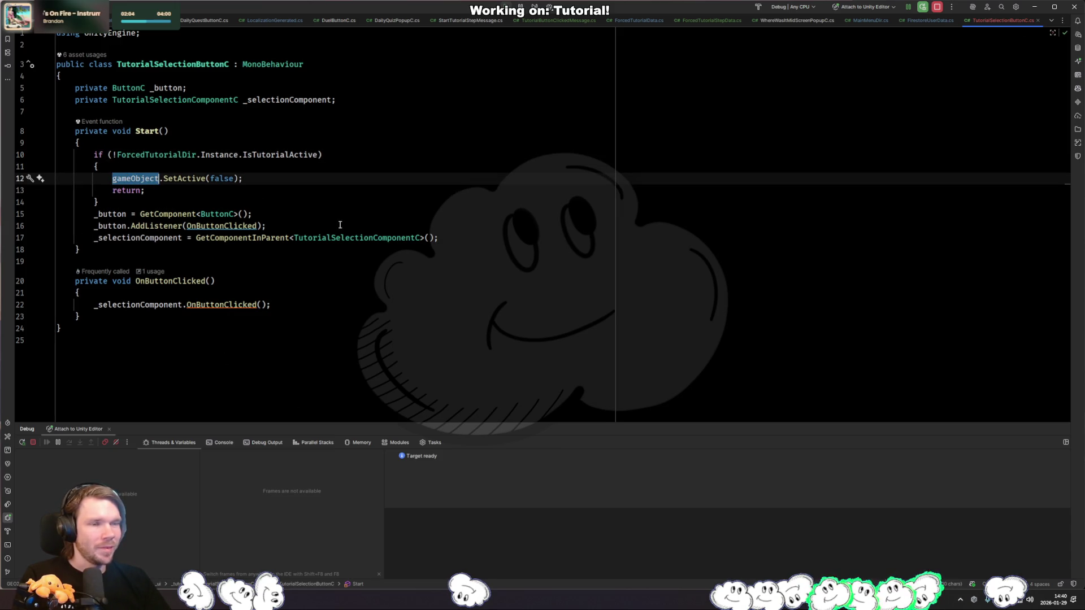
type("this.enm")
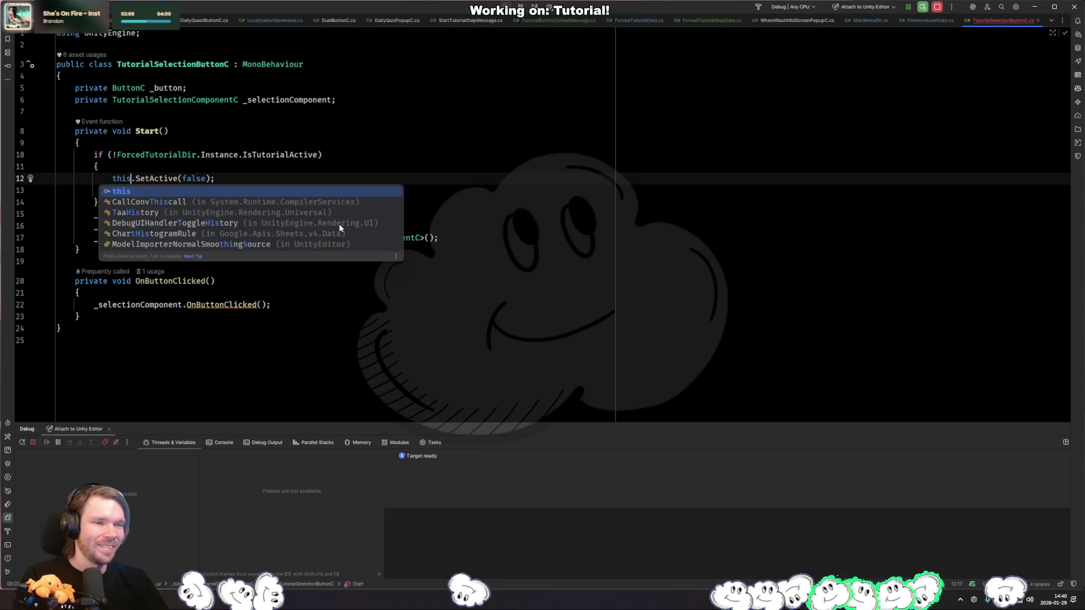
key("BackSpace")
key("Return")
key("alt+Return")
key("Return")
type("= false")
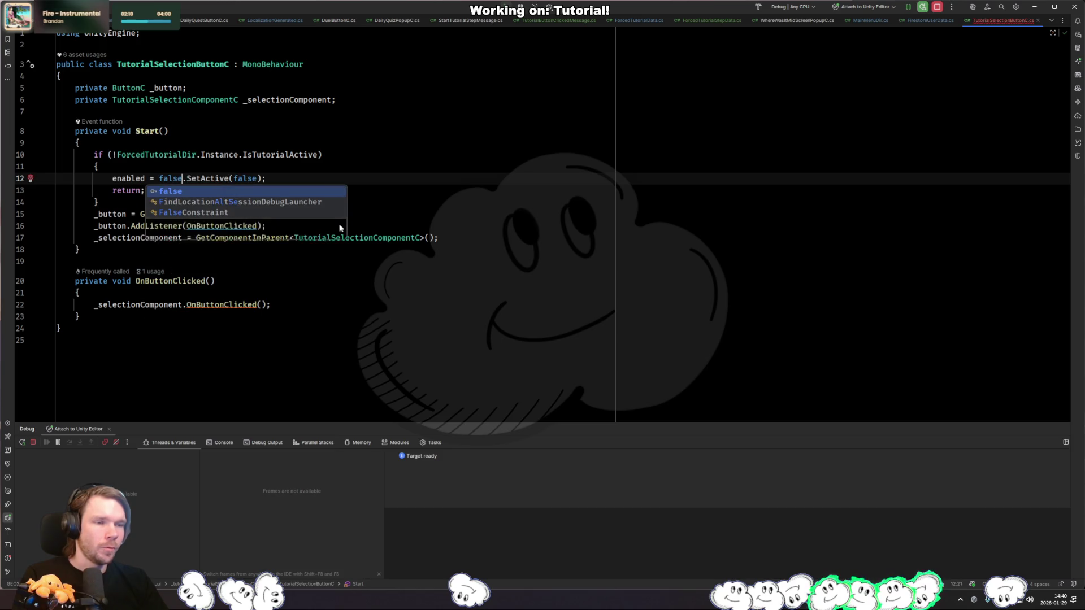
key("Escape")
key("shift+End")
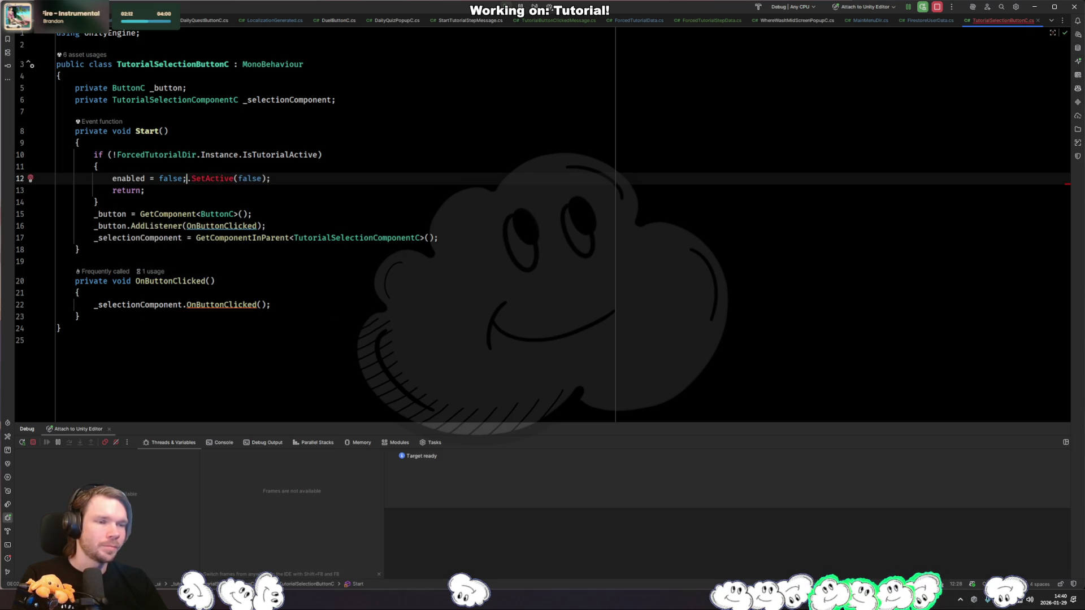
type(";")
key("Down")
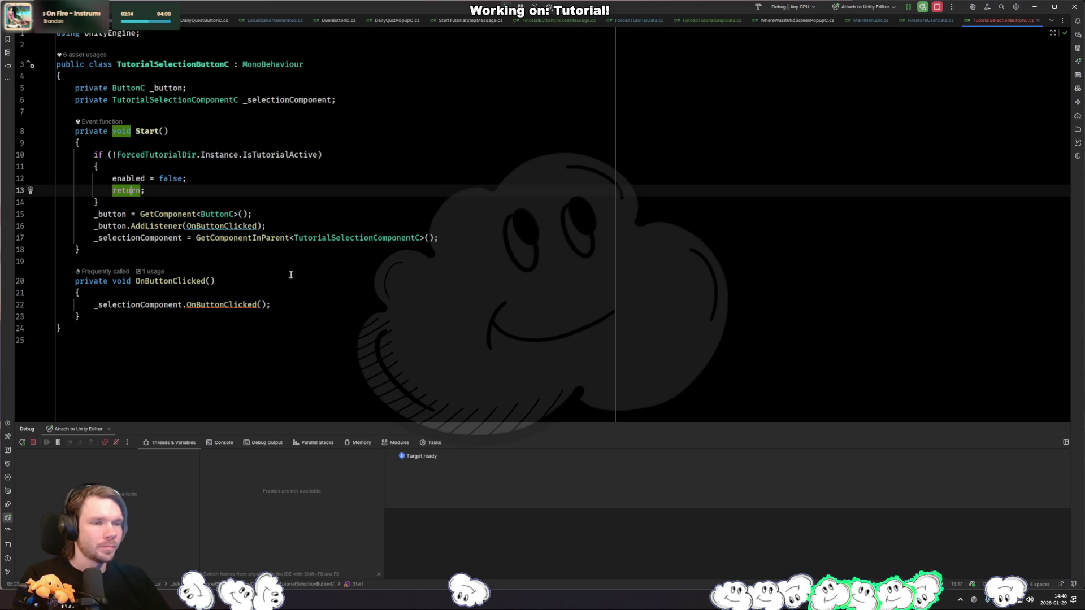
left_click(222, 181)
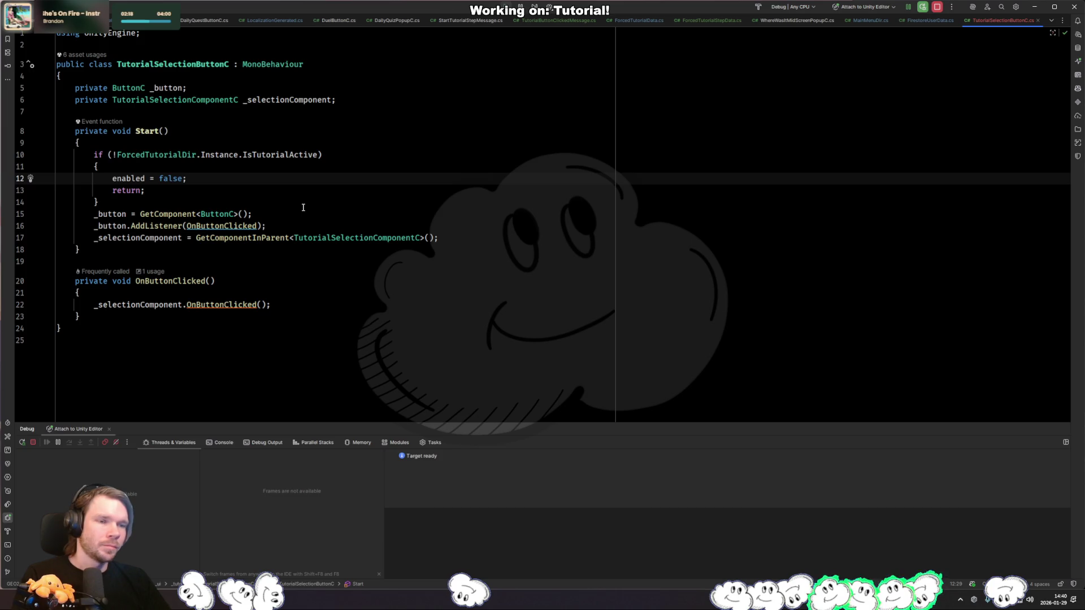
key("ctrl+w")
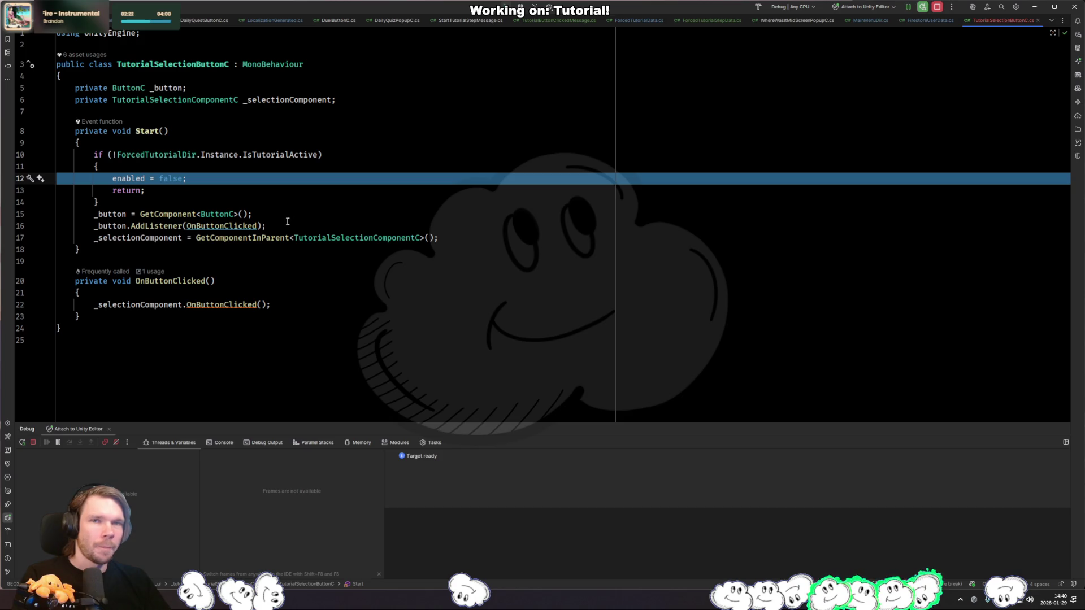
left_click(287, 217)
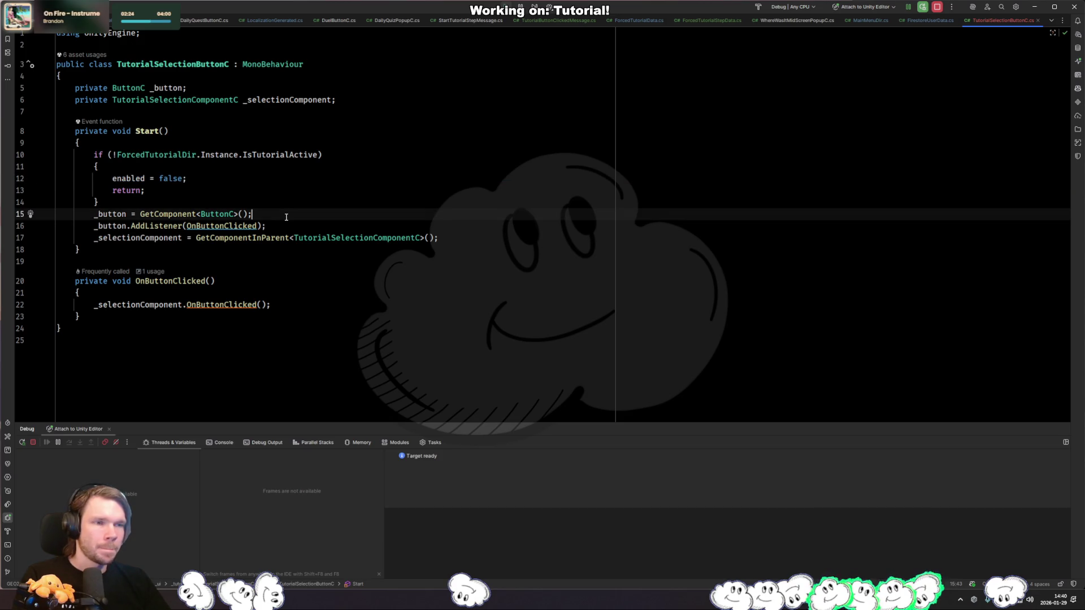
Step: In TutorialSelectionComponentC.cs, replace gameObject.SetActive(false) on line 16 with enabled = false;
key("ctrl+shift+t")
type("tutorialselect")
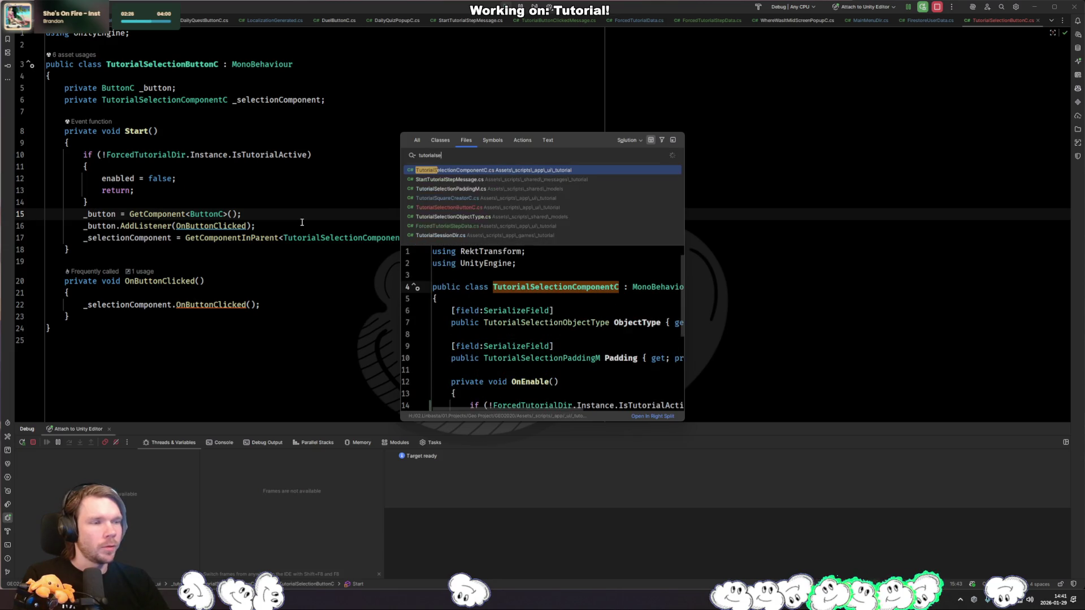
key("Return")
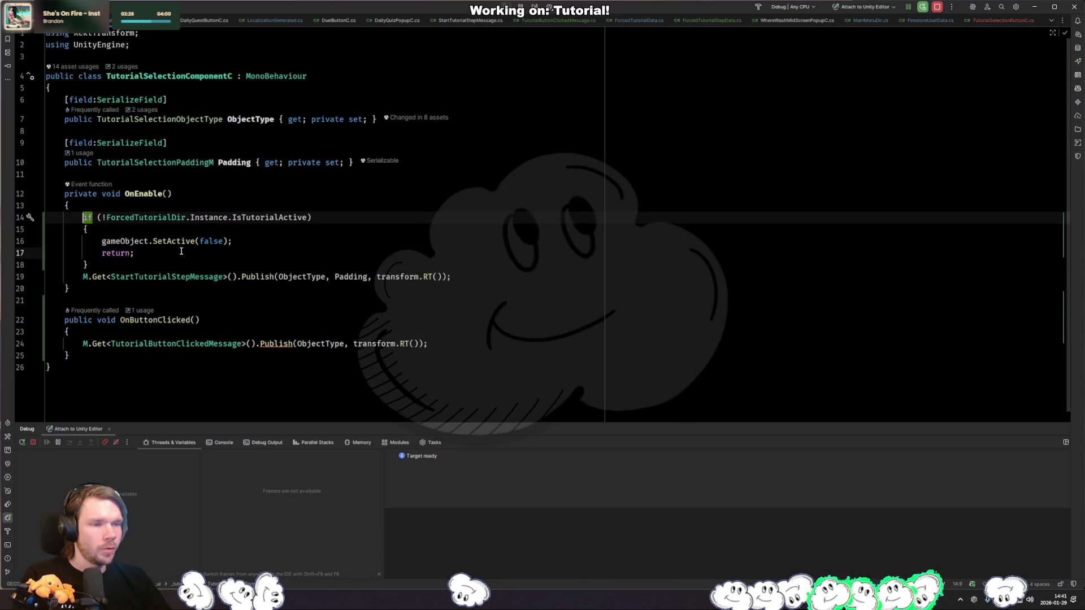
left_click(180, 251)
key("Up")
key("ctrl+w")
type("enabled = false;")
key("Return")
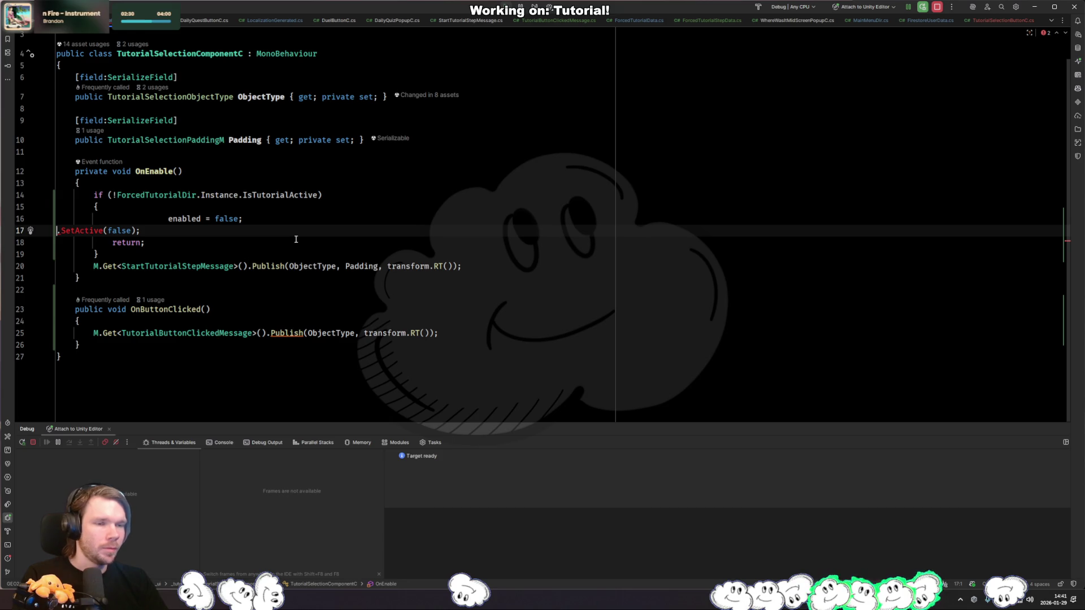
key("ctrl+z")
key("ctrl+shift+z")
key("shift+End")
key("Delete")
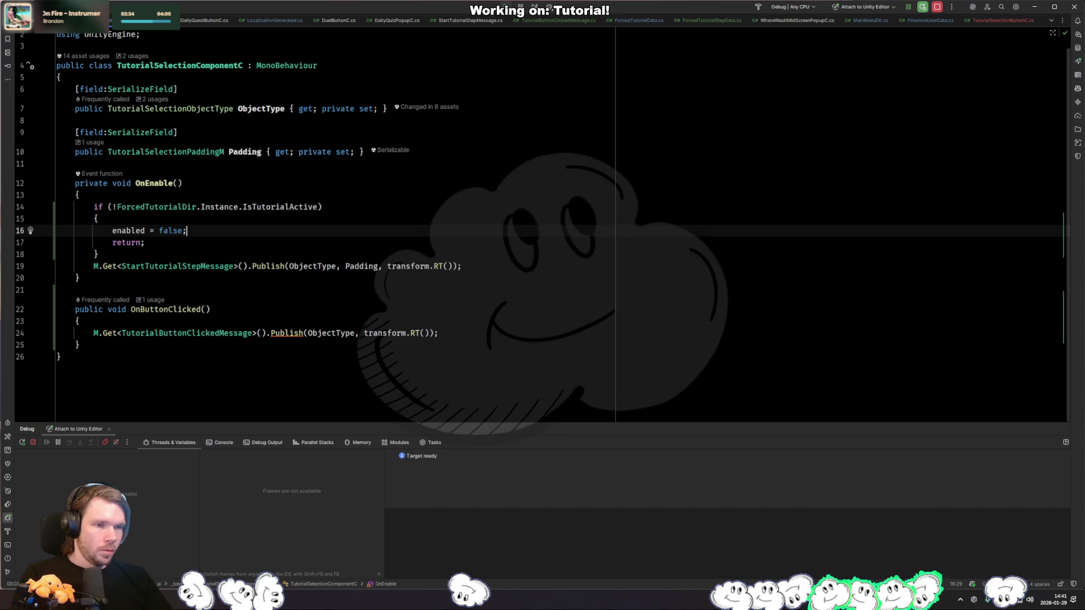
key("alt+Tab")
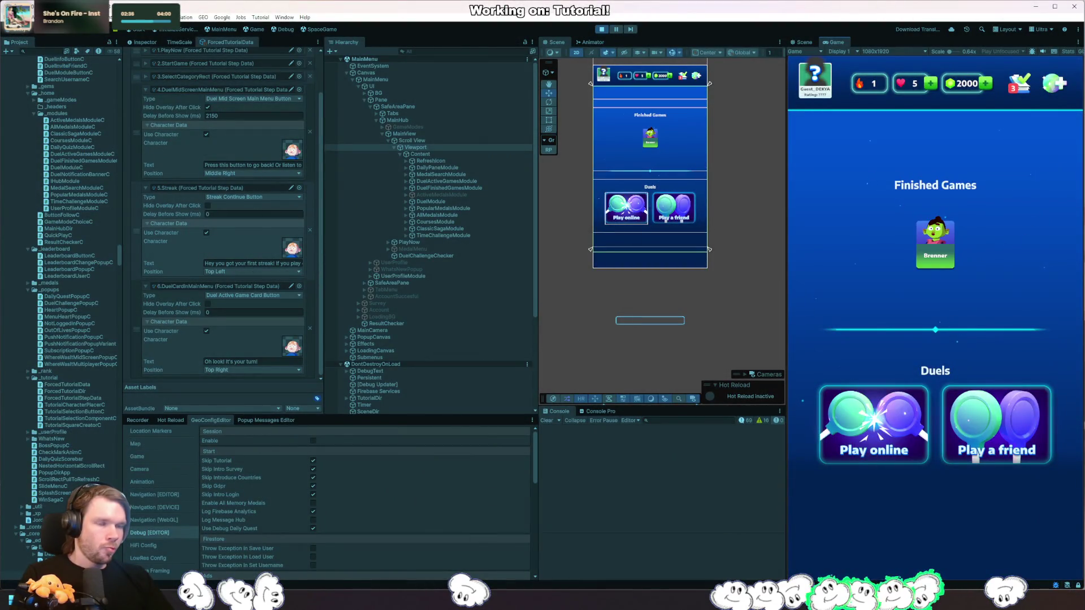
Step: Restart play mode after clearing saved local player data via GEO > Local Data
left_click(601, 29)
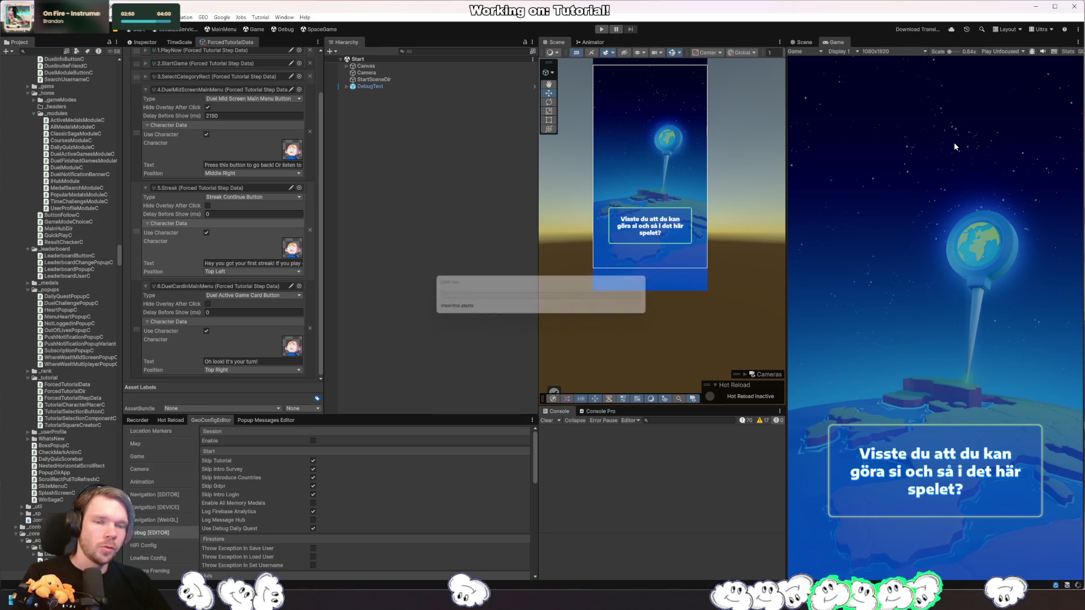
left_click(603, 32)
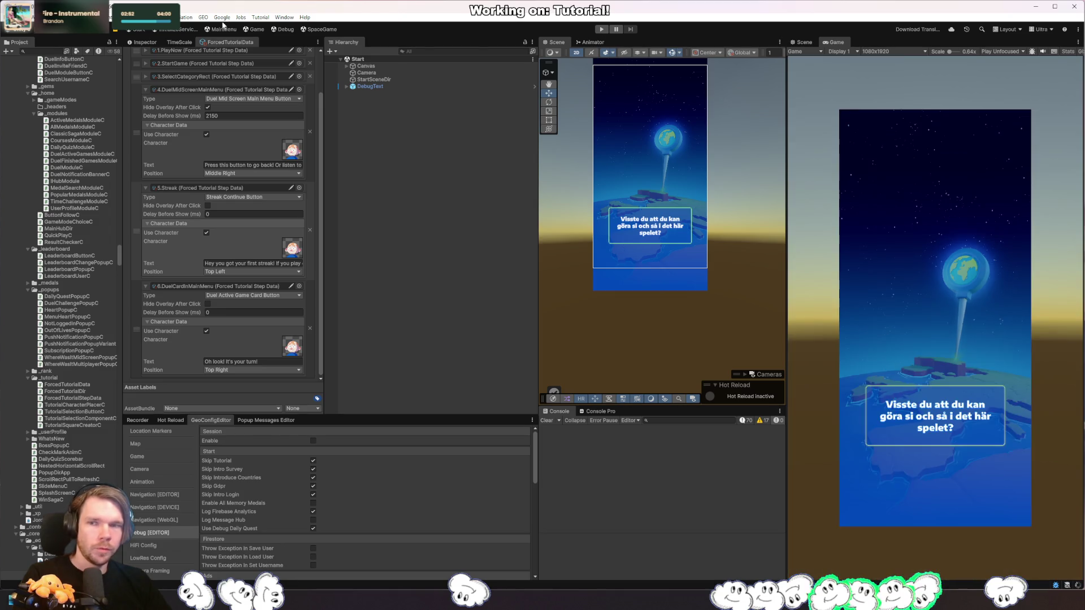
left_click(203, 17)
mouse_move(251, 46)
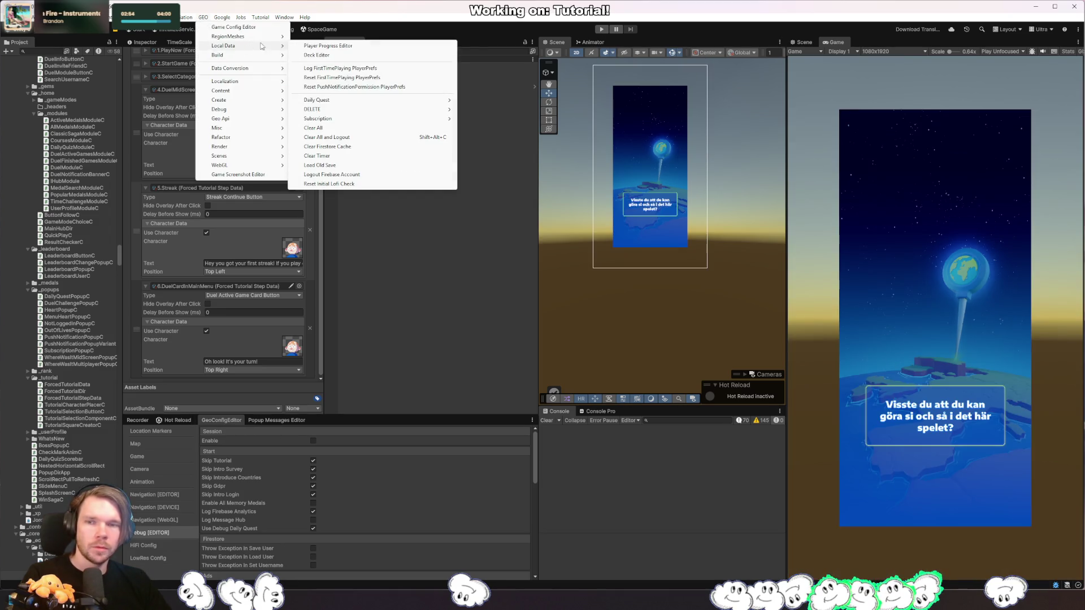
left_click(364, 139)
left_click(602, 30)
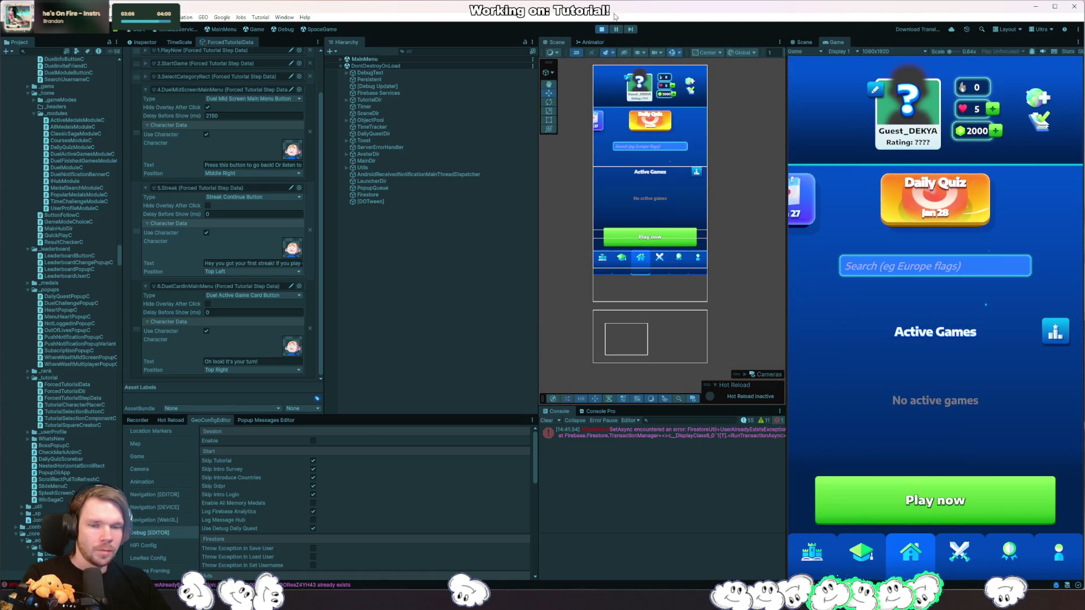
left_click(601, 29)
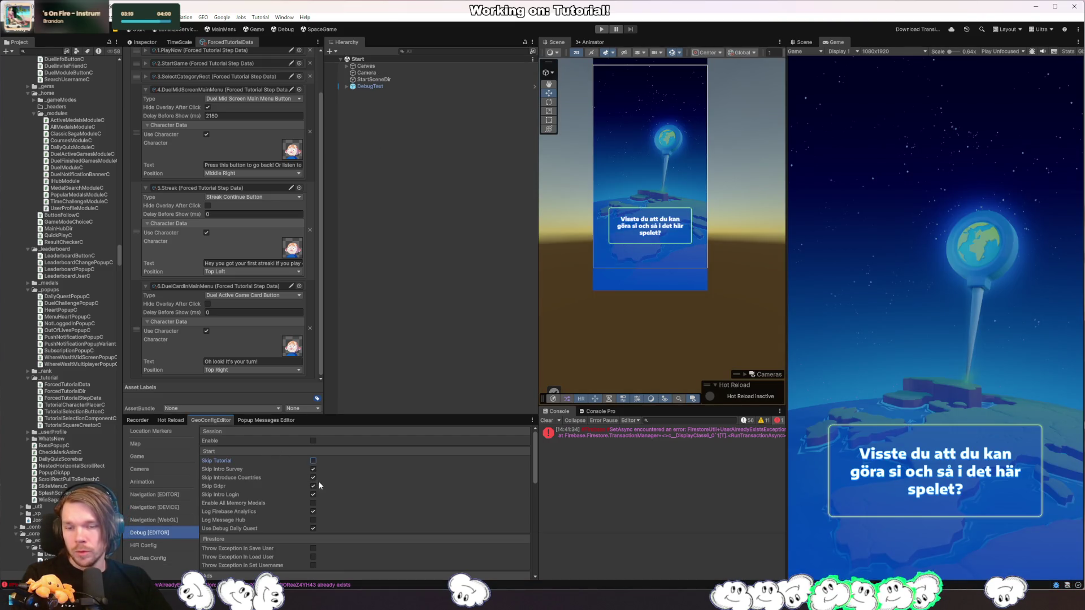
Step: Turn on skipping the tutorial and turn off skipping the intro survey
left_click(313, 461)
left_click(313, 470)
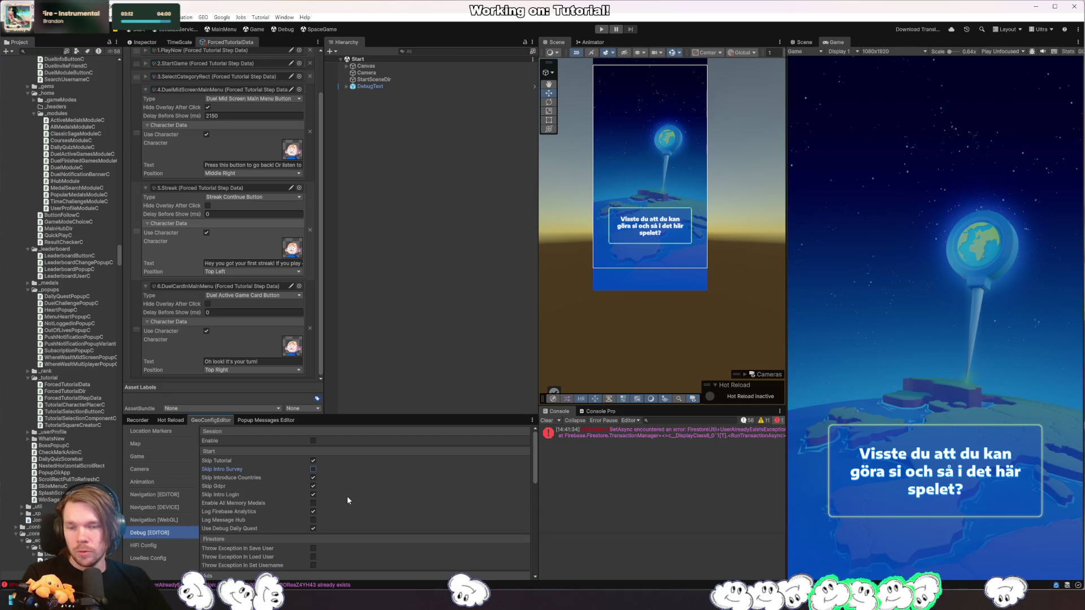
left_click(202, 17)
mouse_move(238, 46)
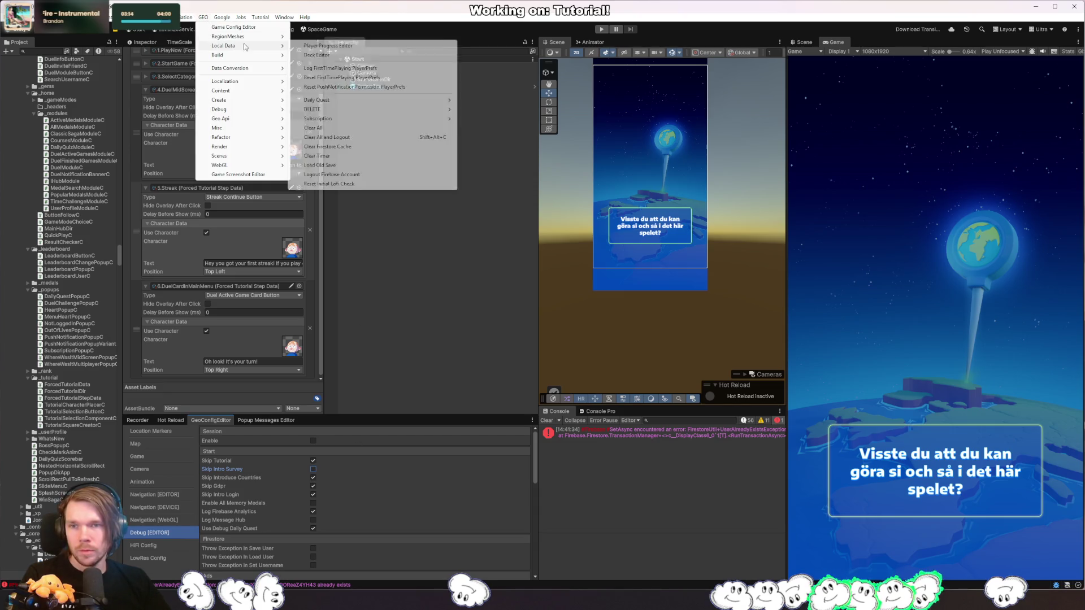
key("Escape")
Step: Play through onboarding choosing '...playing for fun' and a 7 Days streak, then return to Rider
left_click(603, 30)
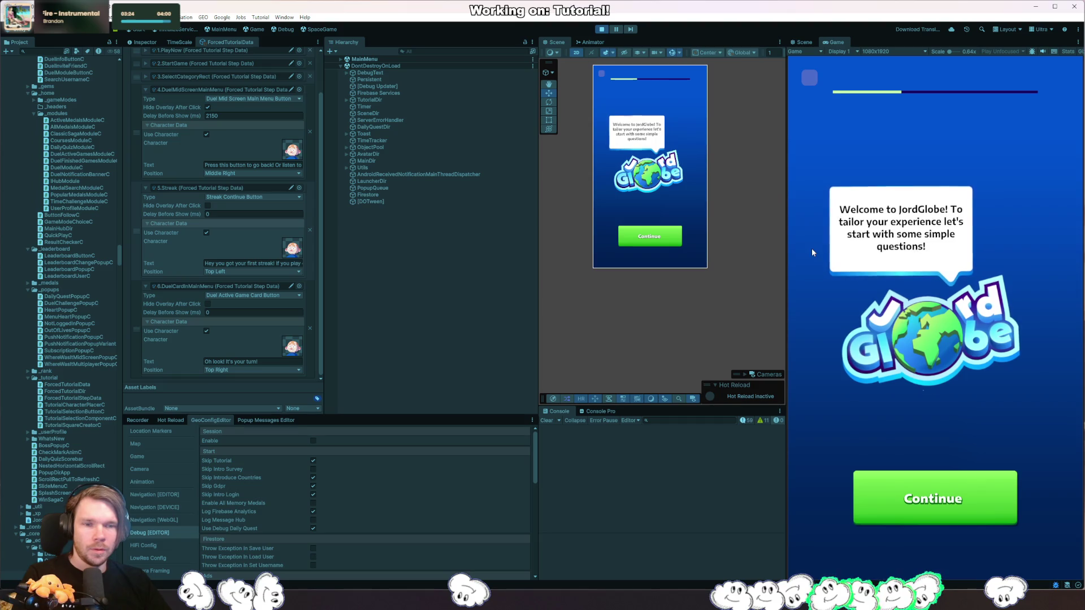
left_click(952, 498)
left_click(944, 491)
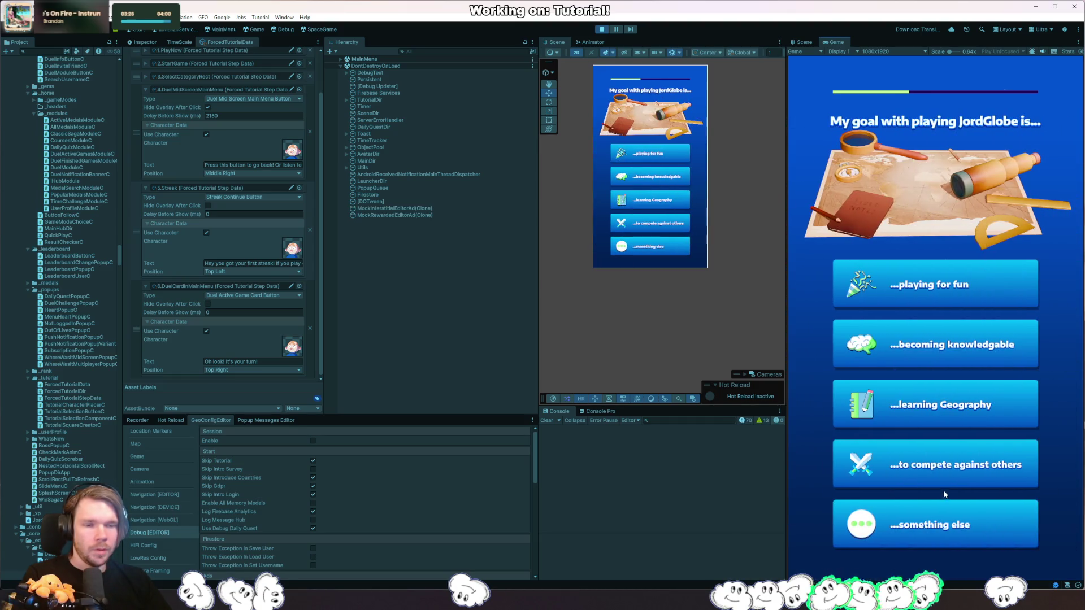
left_click(941, 293)
left_click(899, 299)
left_click(893, 262)
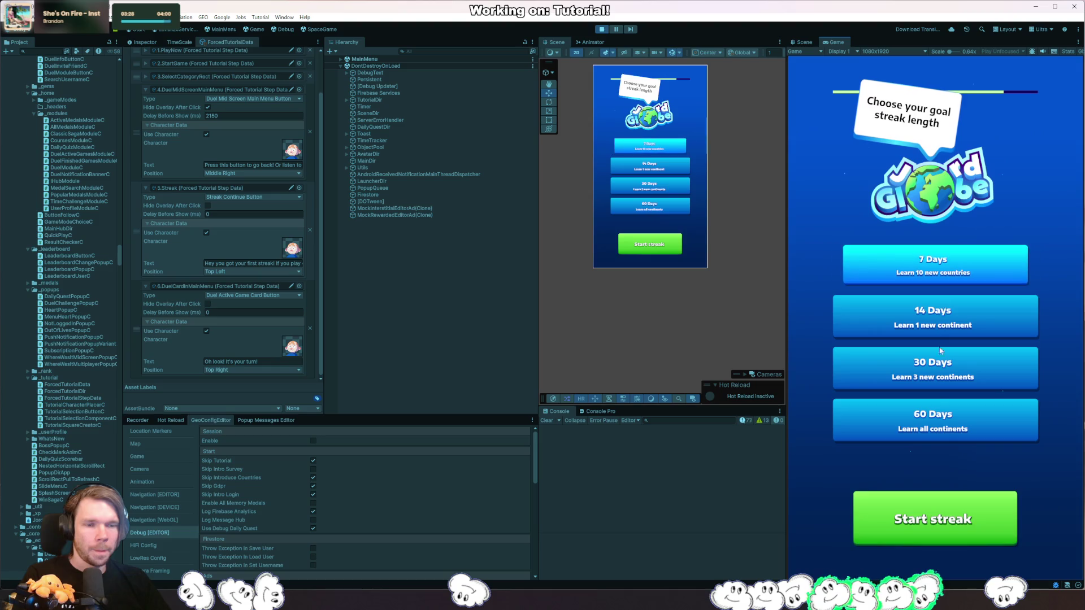
left_click(944, 529)
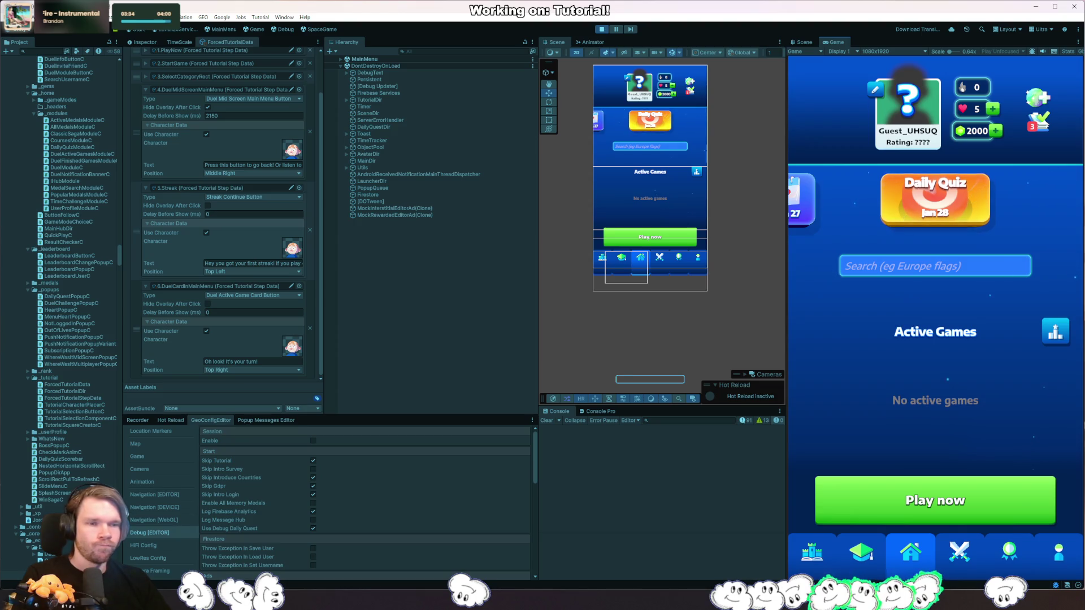
key("alt+Tab")
key("ctrl+Tab")
key("ctrl+Tab")
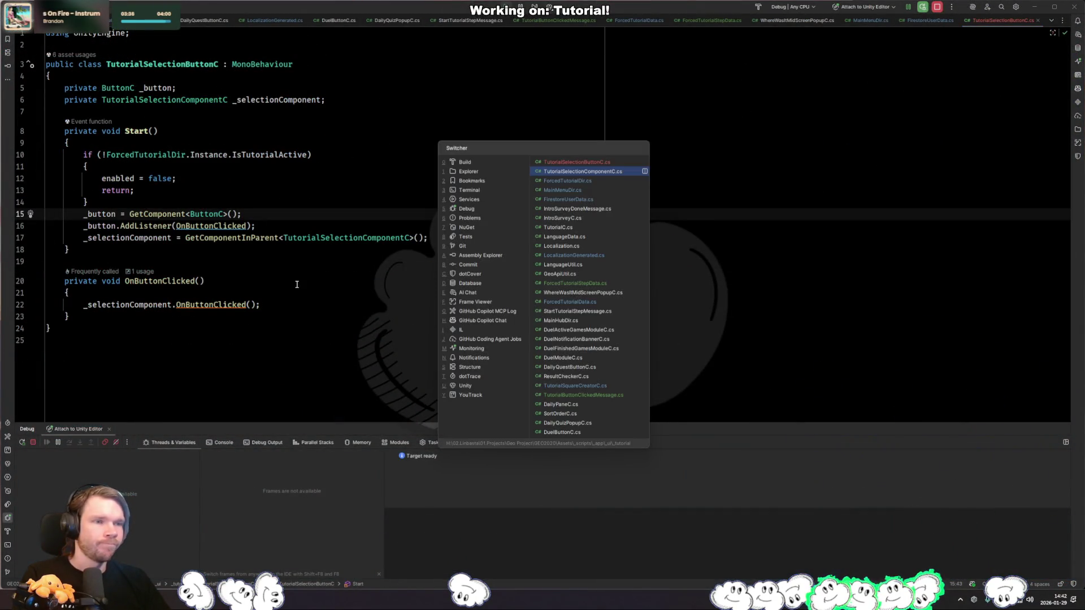
Step: Open ForcedTutorialDir.cs and review where TryGoToNextStep is used
left_click(581, 172)
key("ctrl+Tab")
key("ctrl+Tab")
left_click(585, 182)
left_click(226, 161)
scroll(324, 188, "up", 4)
left_click(219, 230)
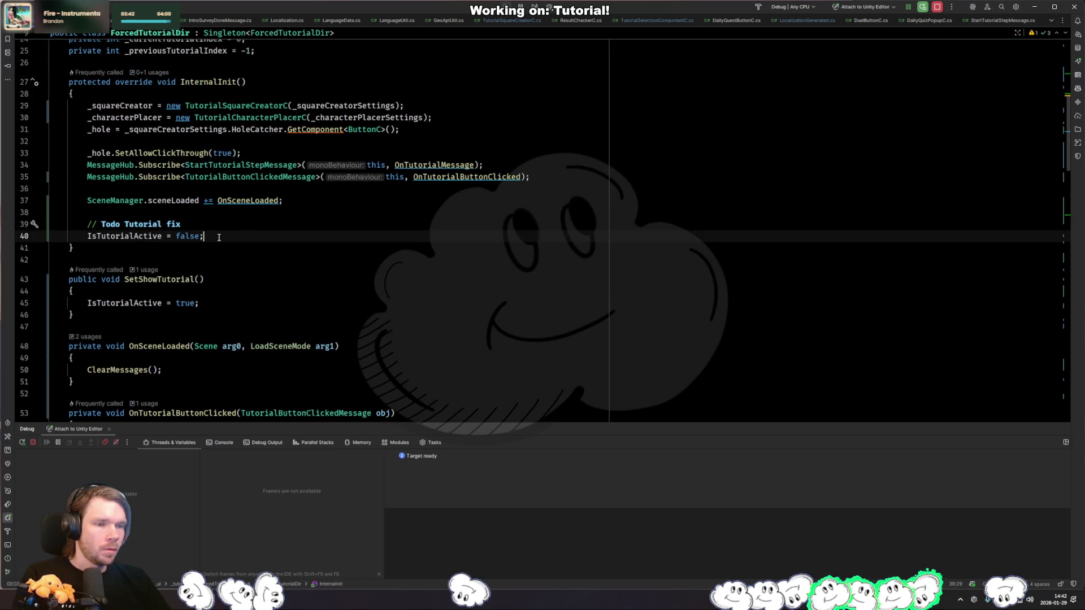
scroll(214, 224, "down", 9)
scroll(213, 216, "down", 5)
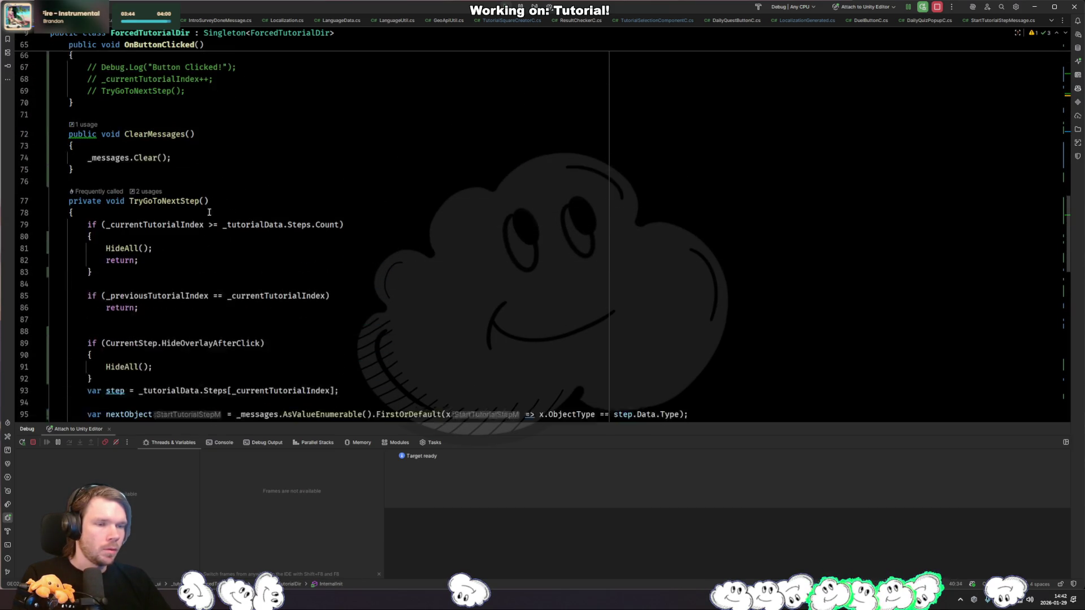
double_click(169, 186)
scroll(327, 212, "up", 4)
scroll(326, 212, "up", 3)
scroll(308, 214, "down", 20)
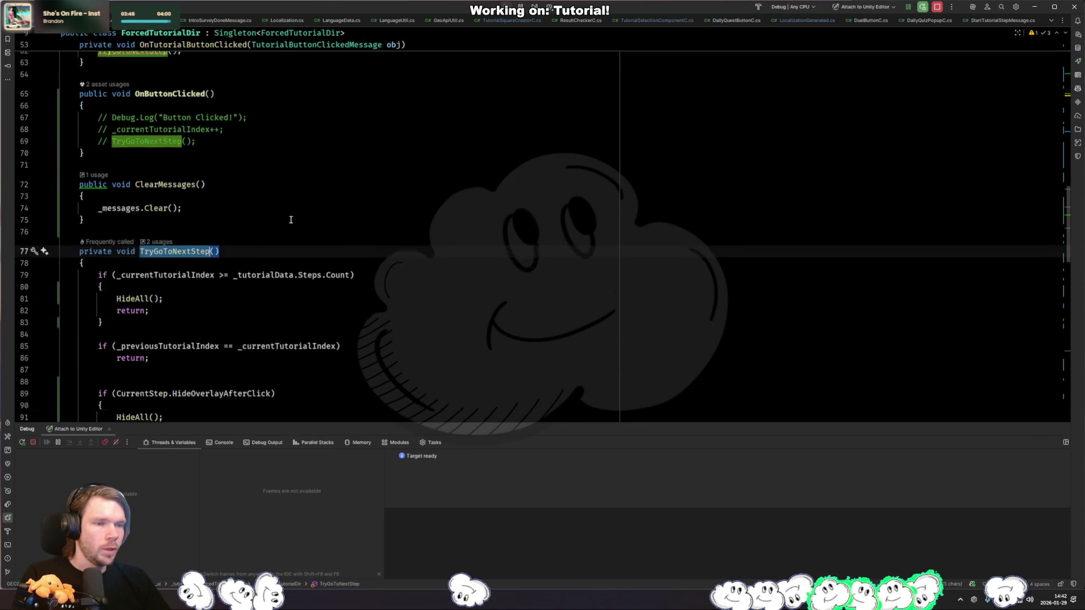
scroll(291, 216, "down", 3)
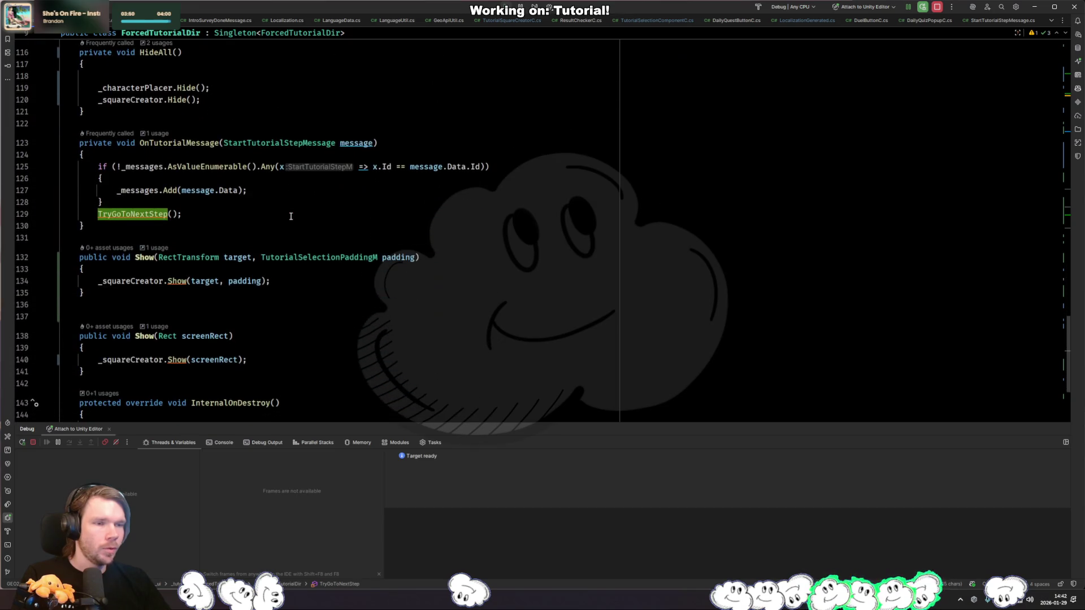
scroll(282, 210, "down", 4)
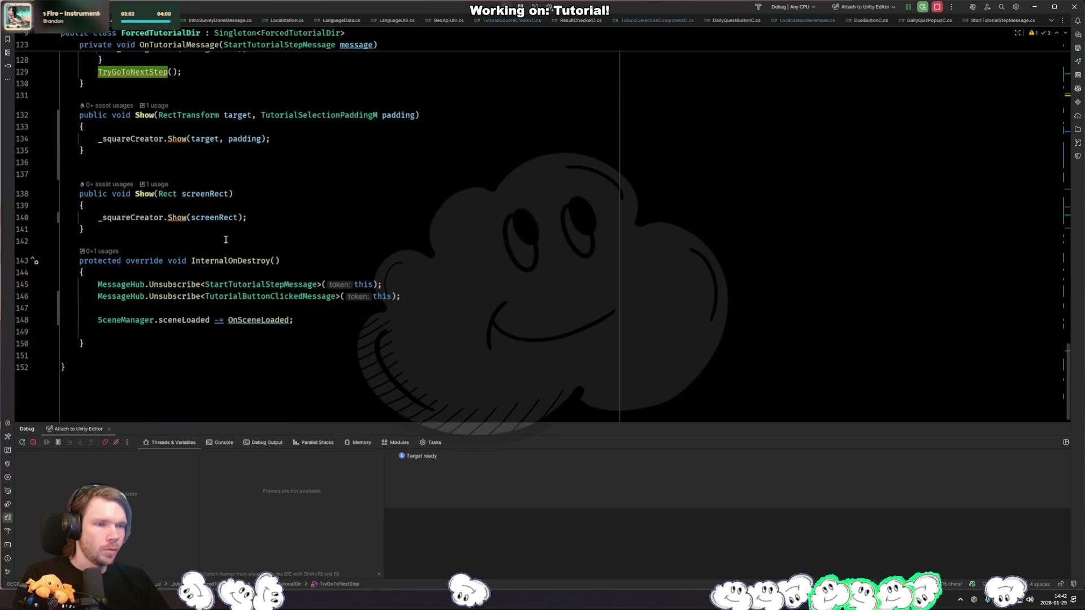
scroll(193, 239, "up", 20)
scroll(193, 274, "down", 3)
scroll(192, 273, "down", 5)
Step: Add TryGoToNextStep(); after IsTutorialActive = true; in SetShowTutorial
left_click(266, 201)
key("Return")
type("TryGoToNextStep();")
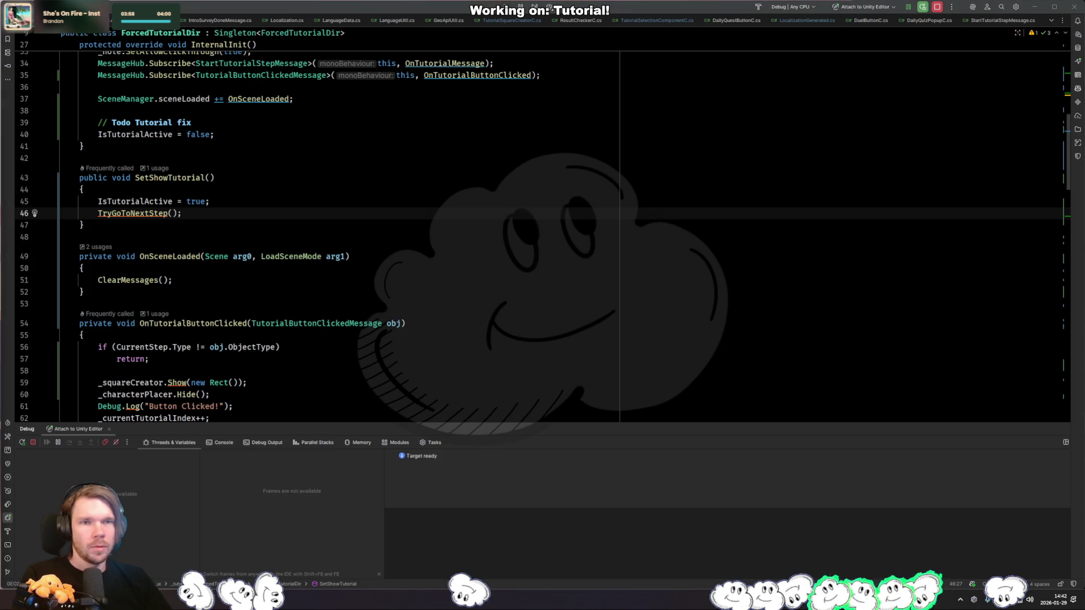
key("alt+Tab")
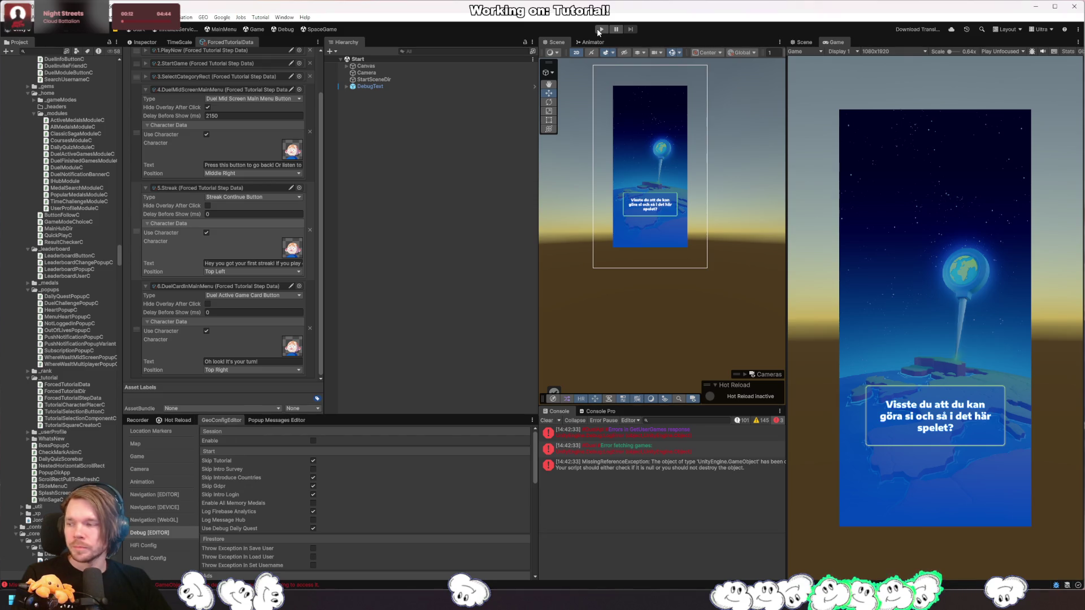
Step: Run the game in play mode, stop it, and browse the GEO > Local Data menu
left_click(600, 29)
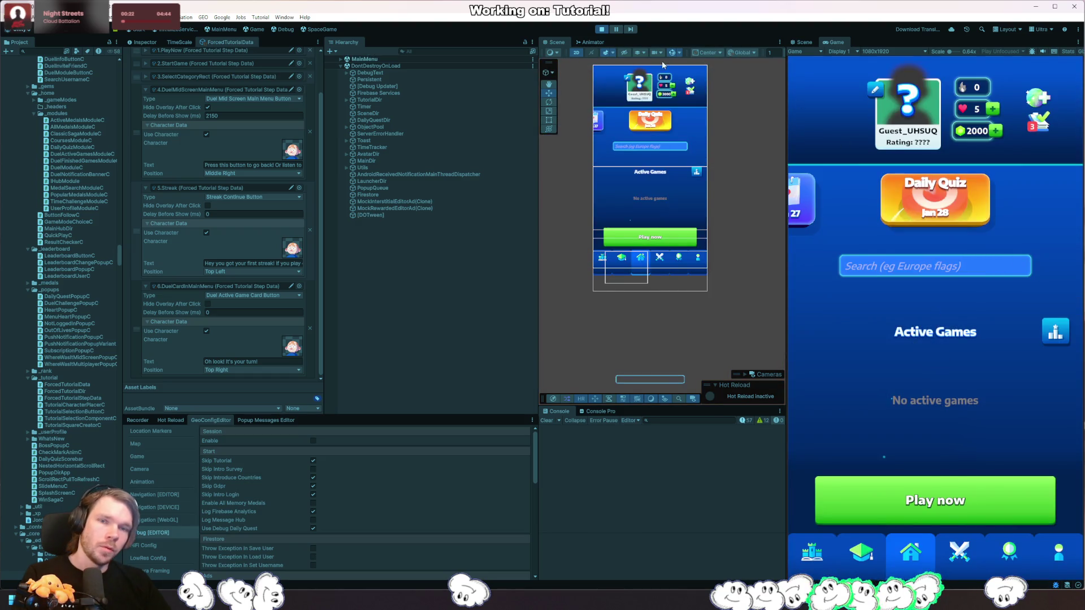
left_click(601, 29)
left_click(203, 17)
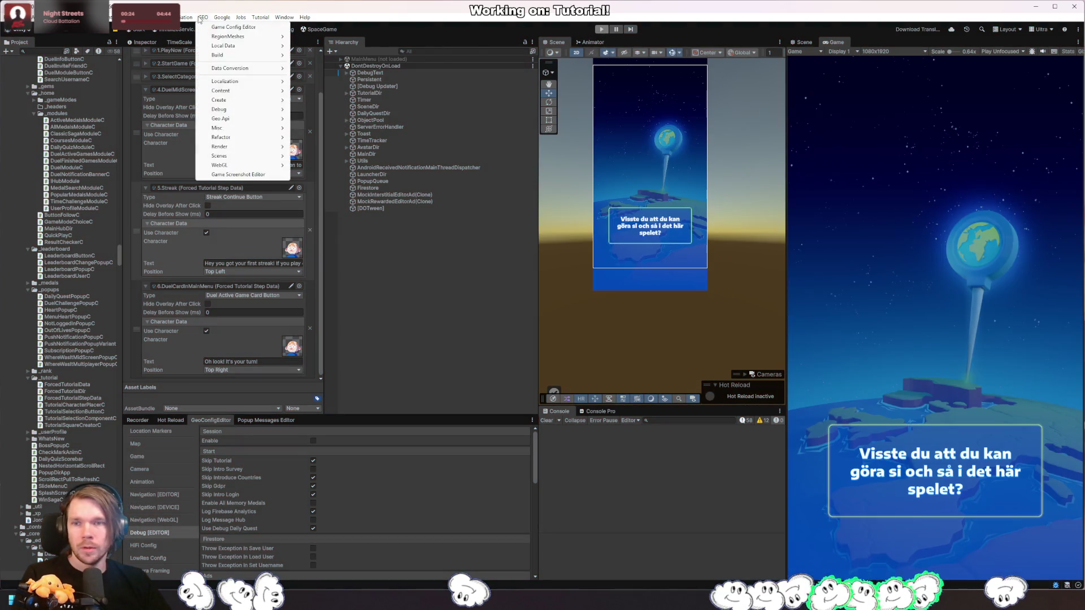
mouse_move(242, 49)
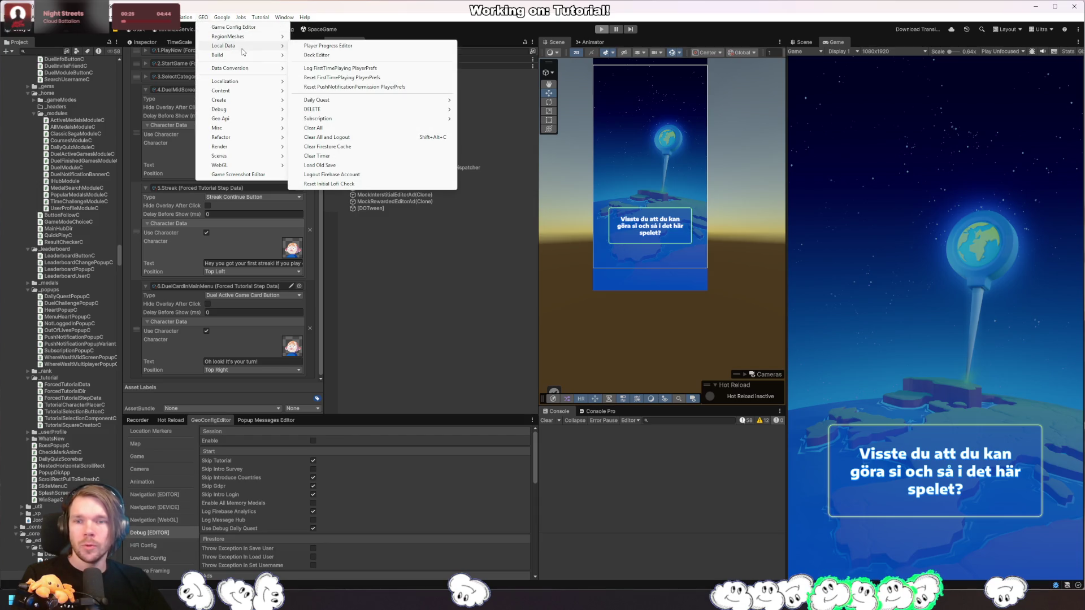
Step: Switch to Rider and open Find in Files
key("Escape")
key("alt+Tab")
key("ctrl+shift+f")
Step: Search for 'Clear all and', open the Storage.cs match, and add a blank line above it
type("Cle")
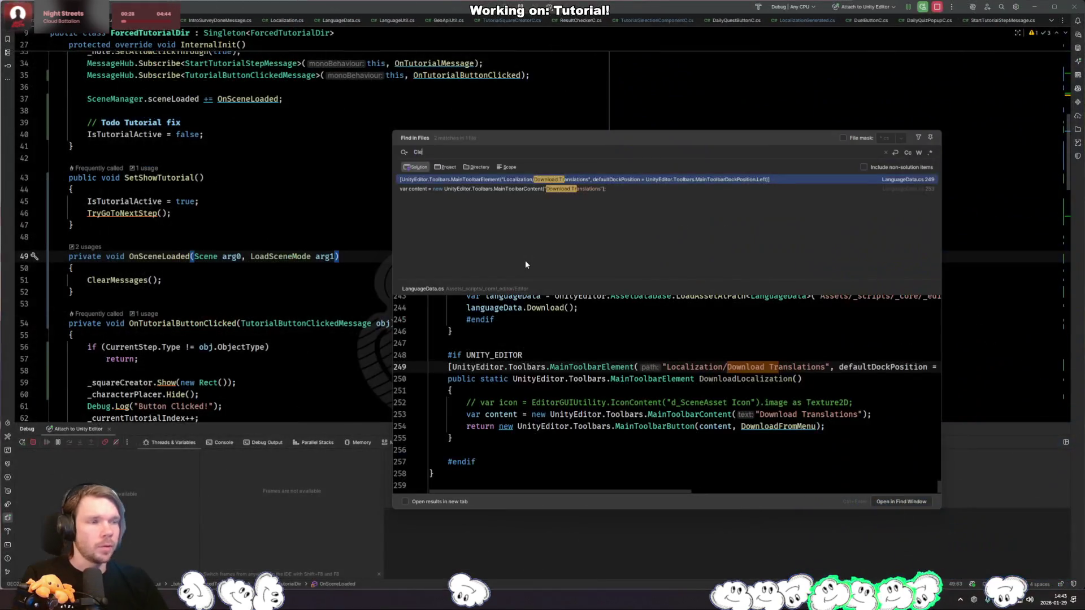
type("ar all and logou")
key("Return")
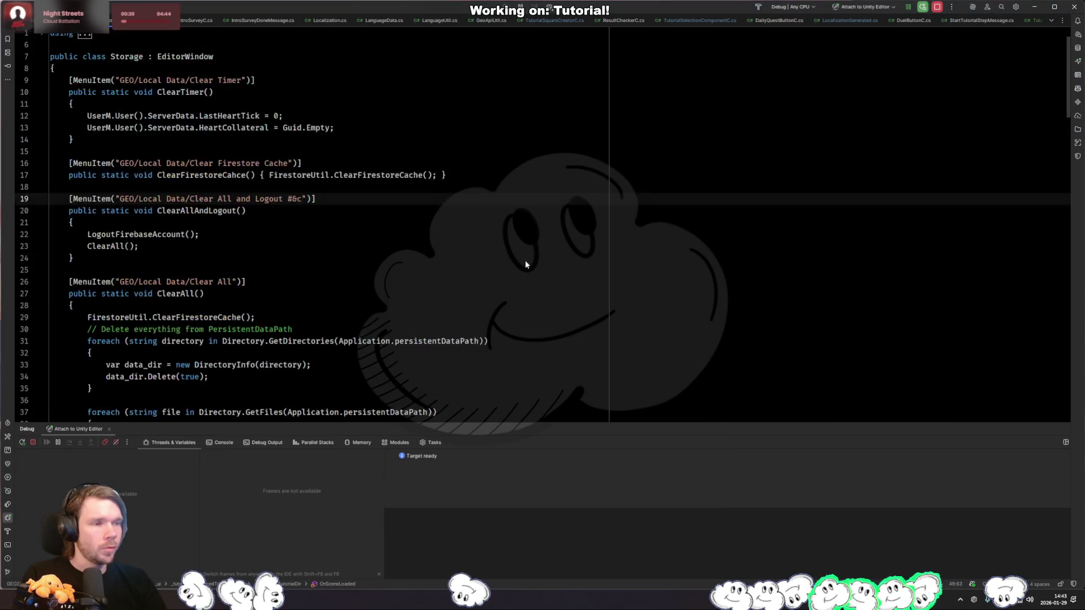
scroll(366, 228, "down", 1)
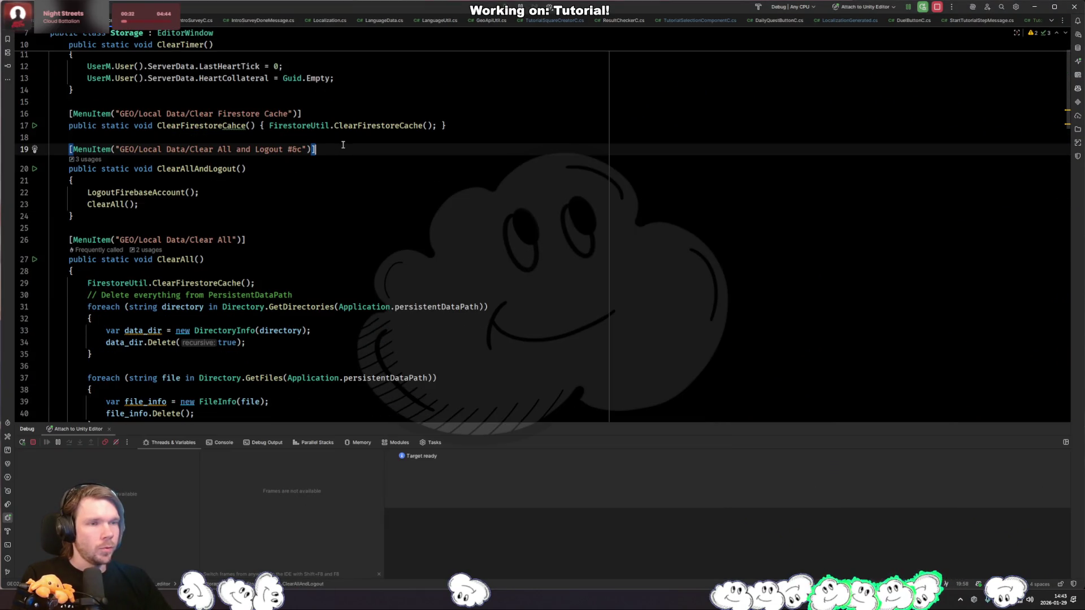
left_click(266, 137)
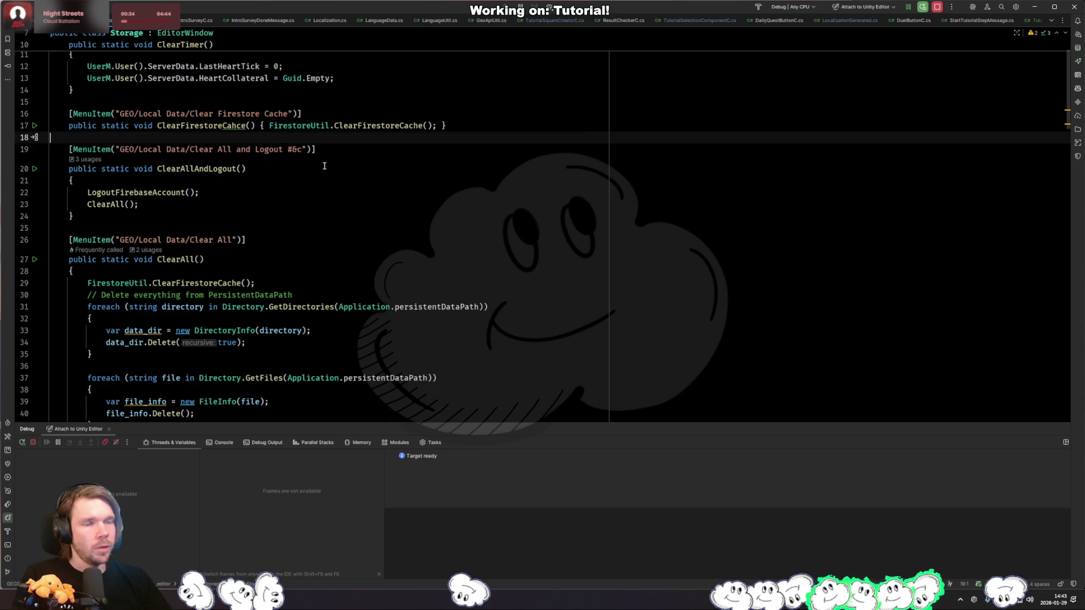
key("Return")
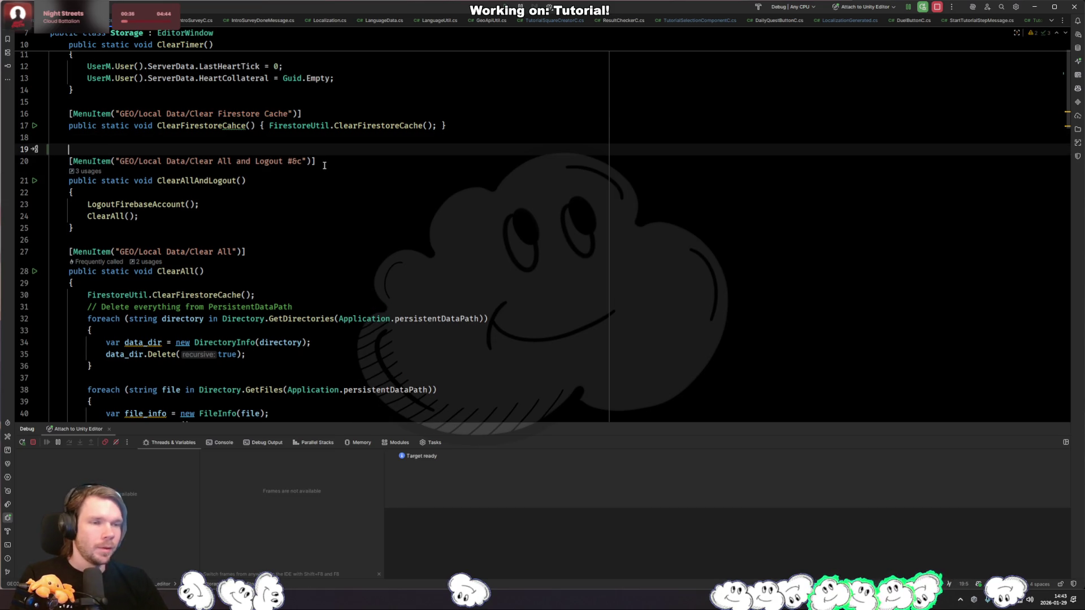
Step: Browse recent files, then search for a file named 'sceneswi'
key("ctrl+Tab")
key("ctrl+Tab")
key("ctrl+Tab")
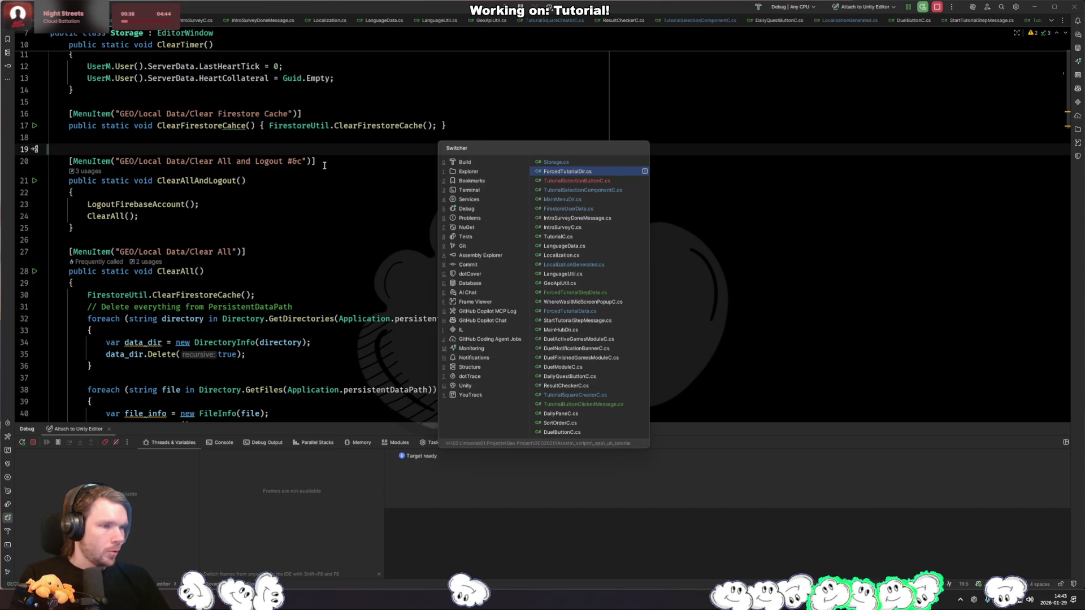
key("ctrl+Tab")
key("ctrl+Tab")
key("ctrl+Tab")
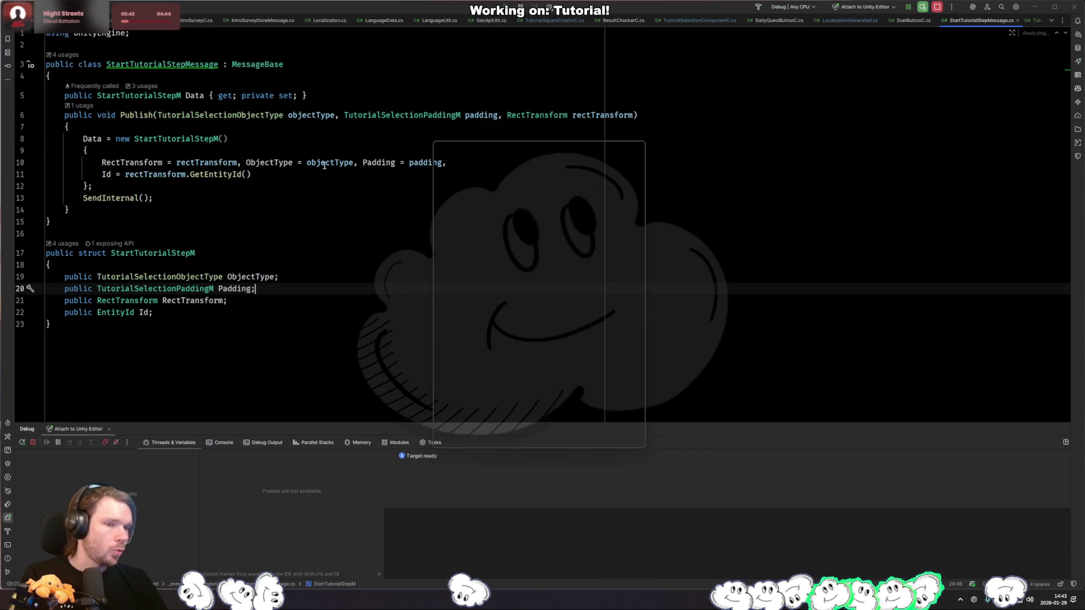
key("ctrl+Tab")
key("ctrl+shift+n")
type("scene")
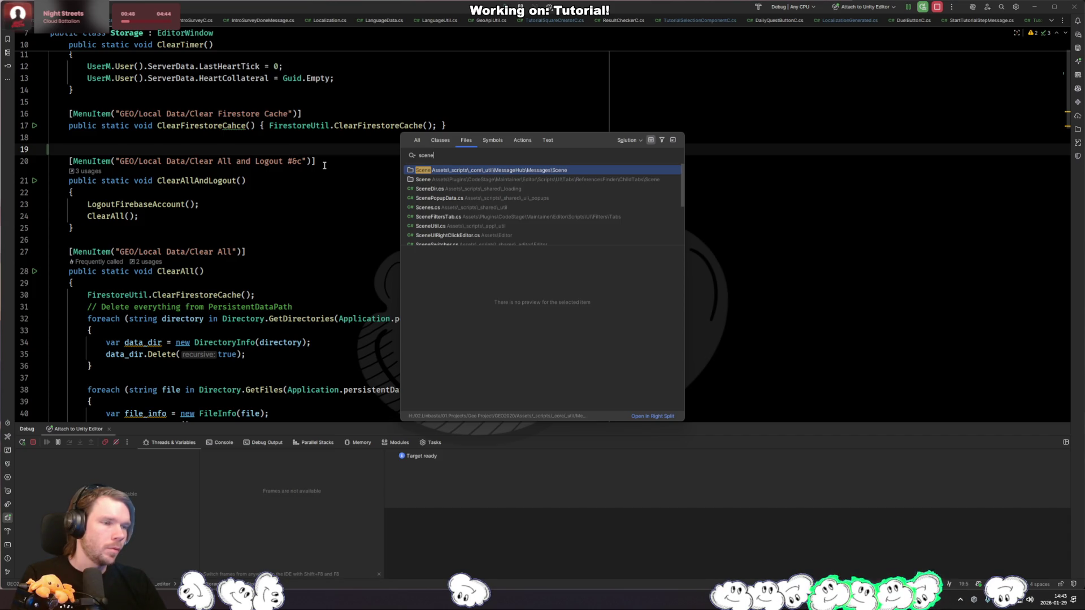
type("swi")
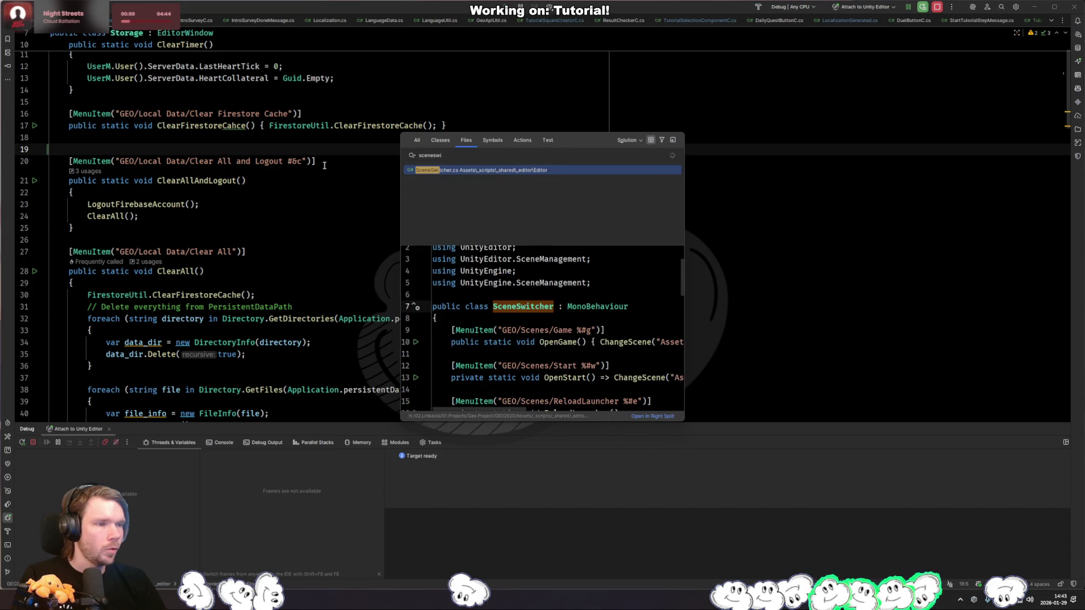
key("Return")
scroll(328, 166, "down", 8)
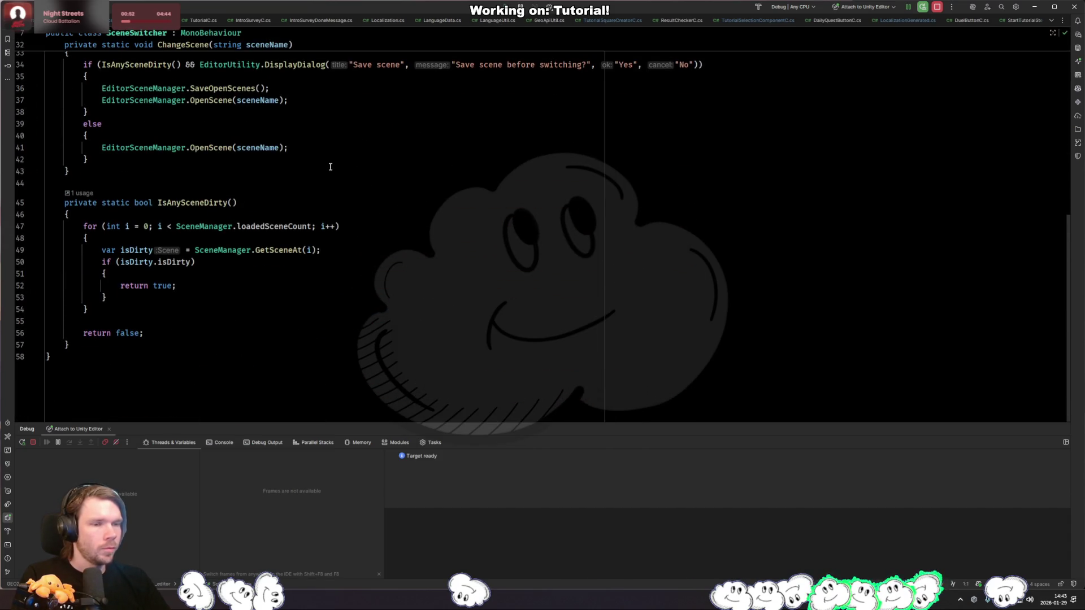
scroll(331, 166, "up", 5)
left_click(369, 179)
scroll(418, 187, "up", 5)
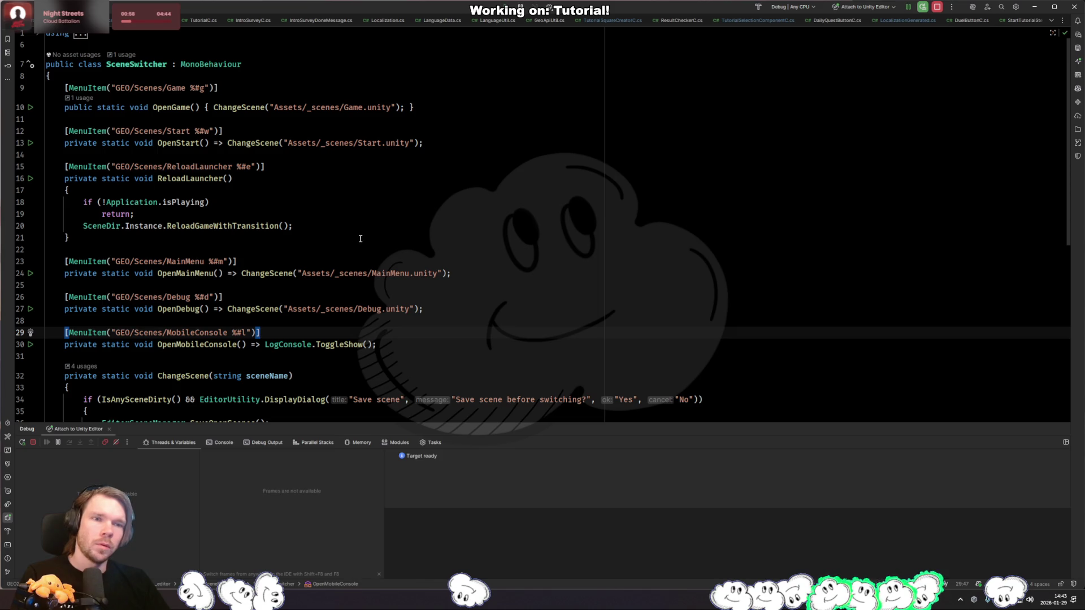
left_click(349, 273)
key("ctrl+shift+f")
type("\"Spacegame\"")
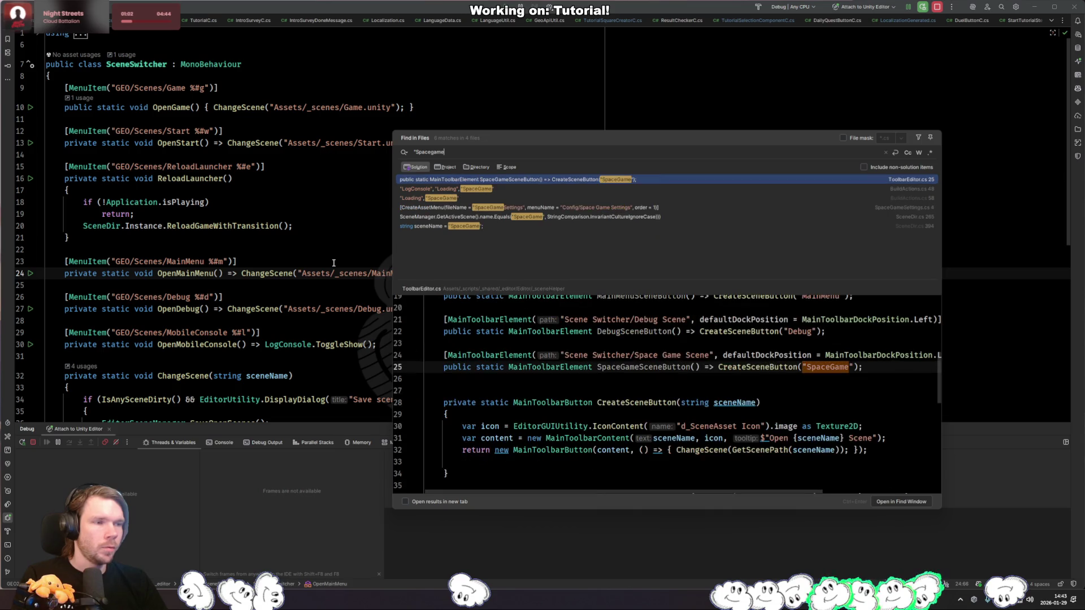
key("Down")
key("Down")
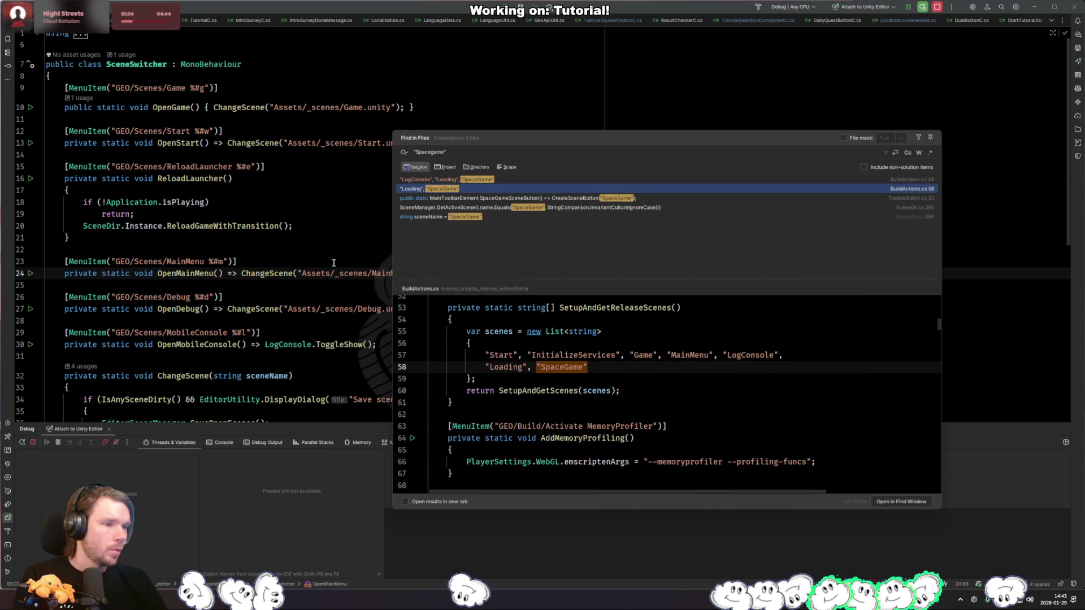
key("Return")
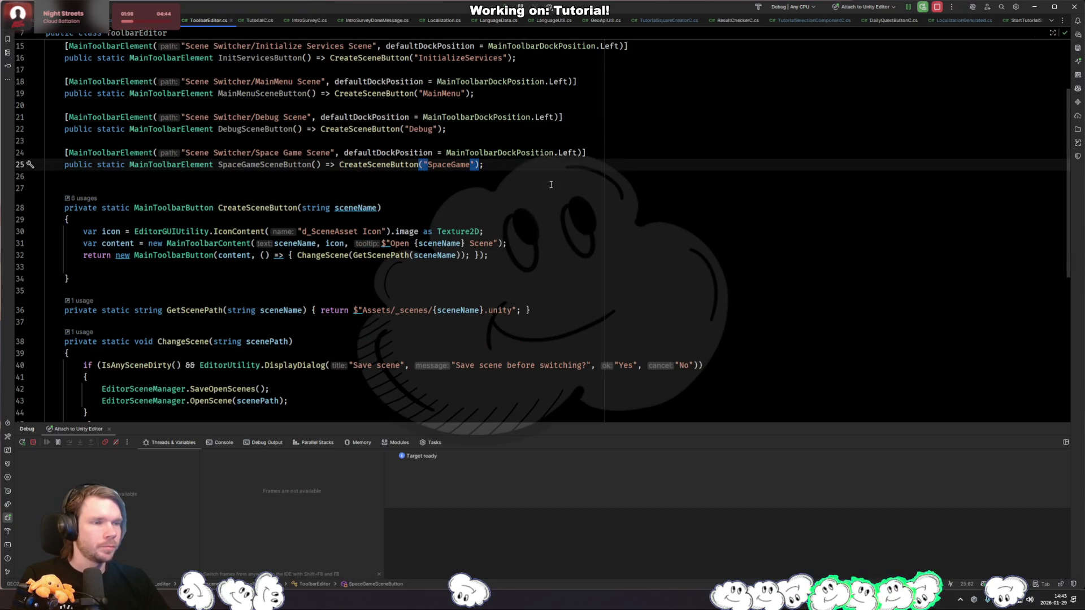
left_click(141, 219)
scroll(146, 249, "down", 3)
scroll(146, 261, "up", 2)
scroll(146, 261, "up", 1)
scroll(158, 226, "down", 8)
key("ctrl+alt+Left")
key("ctrl+alt+Left")
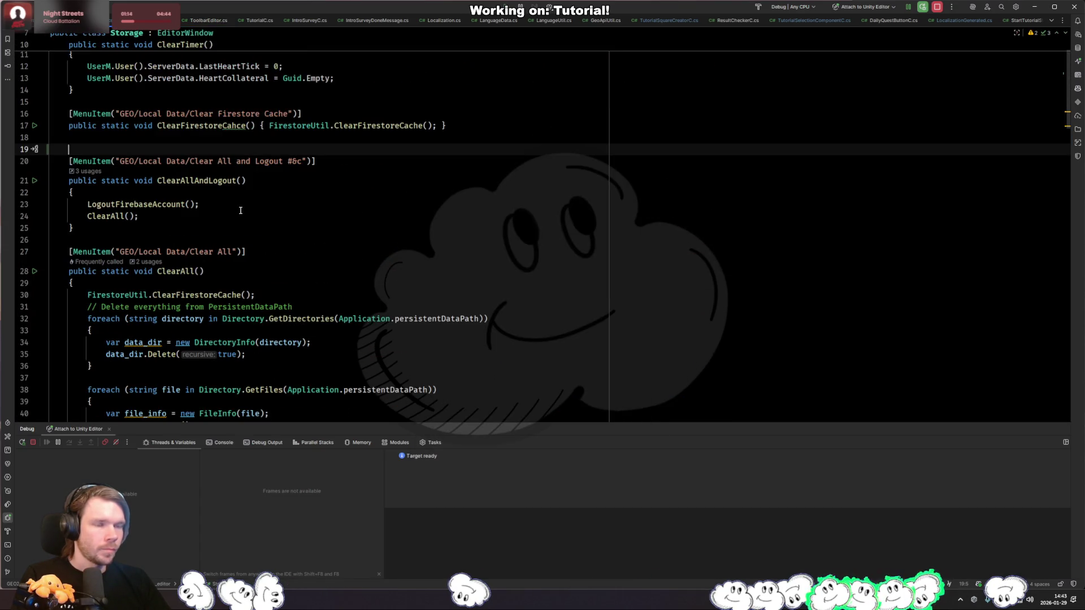
Step: Paste the CreateSceneButton method into Storage.cs and import the missing MainToolbar namespace
type("private static MainToolbarButton CreateSceneButton(string sceneName) {     var icon = EditorGUIUtility.IconContent(\"d_SceneAsset Icon\").image as Texture2D;     var content = new MainToolbarContent(sceneName, icon, $\"Open {sceneName} Scene\");     return new MainToolbarButton(content, () => { ChangeScene(GetScenePath(sceneName)); });  }")
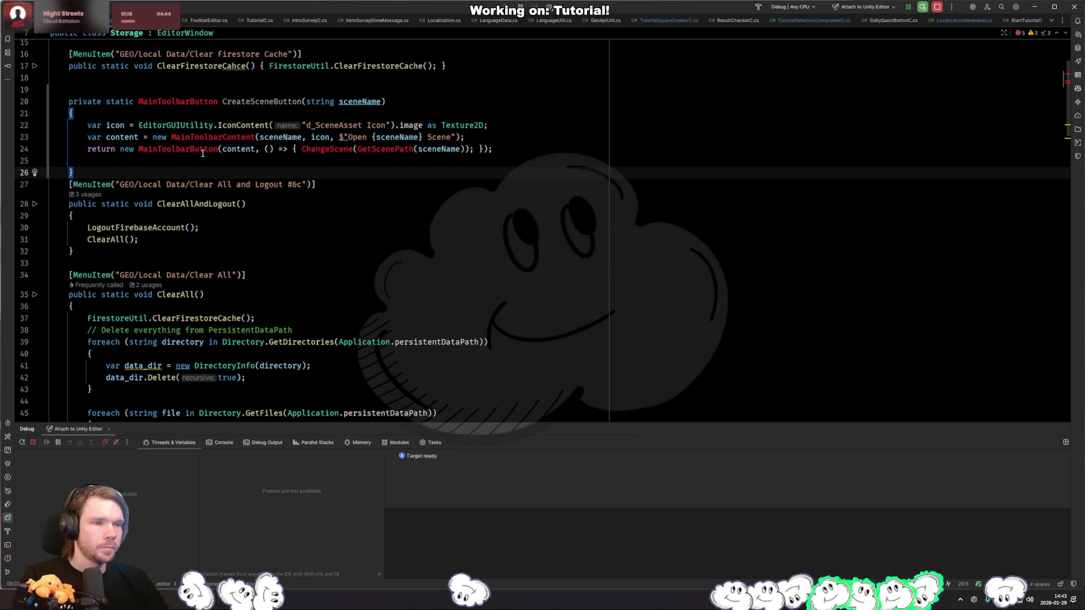
scroll(216, 157, "up", 3)
left_click(223, 196)
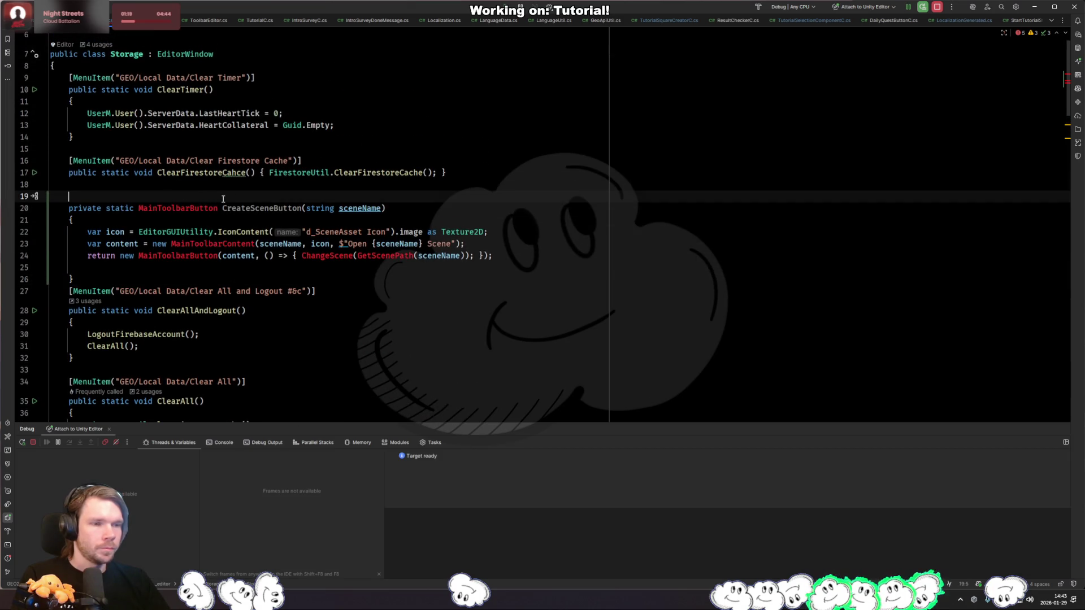
double_click(282, 209)
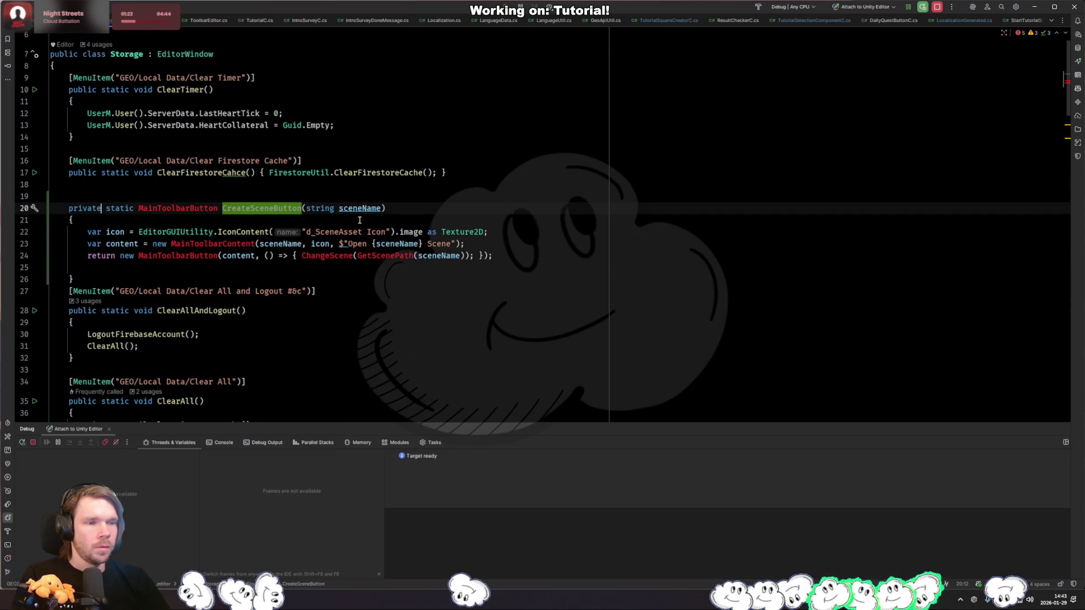
key("ctrl+Right")
key("ctrl+Right")
key("alt+Return")
key("Return")
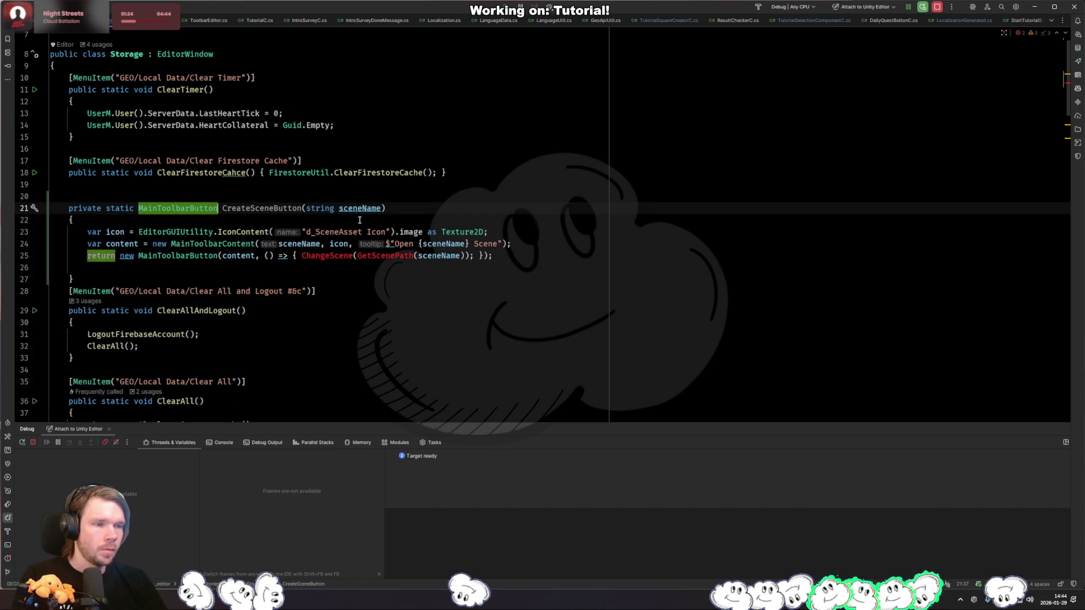
Step: Copy the Space Game Scene MainToolbarElement attribute from ToolbarEditor.cs and paste it above CreateSceneButton
left_click(223, 194)
key("ctrl+Tab")
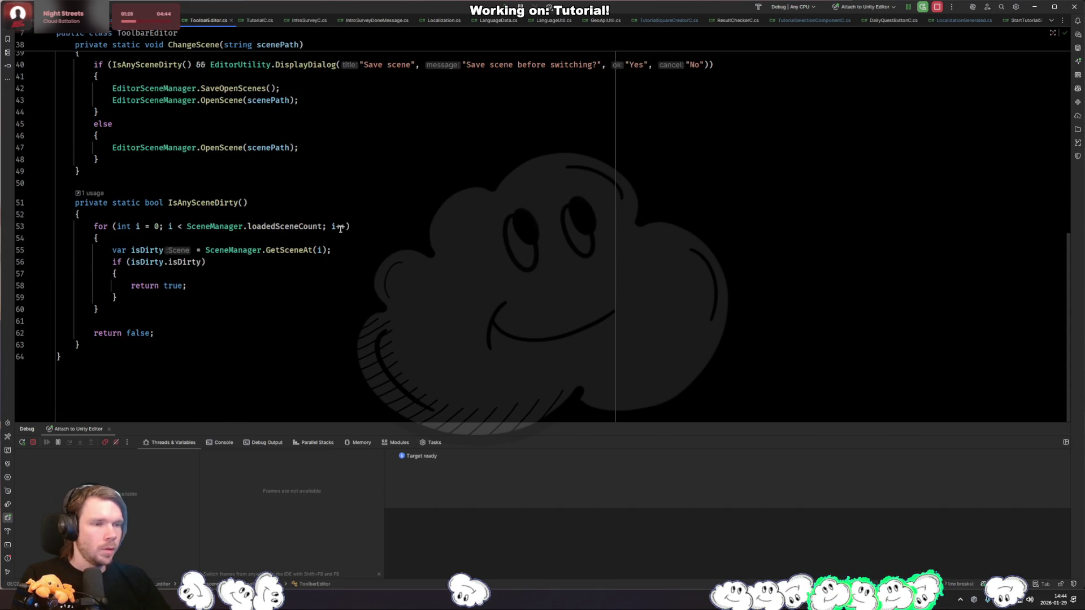
left_click(340, 226)
key("ctrl+minus")
key("ctrl+minus")
key("ctrl+minus")
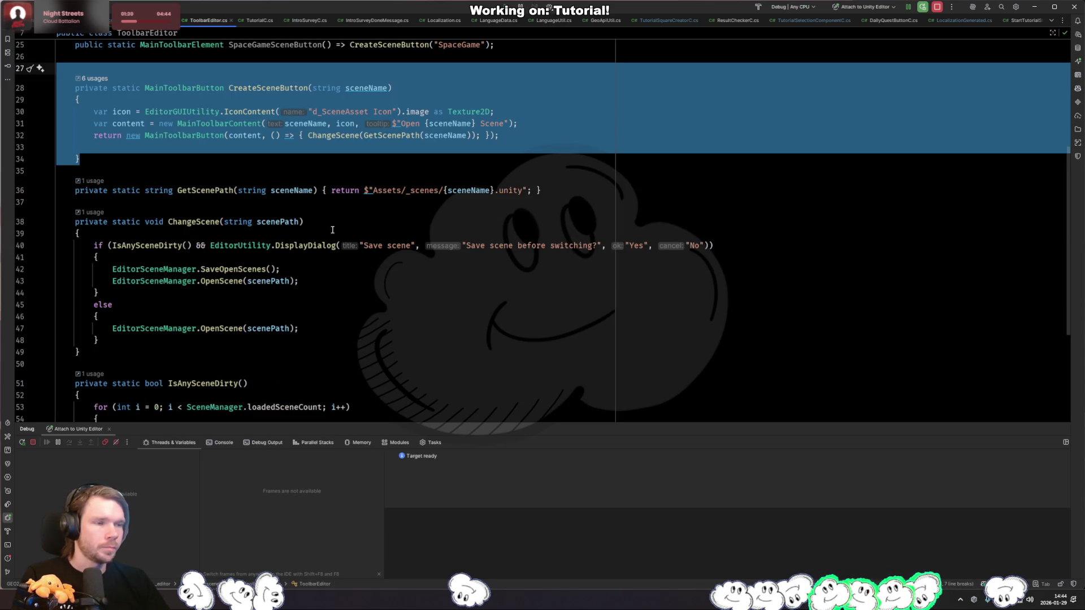
scroll(332, 230, "up", 6)
key("ctrl+minus")
key("ctrl+minus")
key("ctrl+minus")
key("ctrl+minus")
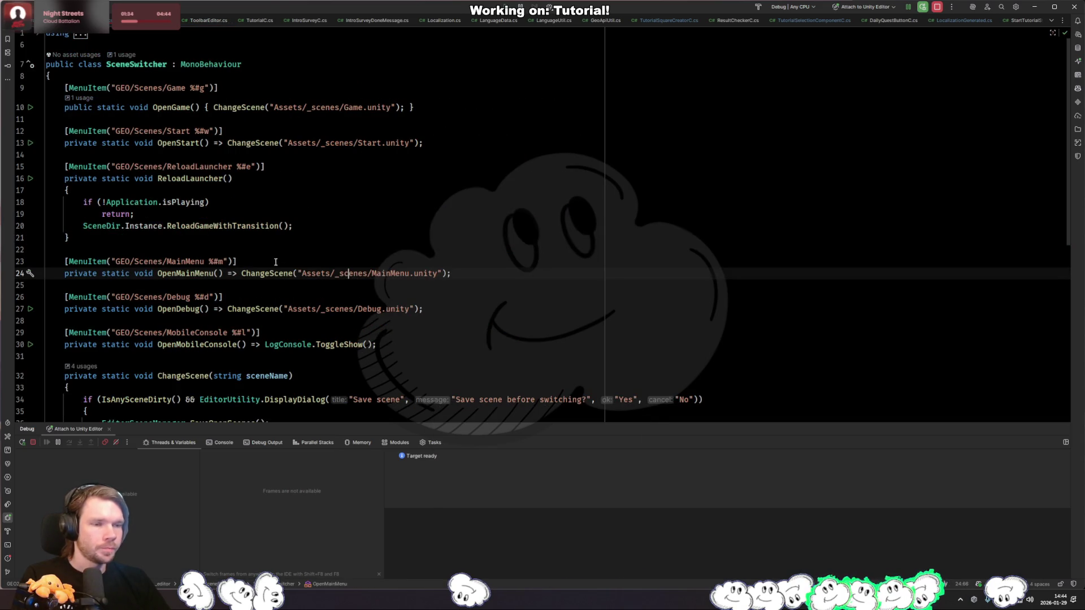
key("ctrl+minus")
key("ctrl+minus")
key("ctrl+minus")
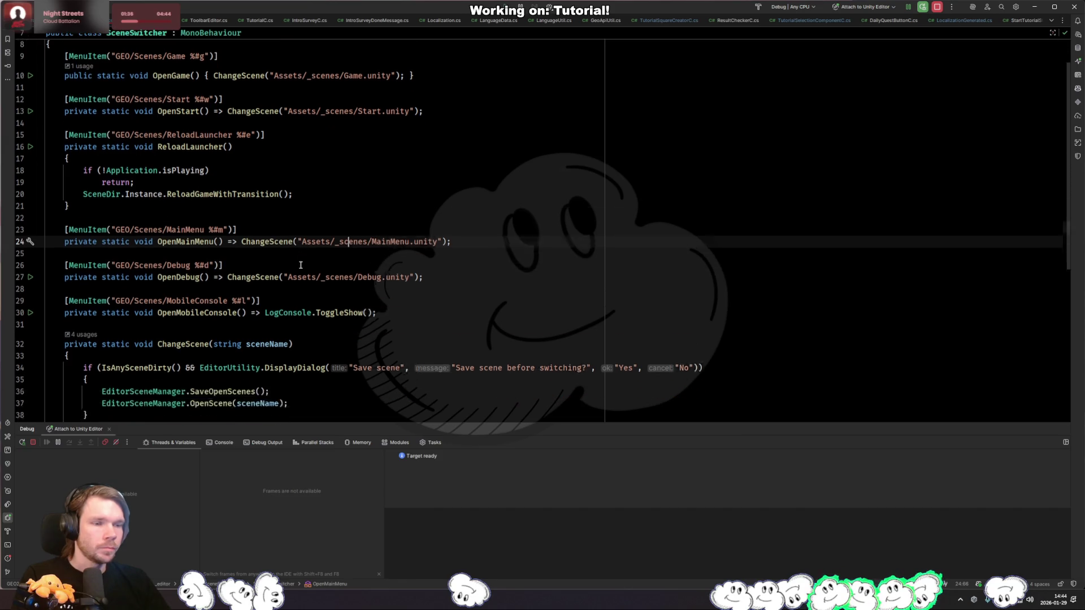
type("[MainToolbarElement(\"Scene Switcher/Space Game Scene\", defaultDockPosition = MainToolbarDockPosition.Left)]")
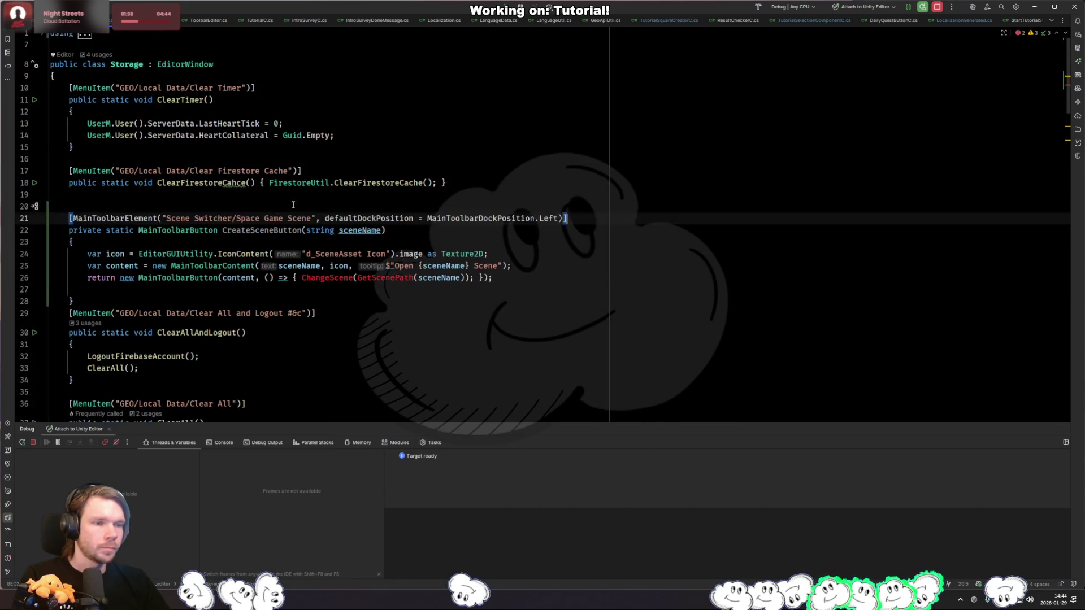
Step: Change the attribute path to "Local Data/Clear All and Logout"
left_click(329, 165)
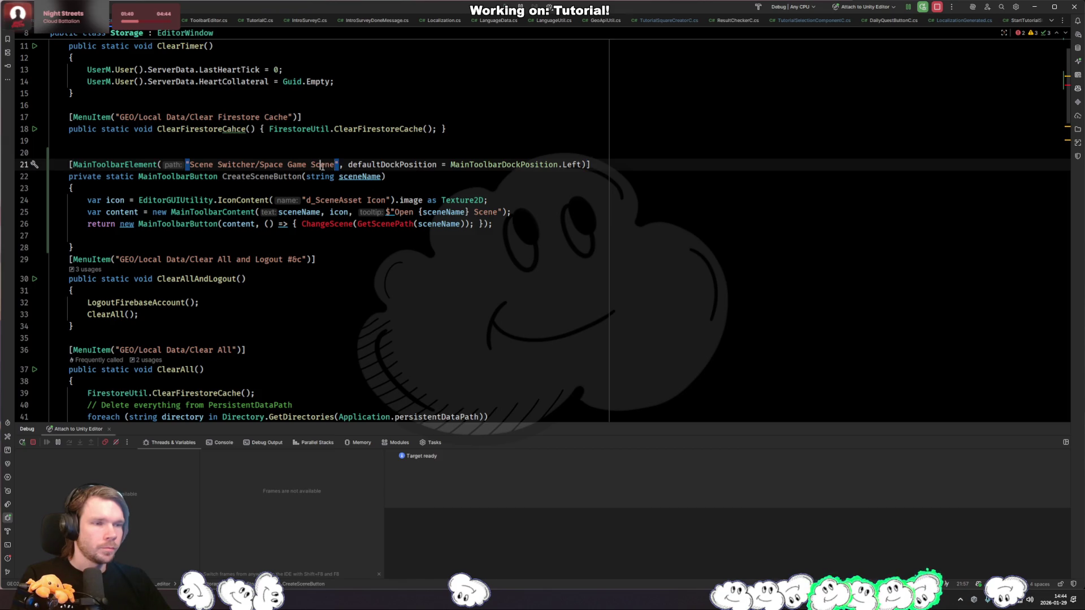
key("ctrl+BackSpace")
key("ctrl+BackSpace")
key("ctrl+BackSpace")
key("ctrl+BackSpace")
key("ctrl+BackSpace")
type("Local Data")
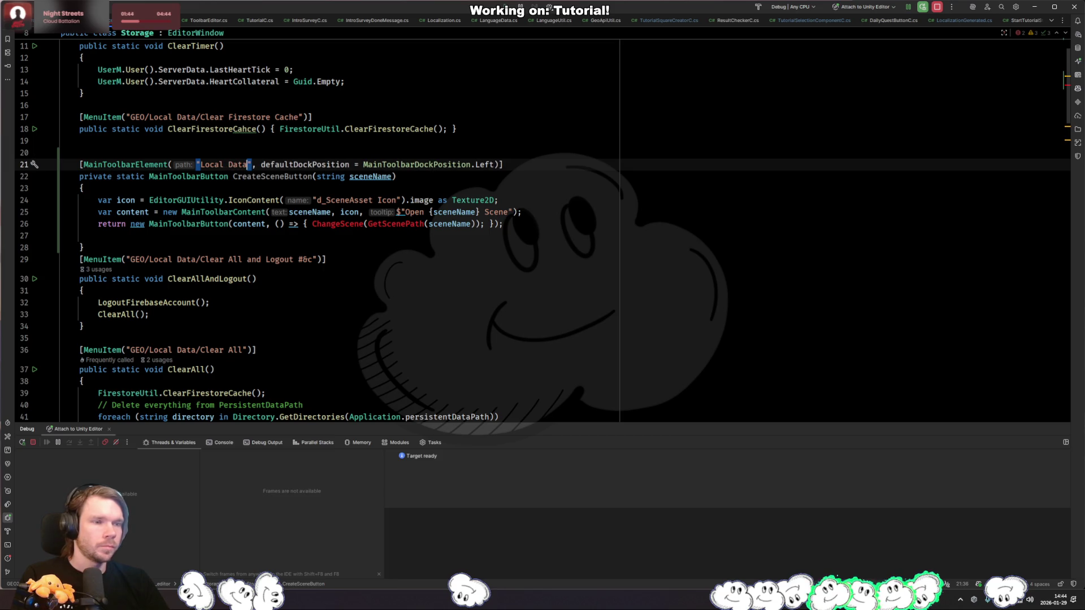
type("/ C")
type("learAll and")
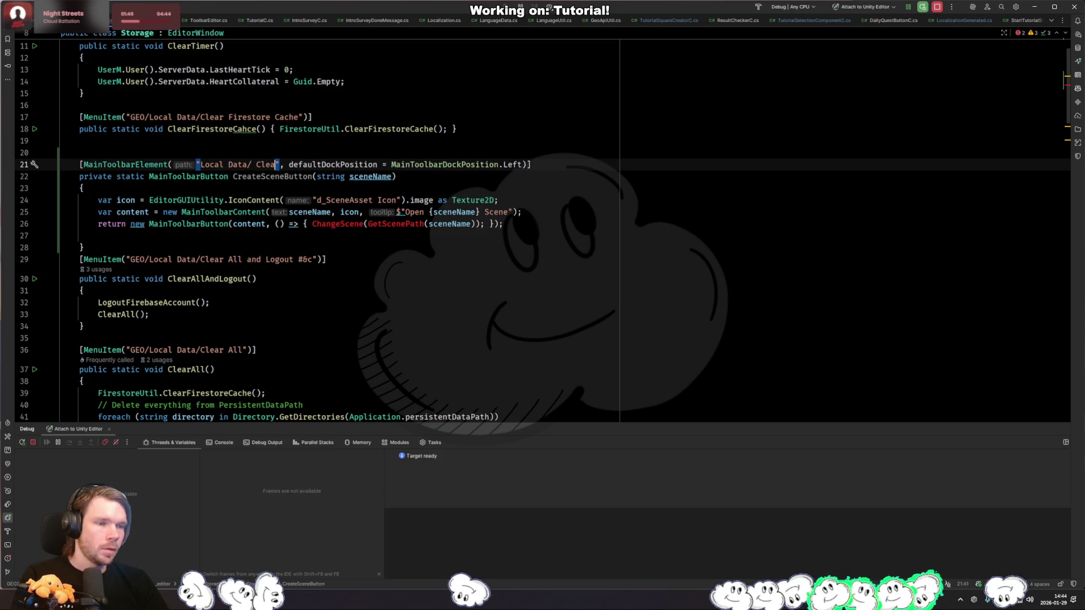
left_click(298, 164)
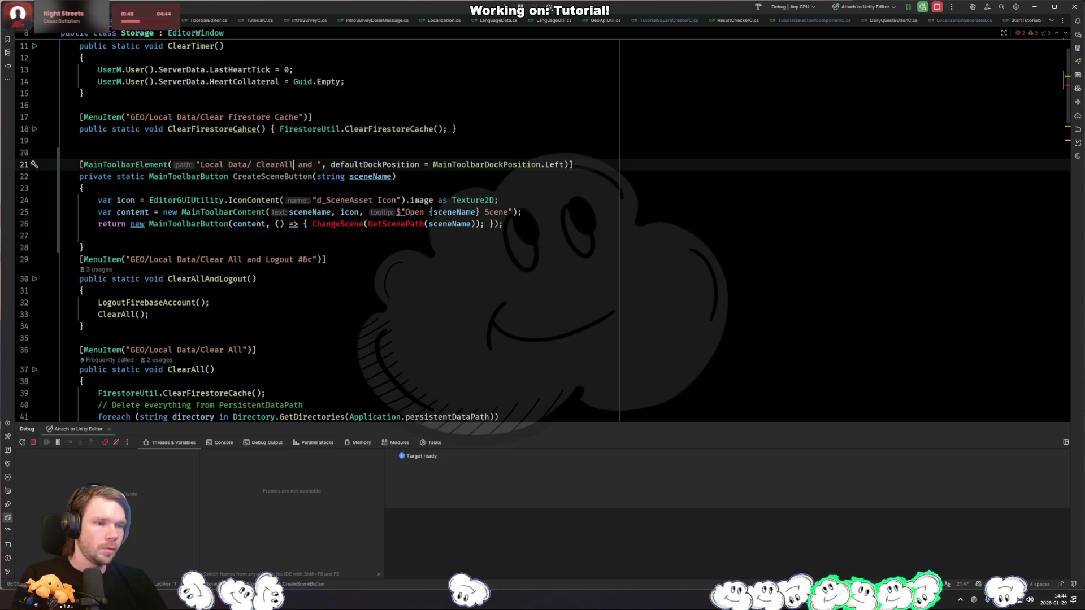
key("BackSpace")
key("ctrl+Right")
key("ctrl+Right")
type("Logout")
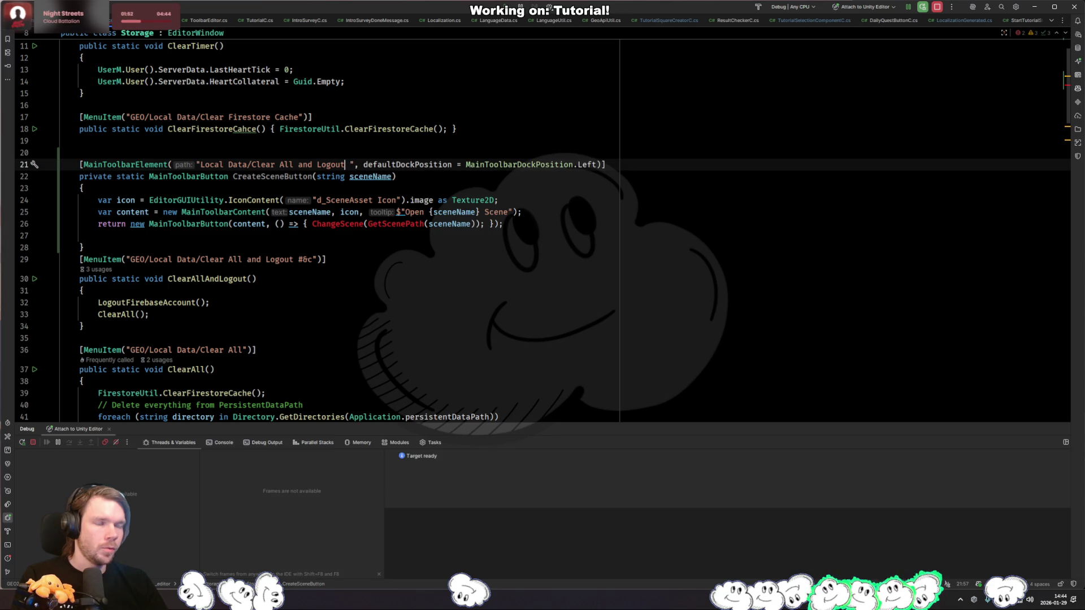
Step: Add an "Action action" parameter to CreateSceneButton
left_click(537, 229)
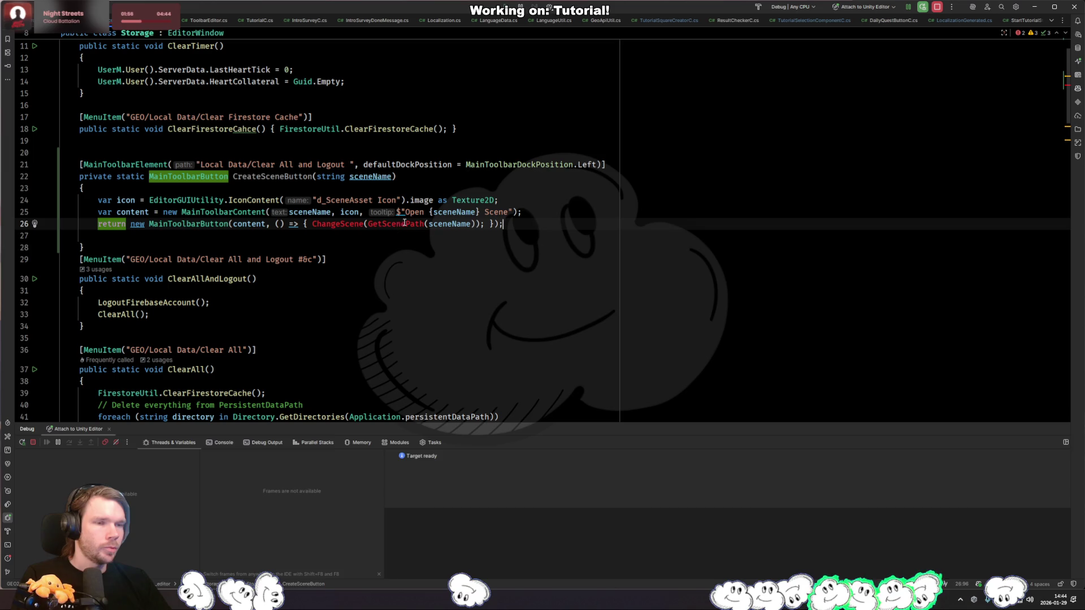
left_click(273, 178)
left_click(254, 247)
key("Up")
key("Up")
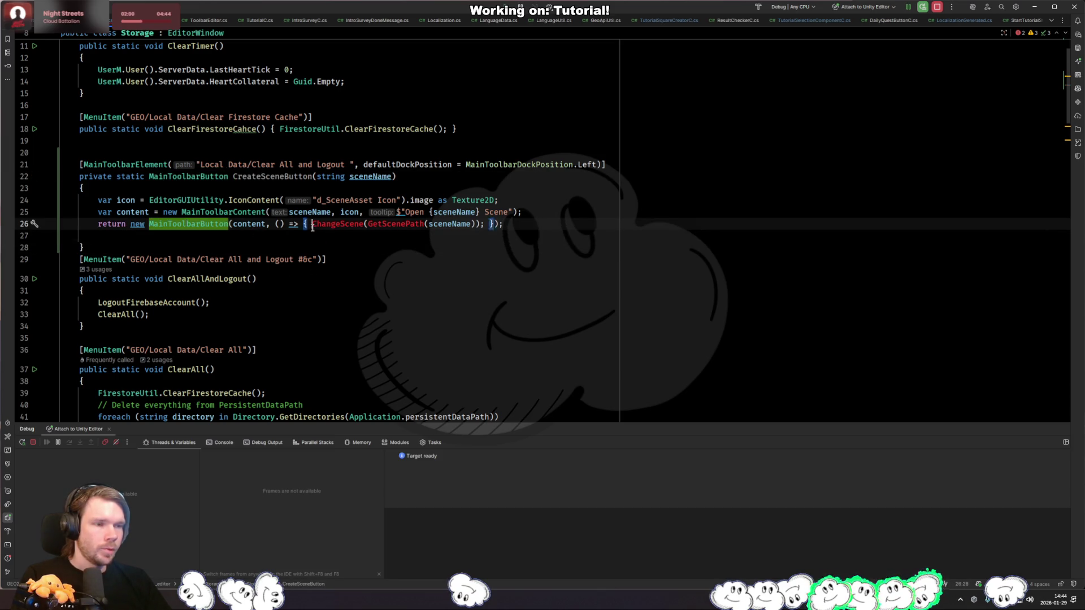
left_click(392, 178)
key("BackSpace")
type(", Action")
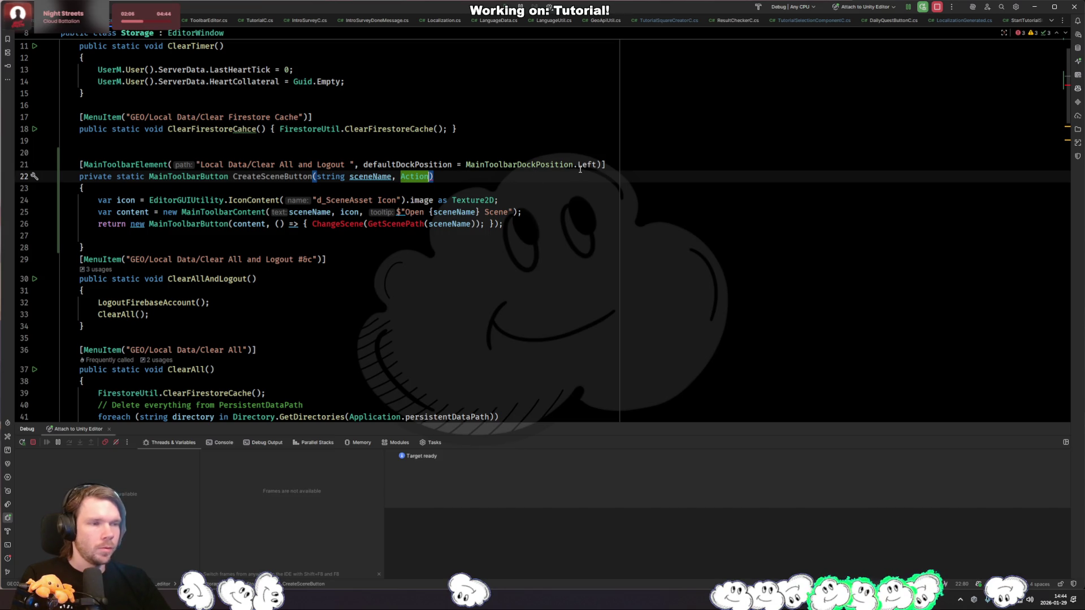
type(" action")
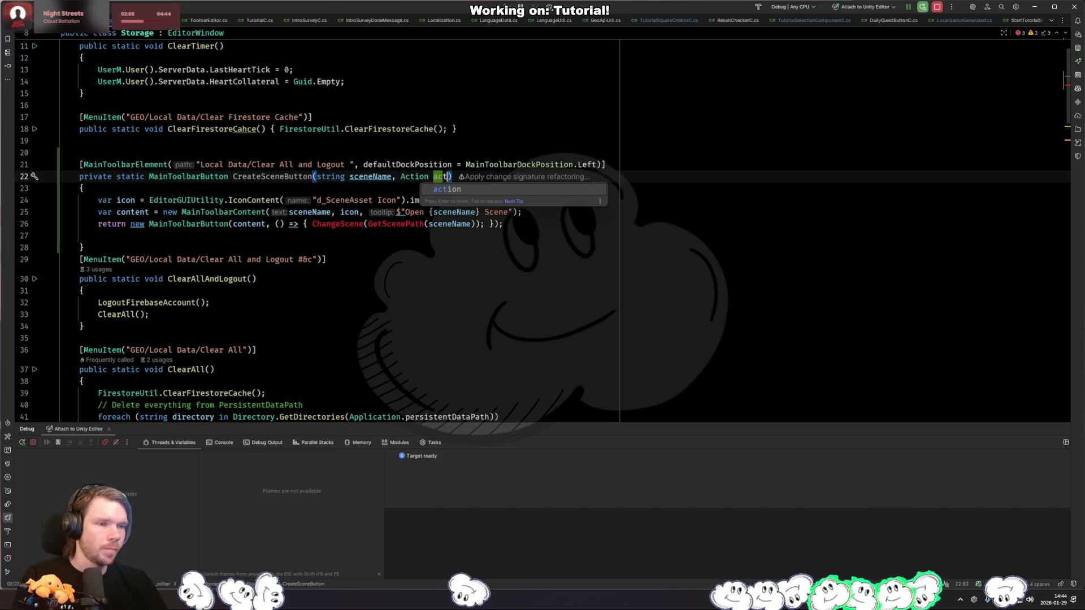
key("ctrl+Left")
key("ctrl+Left")
key("ctrl+Left")
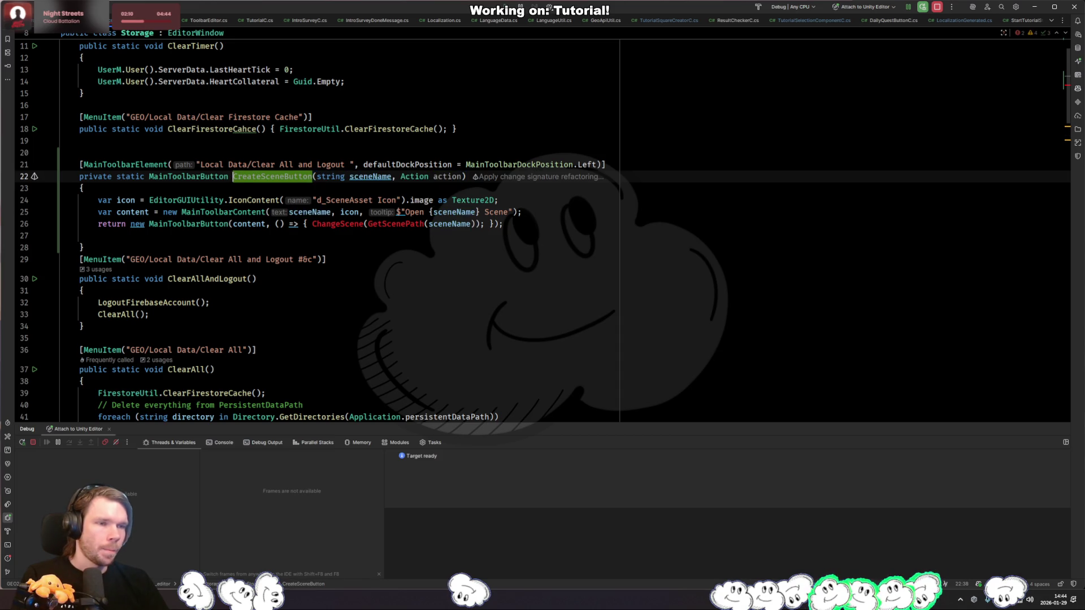
Step: Begin renaming CreateSceneButton, cancel it, and switch files via the recent-files list
key("ctrl+r")
key("r")
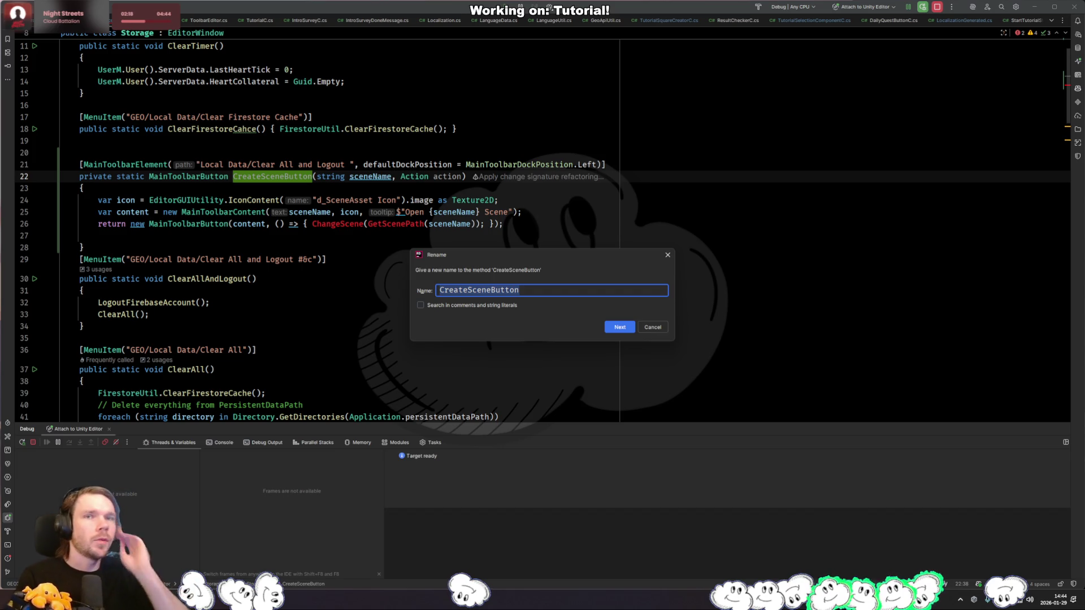
key("Escape")
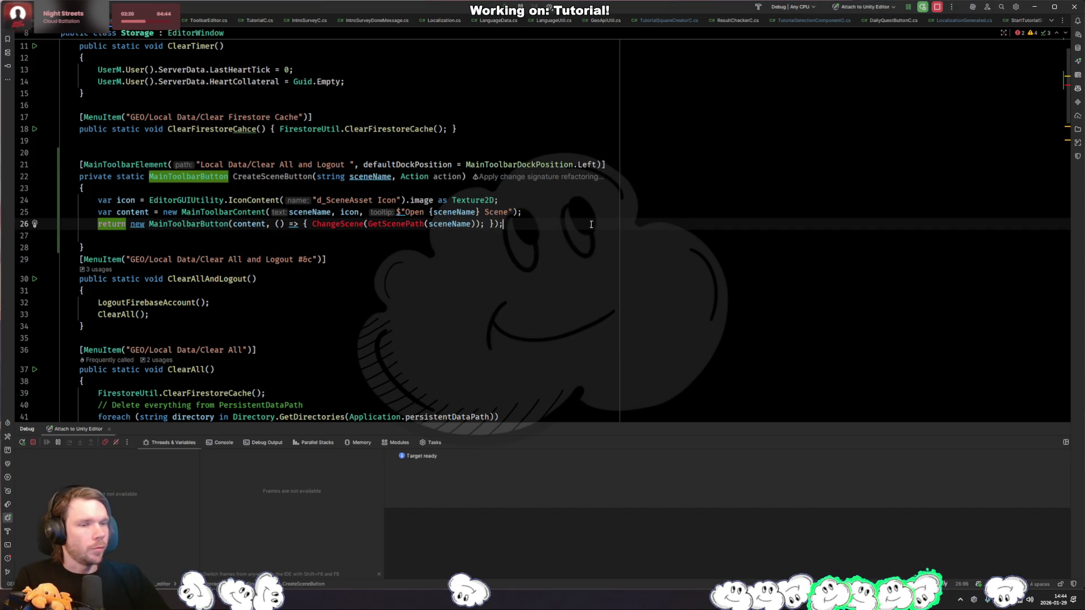
left_click(338, 224, "ctrl")
key("ctrl+Tab")
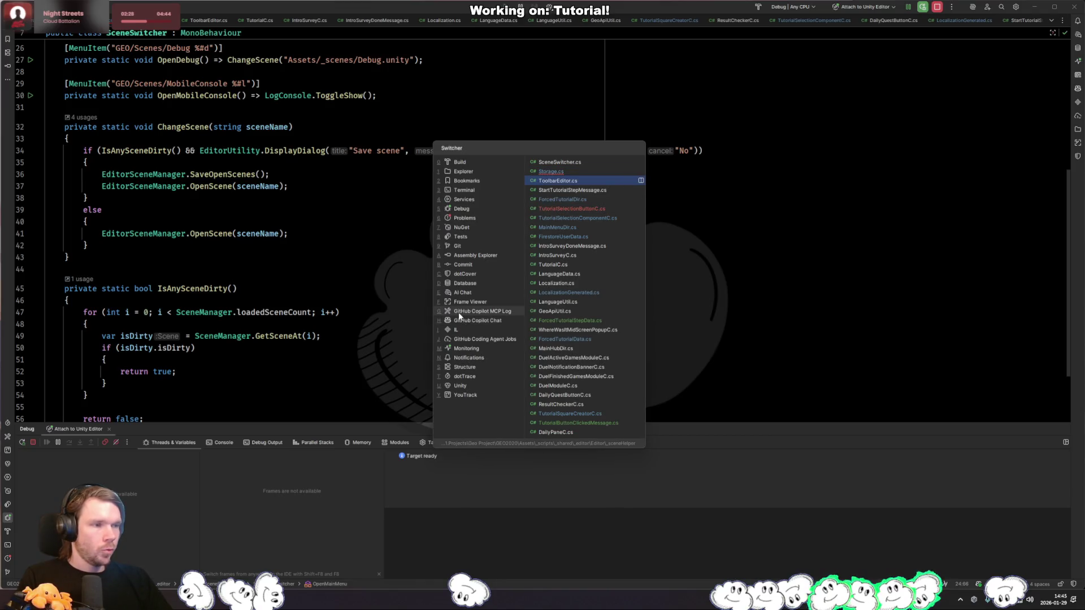
Step: Paste the method copy into ToolbarEditor, import System for Action, and rename it CreateToolbar
type("private static MainToolbarButton CreateSceneButton(string sceneName, Action action)     {         var icon = EditorGUIUtility.IconContent(\"d_SceneAsset Icon\").image as Texture2D;         var content = new MainToolbarContent(sceneName, icon, $\"Open {sceneName} Scene\");         return new MainToolbarButton(content, () => { ChangeScene(GetScenePath(sceneName)); });      }")
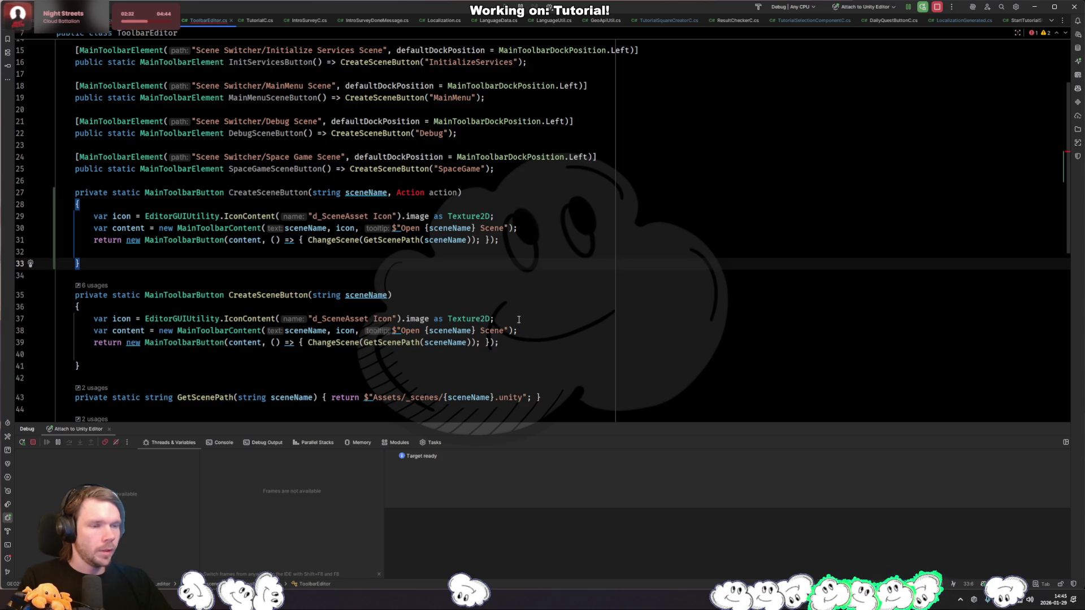
left_click(554, 190)
key("alt+Return")
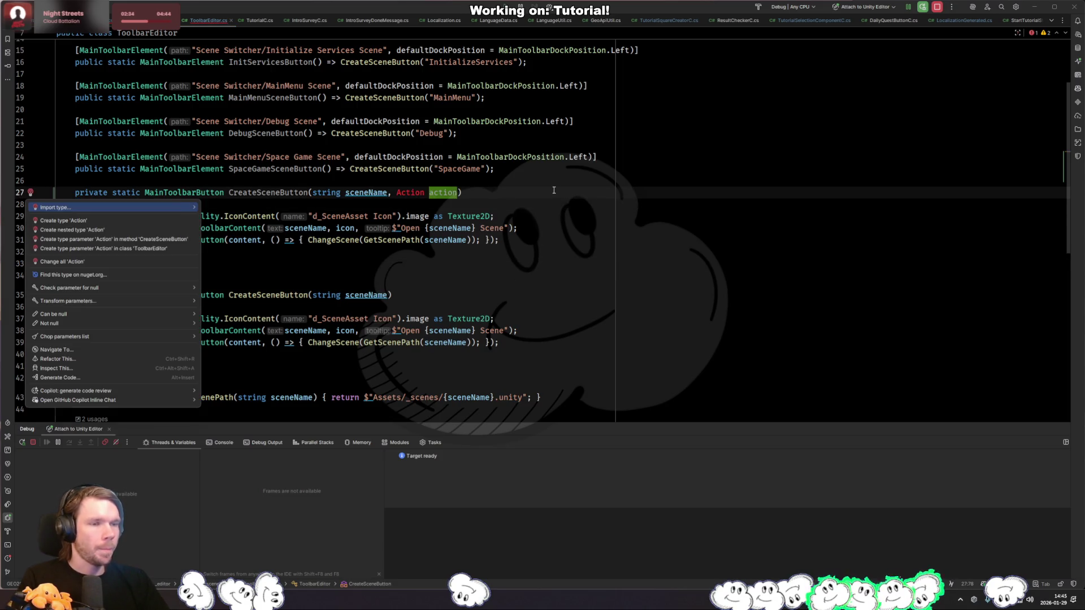
key("Return")
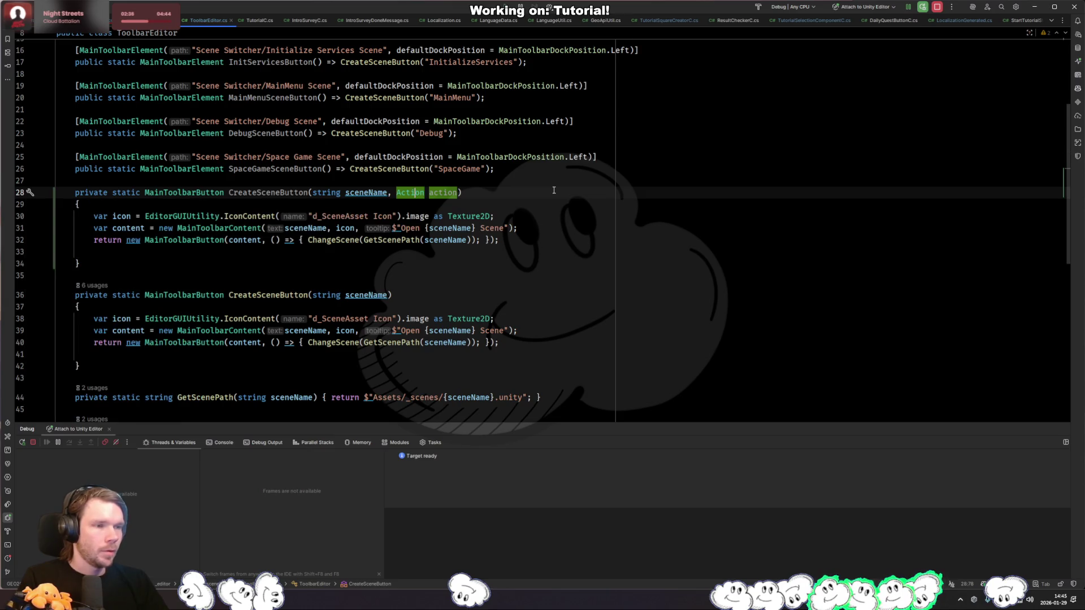
double_click(268, 193)
type("Craete")
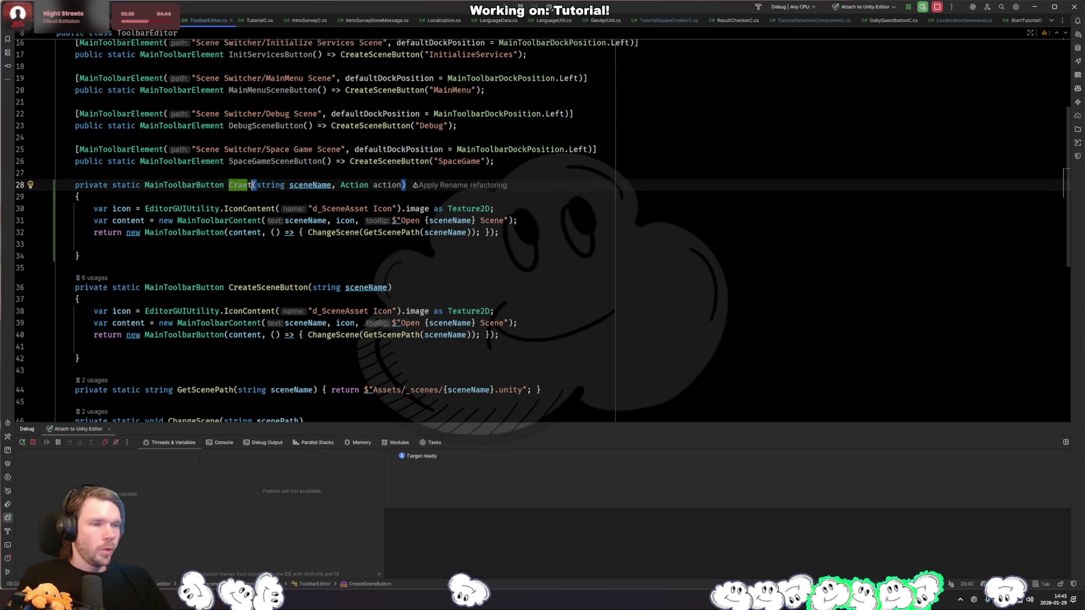
key("BackSpace")
key("BackSpace")
key("BackSpace")
type("eateToolbar")
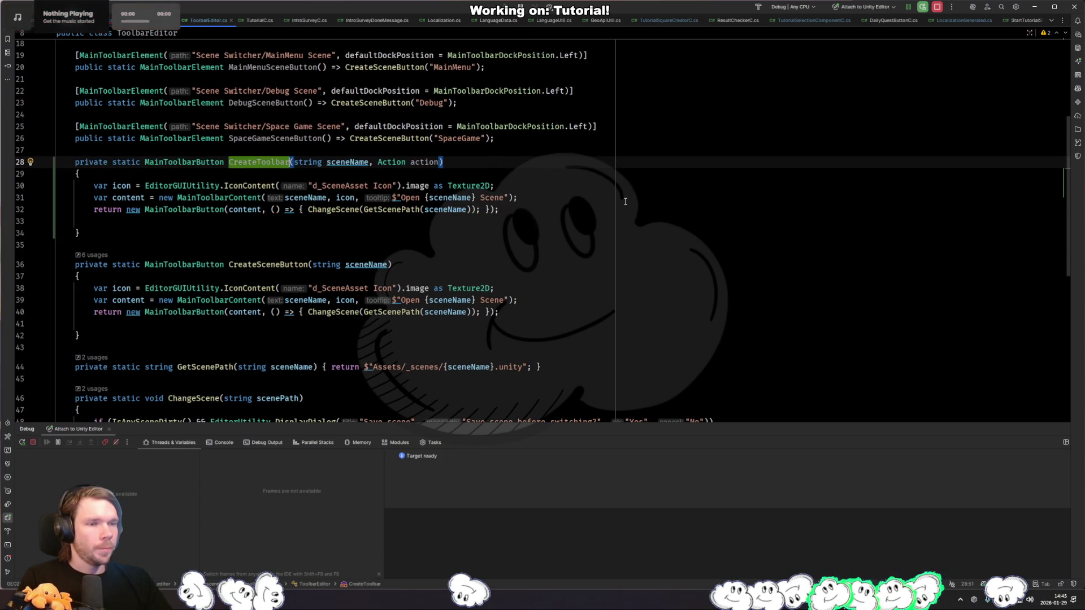
Step: Replace the sceneName parameter with string text and Texture2D icon parameters
scroll(468, 320, "up", 3)
key("ctrl+Right")
key("ctrl+Right")
key("ctrl+Right")
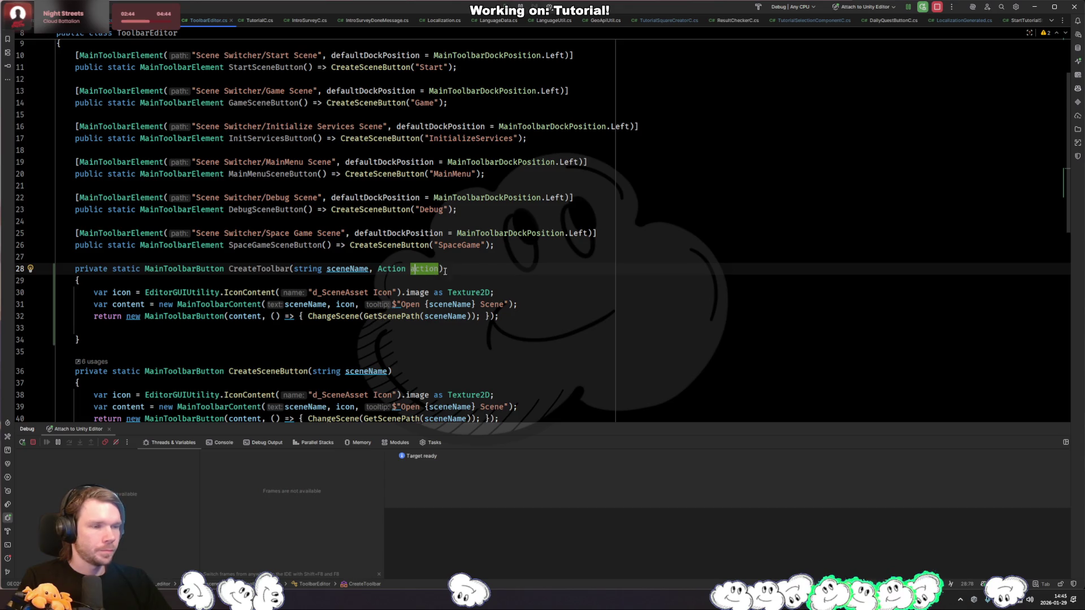
key("ctrl+shift+Left")
key("ctrl+shift+Left")
key("BackSpace")
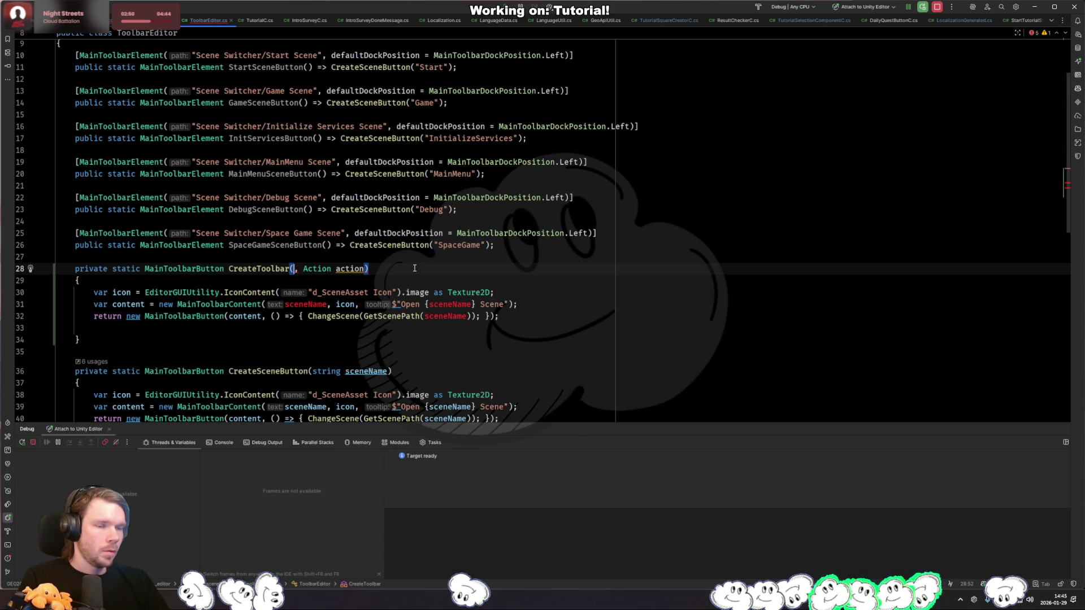
type("Text")
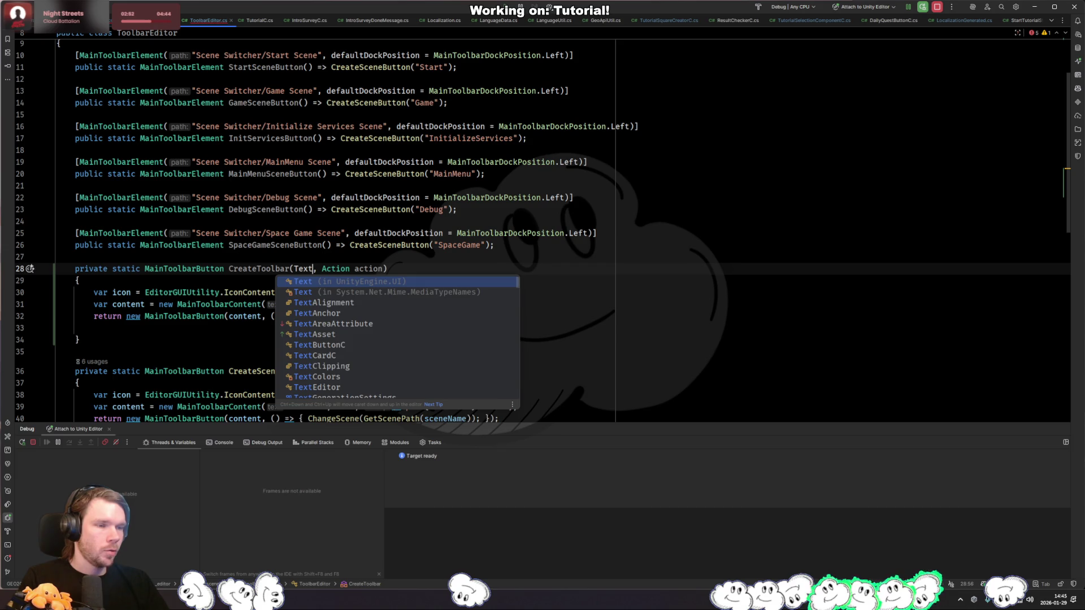
key("ctrl+BackSpace")
type("string tex")
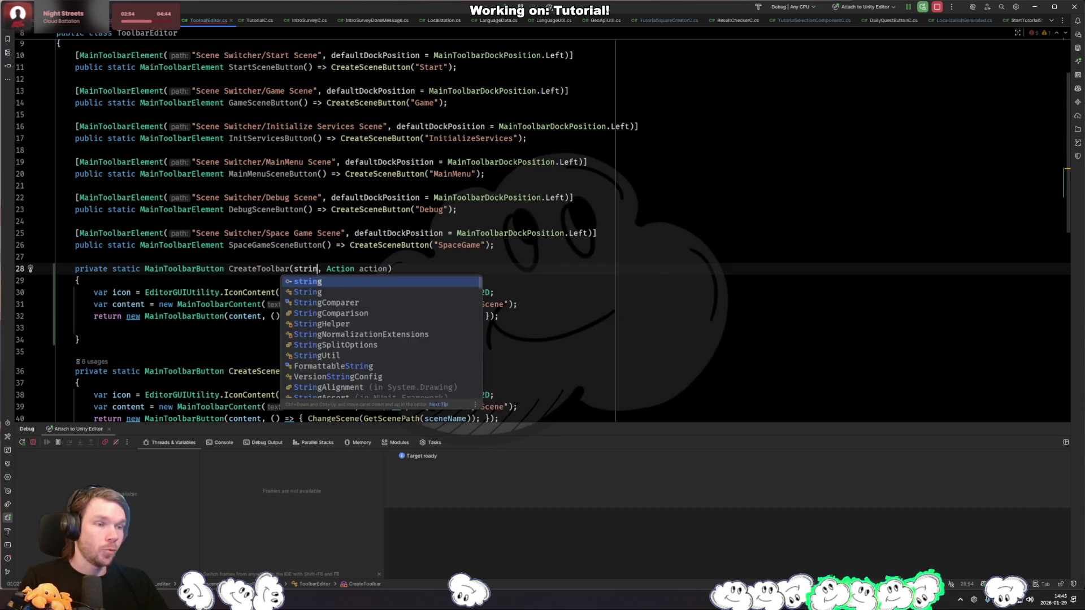
type("t,")
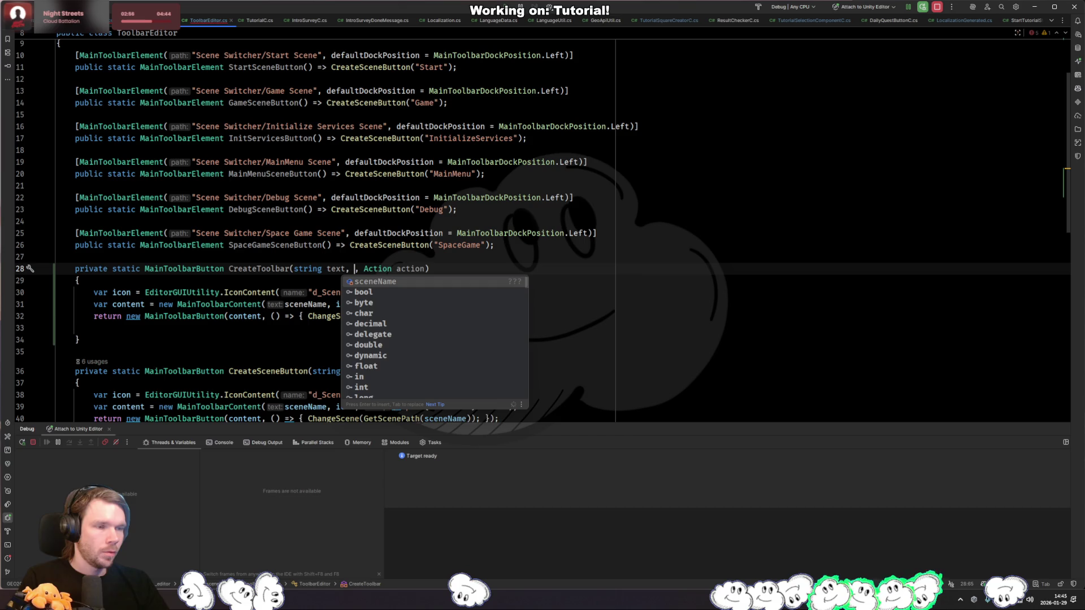
key("Escape")
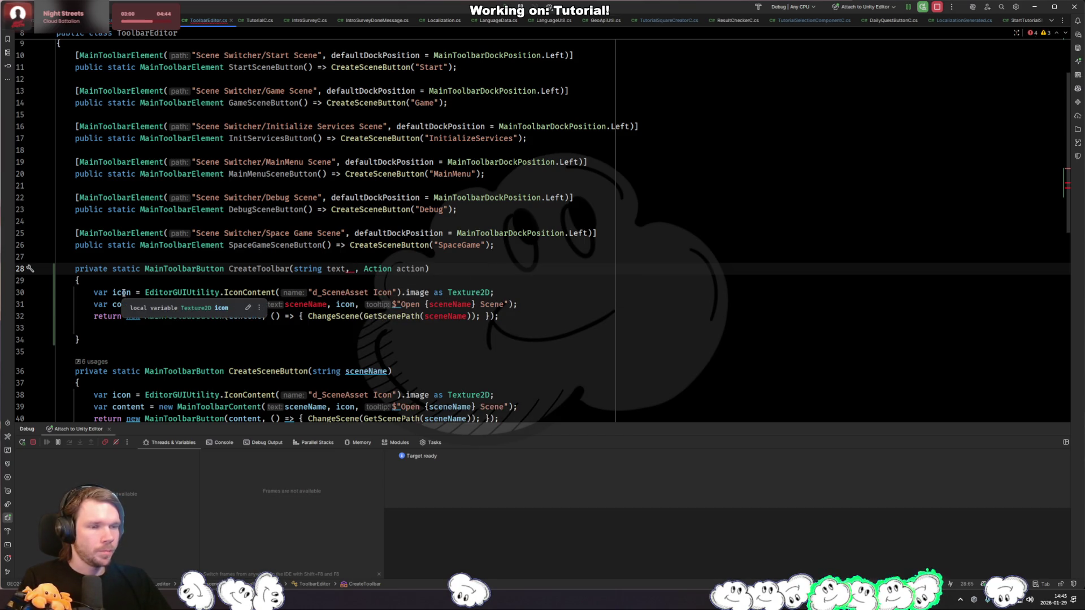
type("Texture2D")
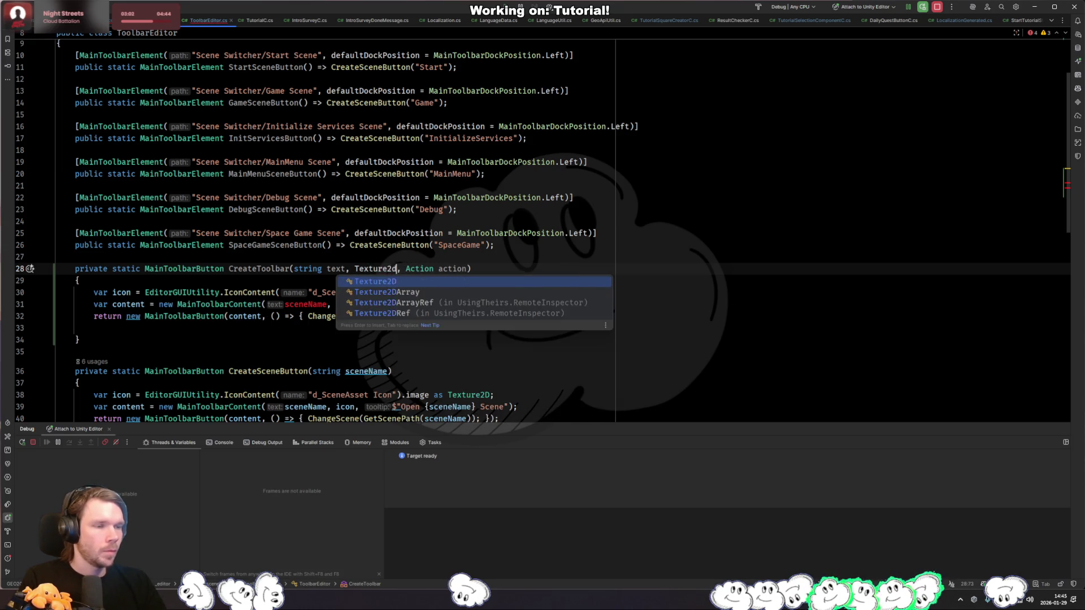
key("Return")
type("icon")
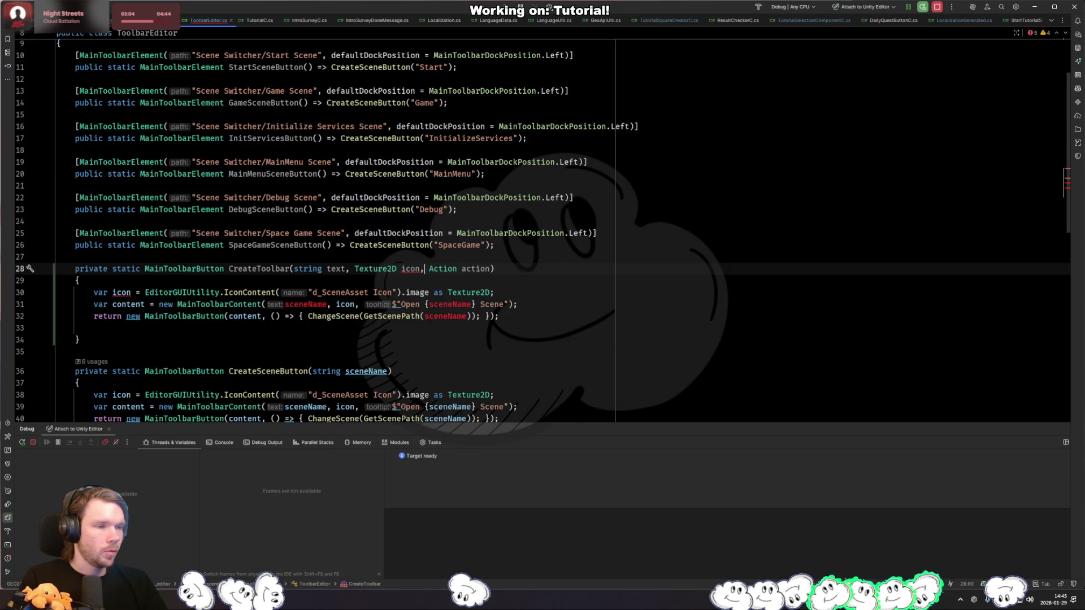
Step: Drop the icon lookup, pass text as content, and add a string tooltip parameter used as tooltip
left_click(424, 292)
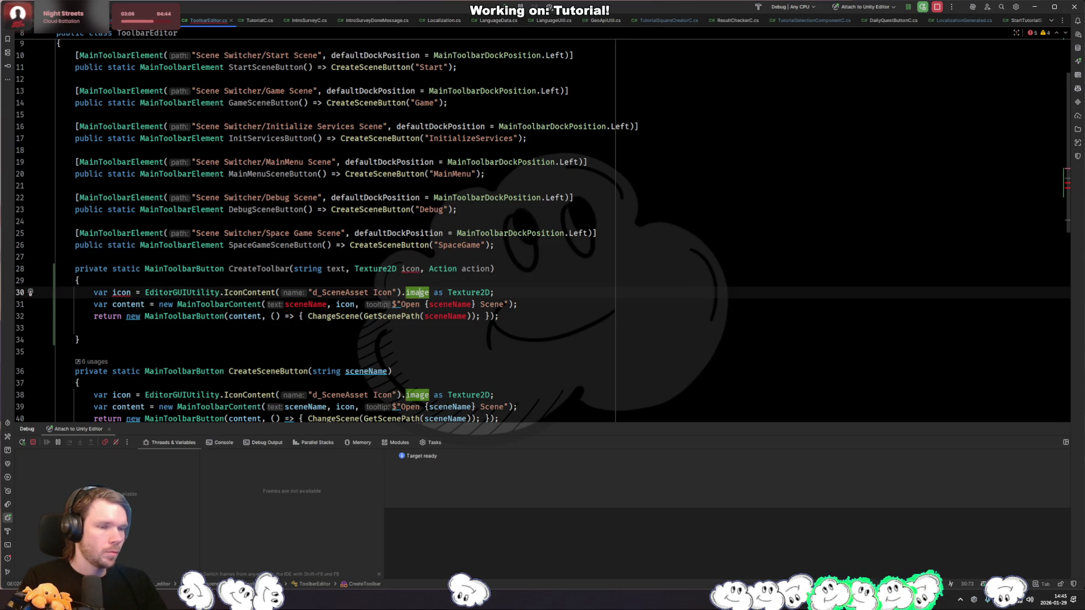
key("ctrl+x")
double_click(305, 292)
type("text")
key("Escape")
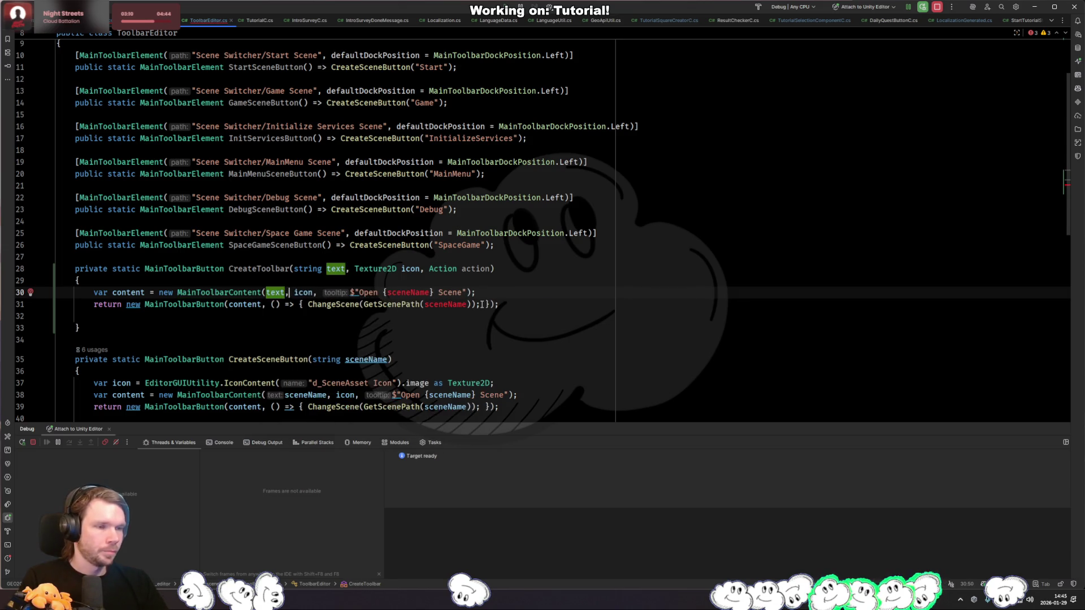
key("Up")
key("Up")
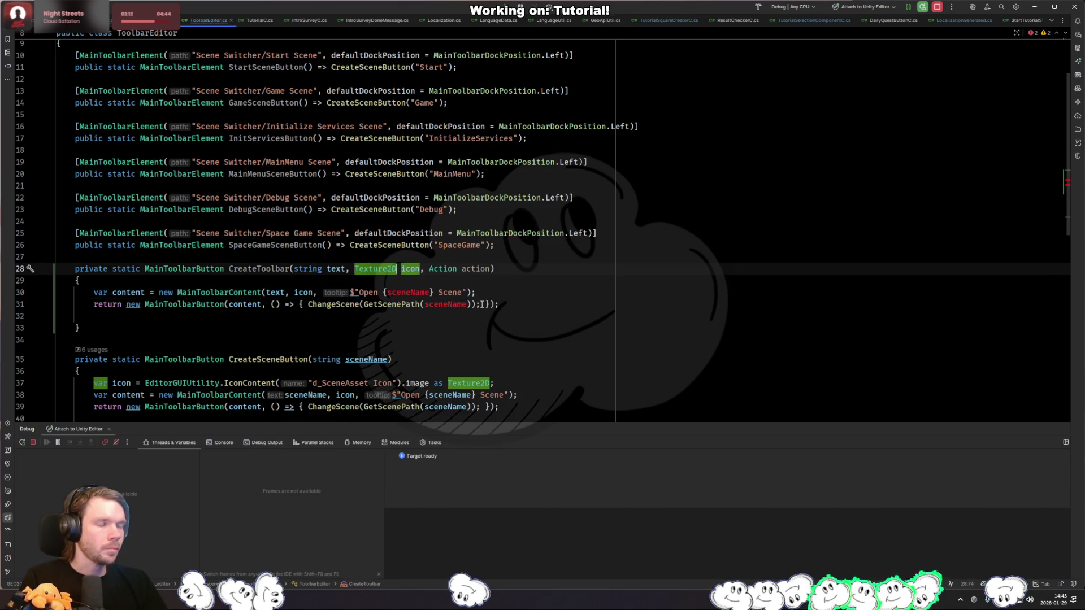
key("ctrl+Right")
type(", string tooltip")
key("ctrl+w")
key("ctrl+w")
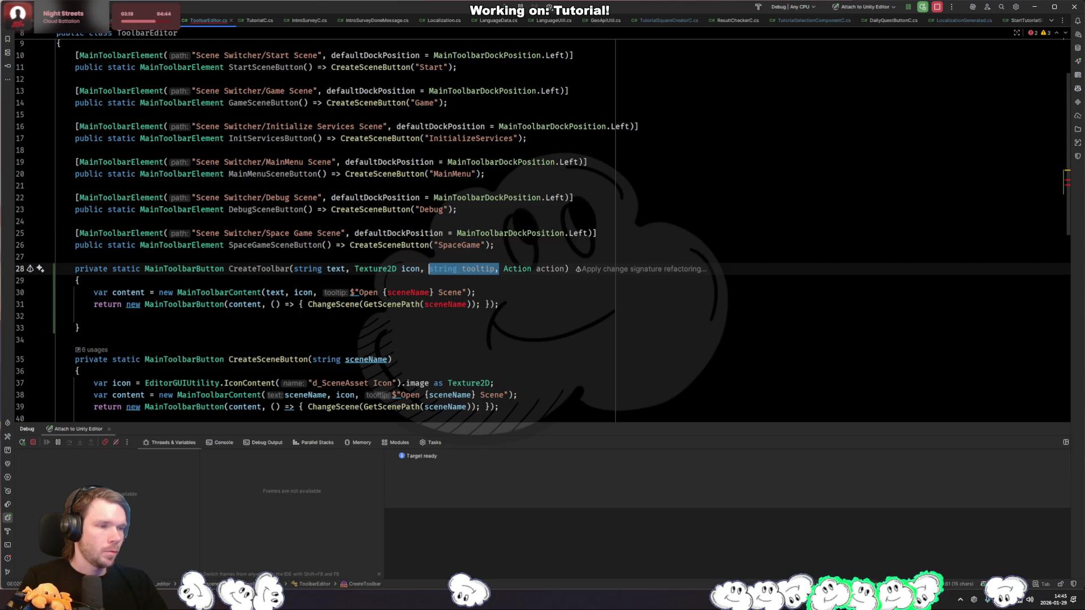
left_click(466, 292)
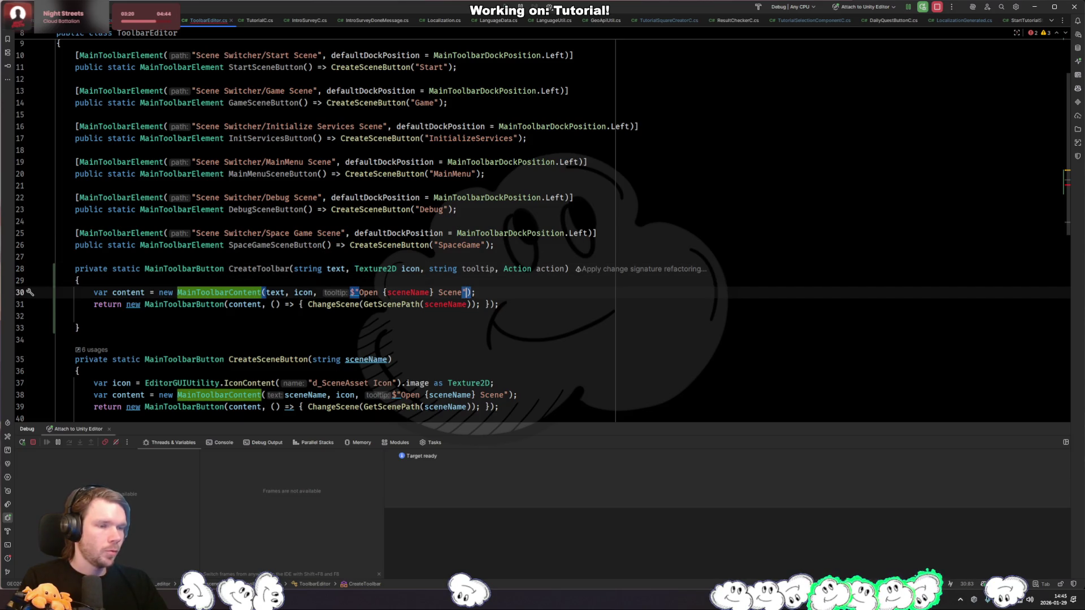
key("ctrl+shift+Left")
key("ctrl+shift+Left")
key("ctrl+shift+Left")
type("toolt")
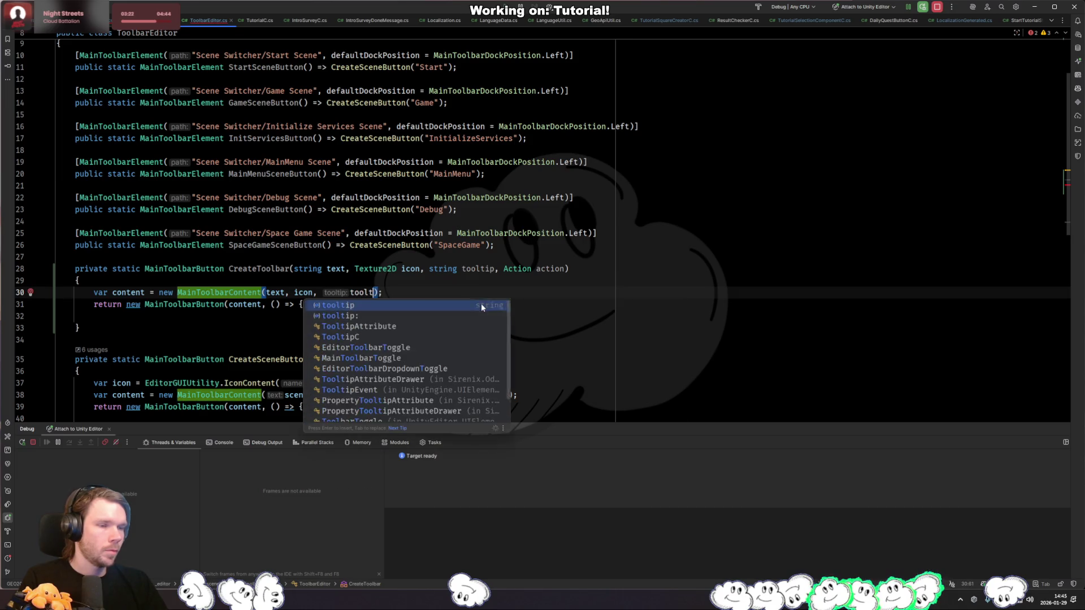
key("Return")
Step: Build the button as new MainToolbarButton(content, action), delete the old lambda, and make CreateToolbar public
key("Down")
key("ctrl+Left")
key("ctrl+Left")
key("ctrl+Left")
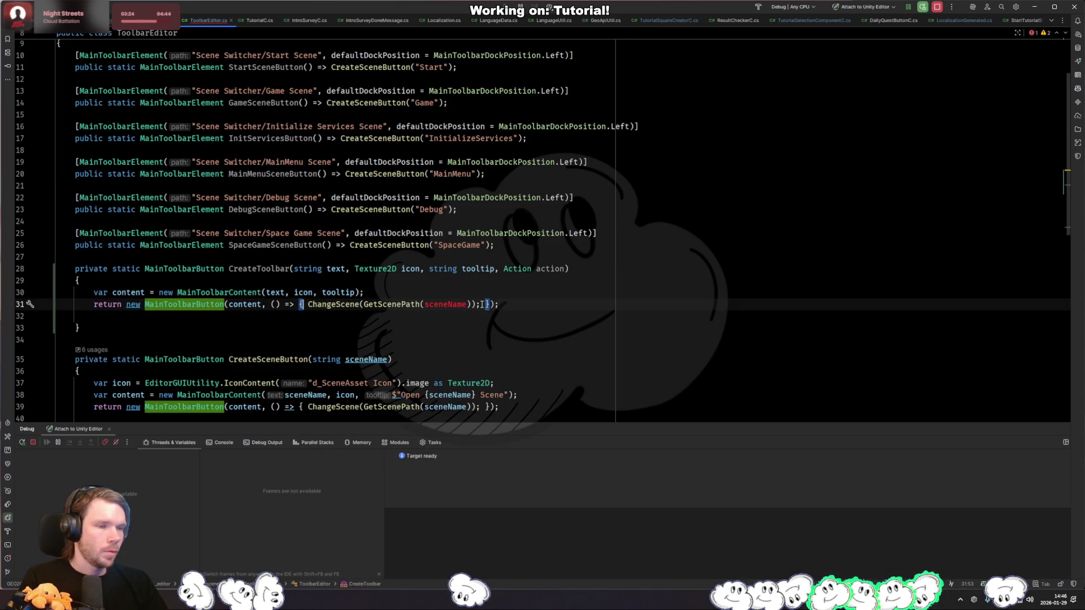
type("action);")
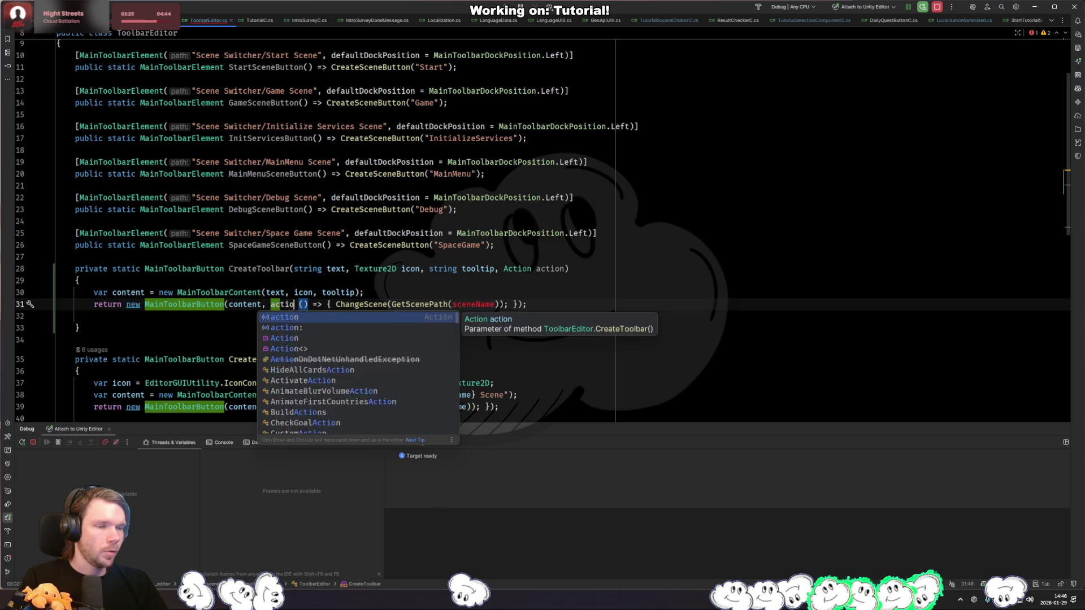
key("Return")
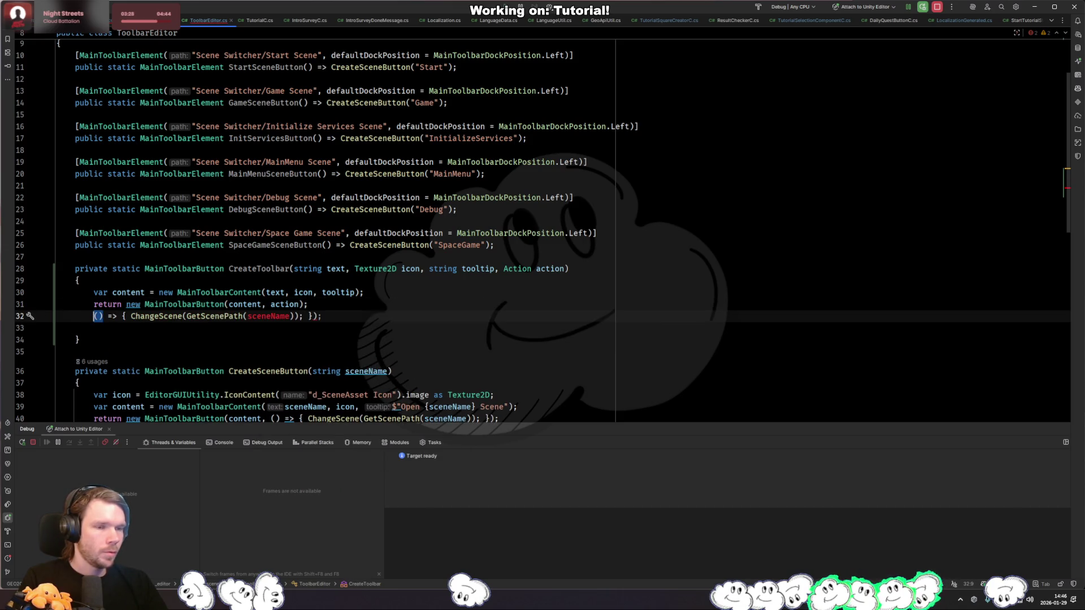
key("ctrl+y")
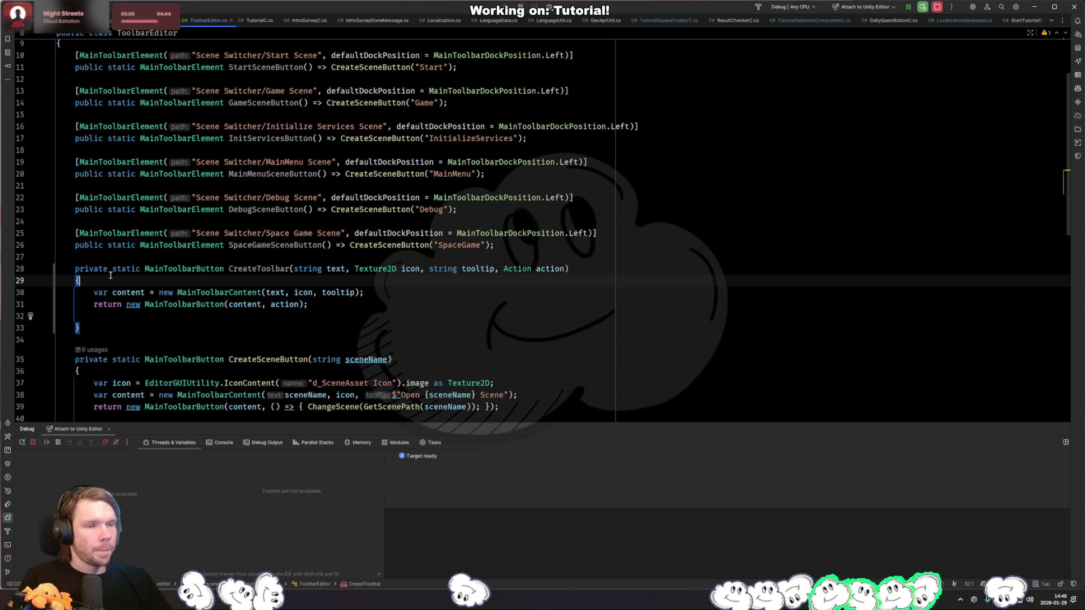
double_click(92, 269)
type("pu")
key("Return")
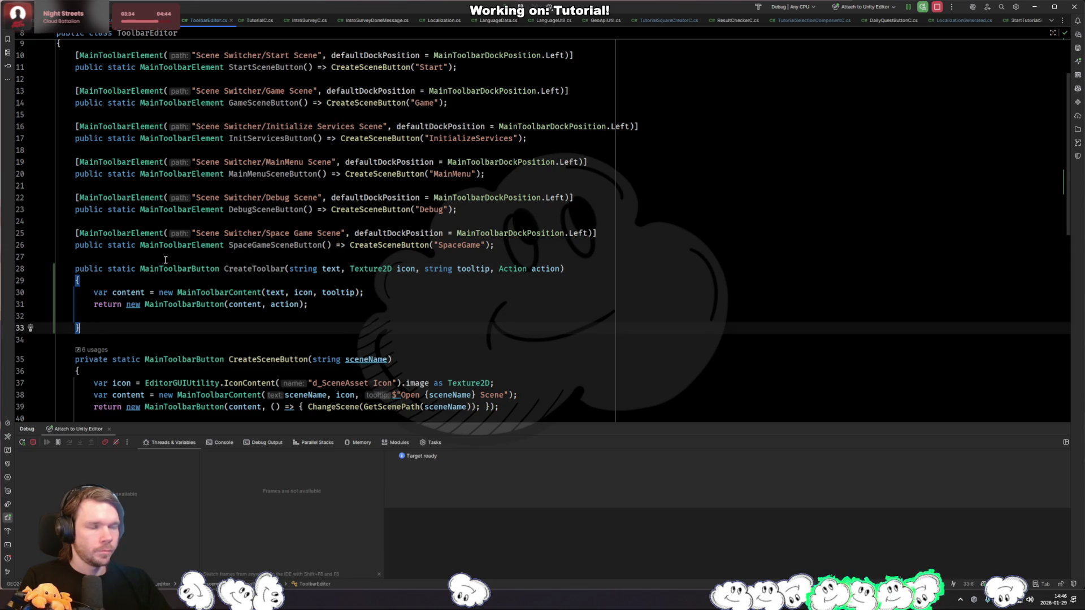
Step: Paste a copy of CreateToolbar at the top of the ToolbarEditor class
left_click_drag(96, 330, 181, 259)
scroll(192, 271, "up", 3)
left_click(207, 139)
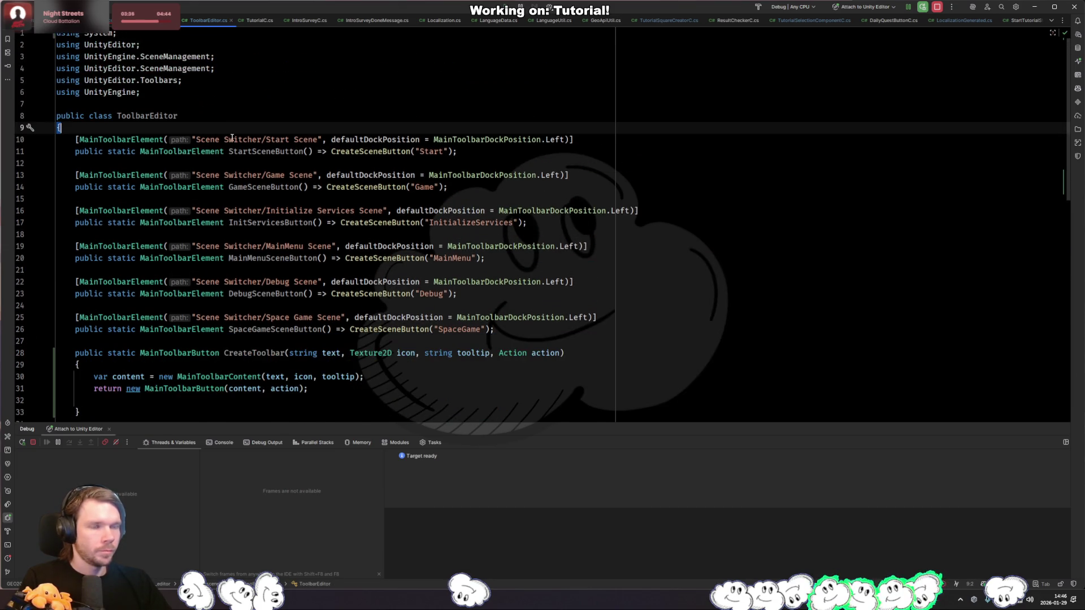
key("Return")
key("Return")
key("ctrl+v")
Step: Copy the Start Scene toolbar attribute above the new CreateToolbar and delete the old duplicate method
scroll(232, 138, "down", 1)
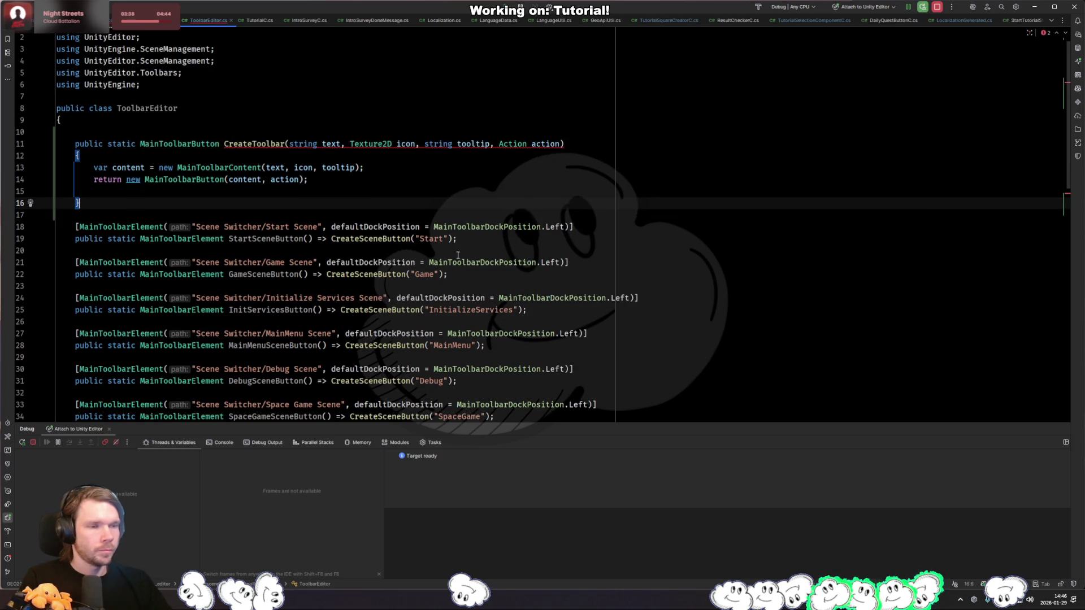
left_click_drag(605, 226, 609, 217)
key("ctrl+c")
left_click(403, 133)
key("ctrl+v")
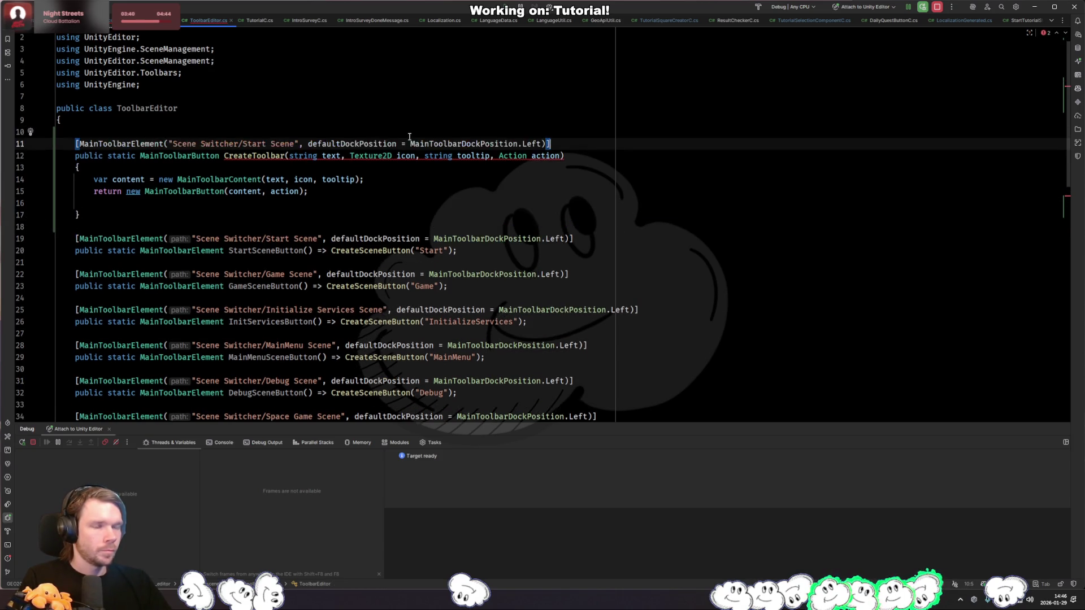
scroll(319, 244, "down", 4)
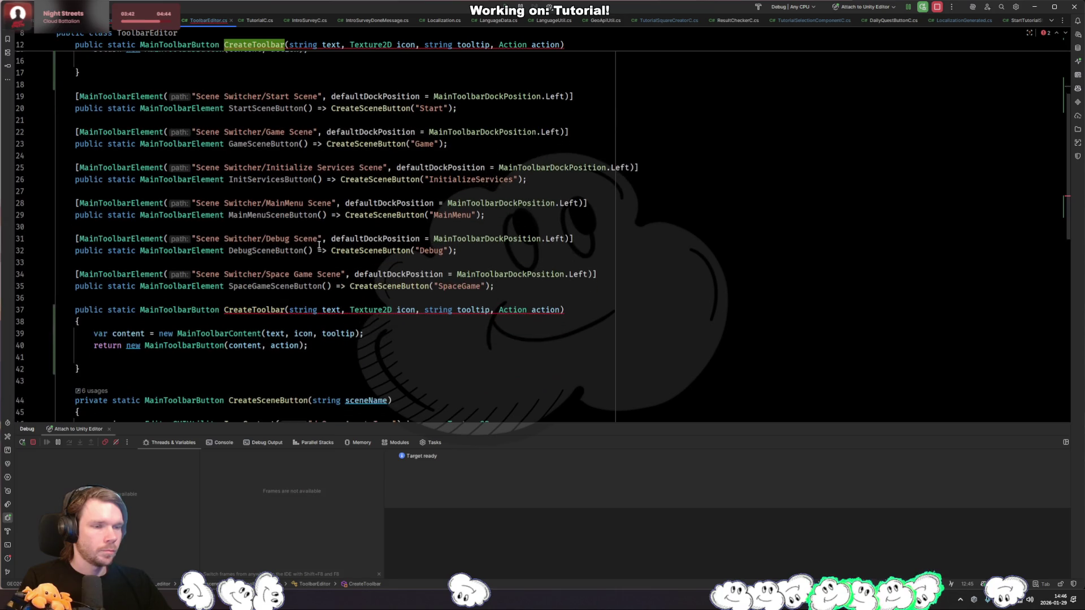
left_click_drag(149, 375, 256, 298)
key("BackSpace")
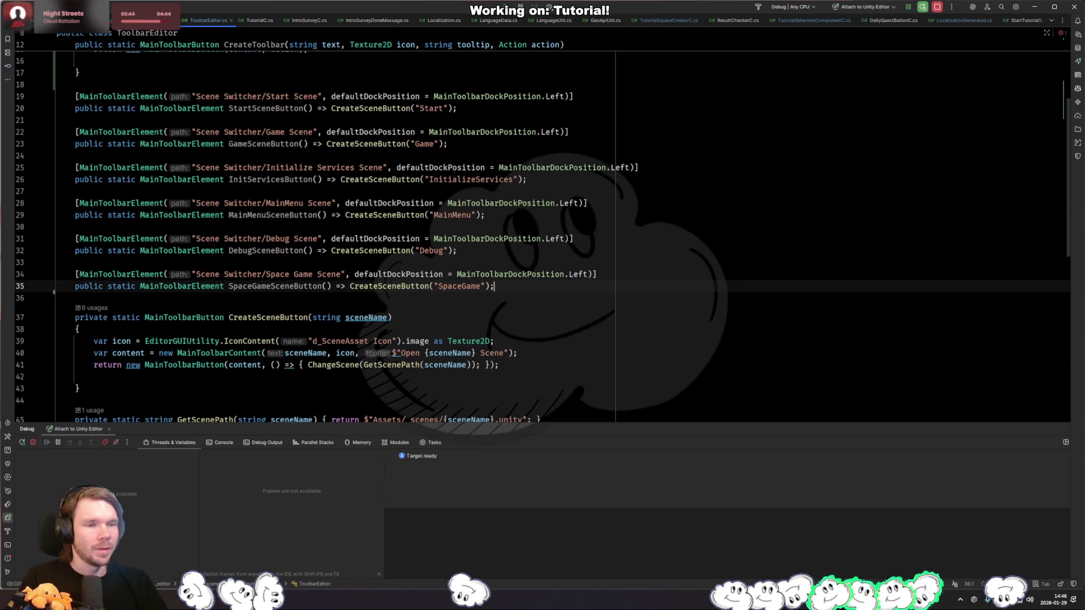
Step: Comment out the pasted Start Scene attribute and return to Storage.cs
scroll(255, 294, "up", 4)
left_click(294, 151)
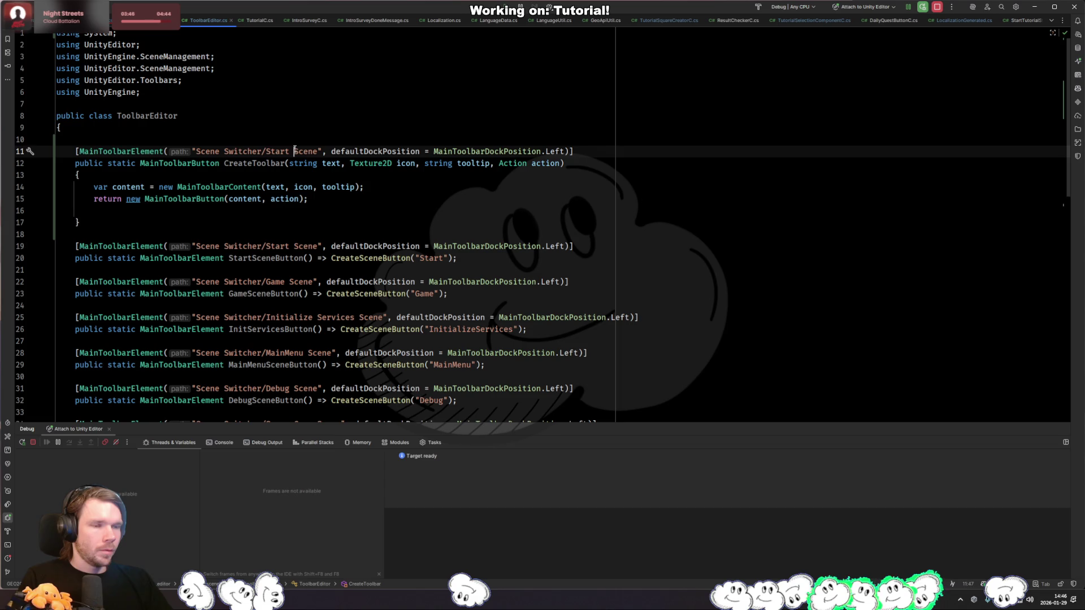
key("ctrl+slash")
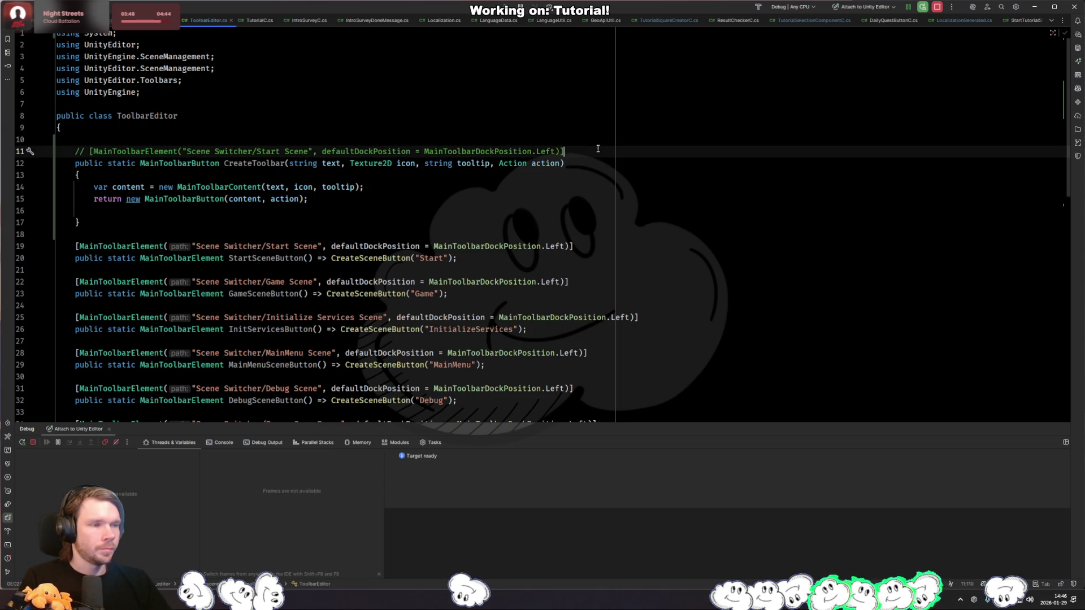
key("shift+Up")
key("ctrl+Tab")
key("ctrl+Tab")
key("ctrl+Tab")
left_click(183, 183)
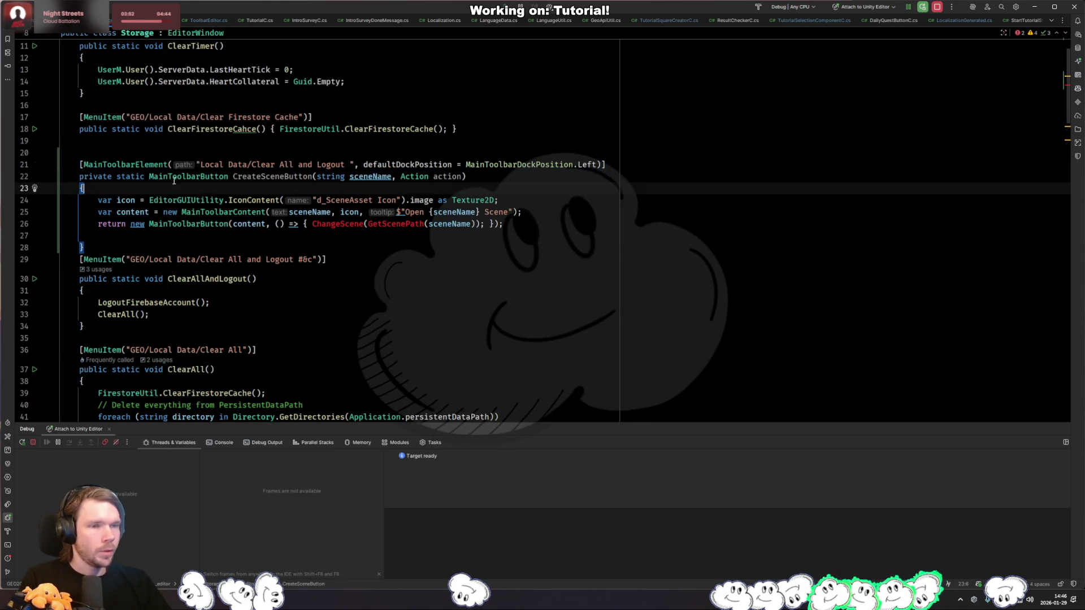
Step: Replace the method body with a ToolbarEditor.CreateToolbar call labelled "Clear all and Logout"
left_click(103, 164)
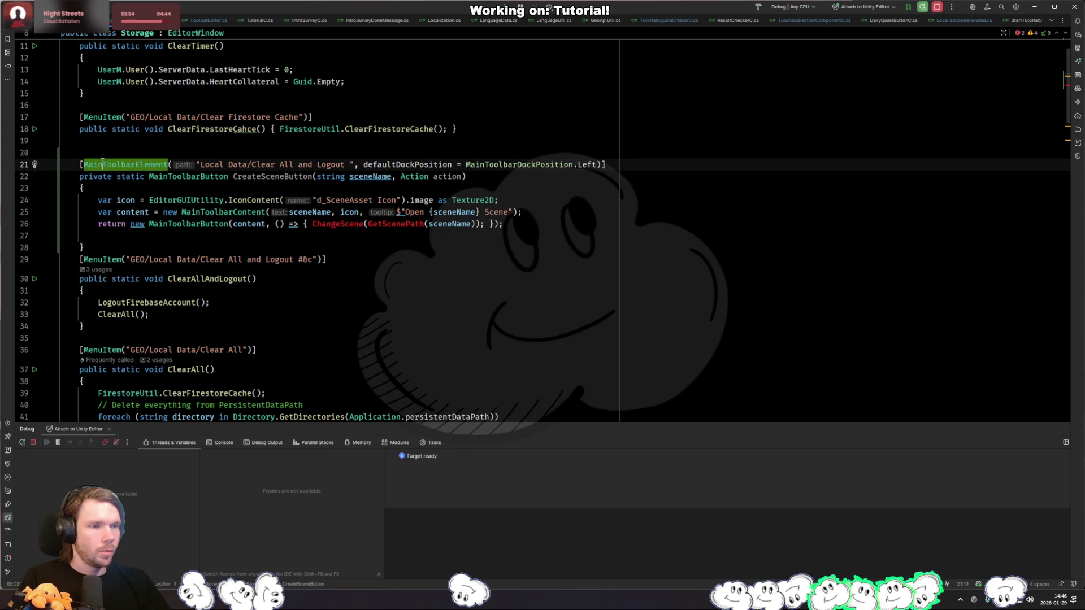
left_click(267, 167)
left_click_drag(502, 224, 99, 200)
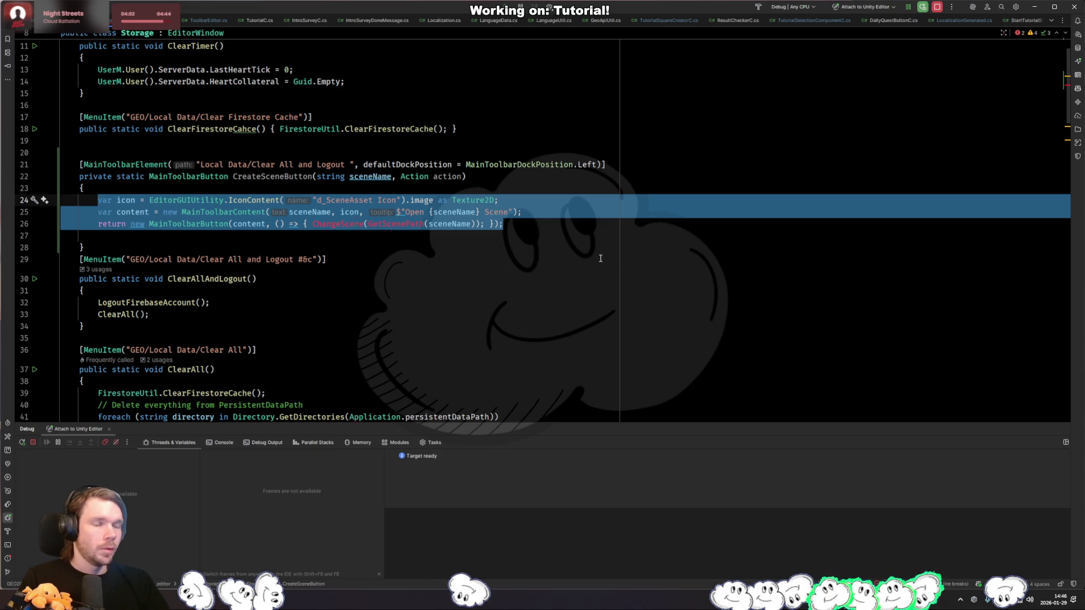
type("ToolbarEditor.")
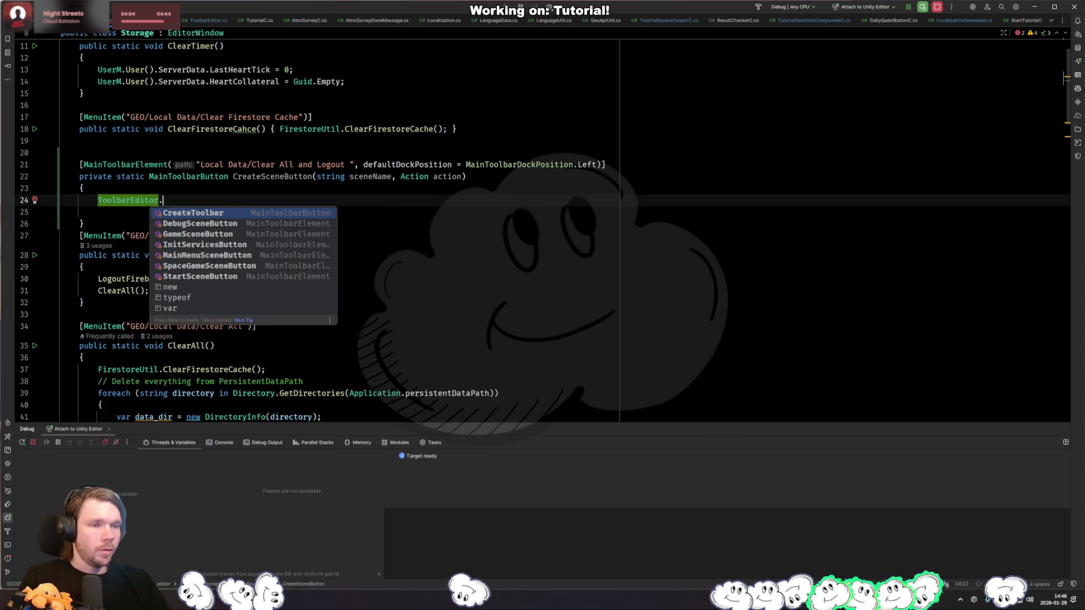
key("Return")
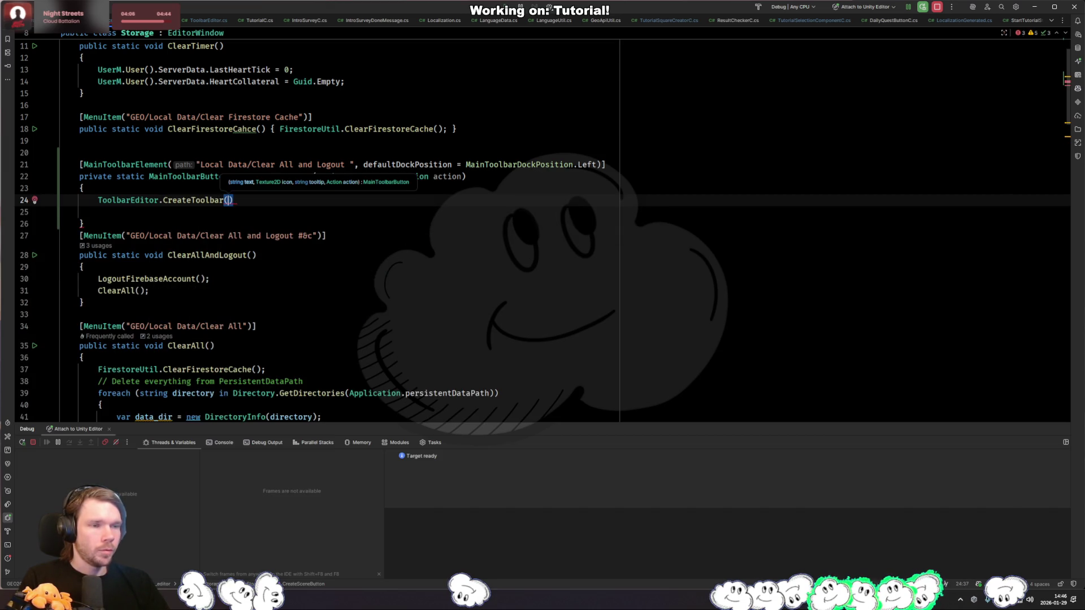
type("\"Clear all and logou")
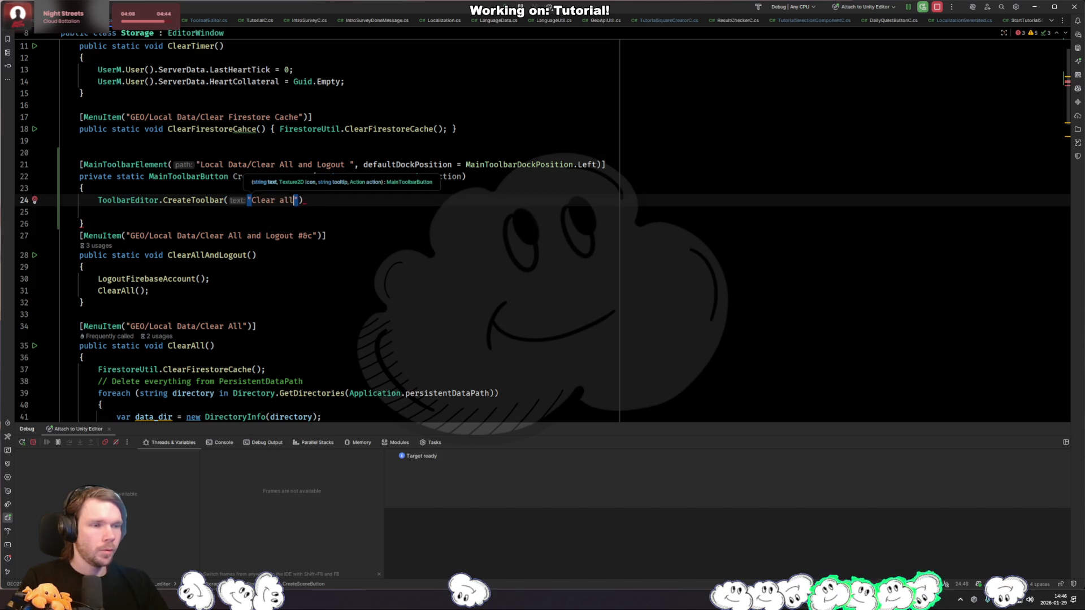
type("t")
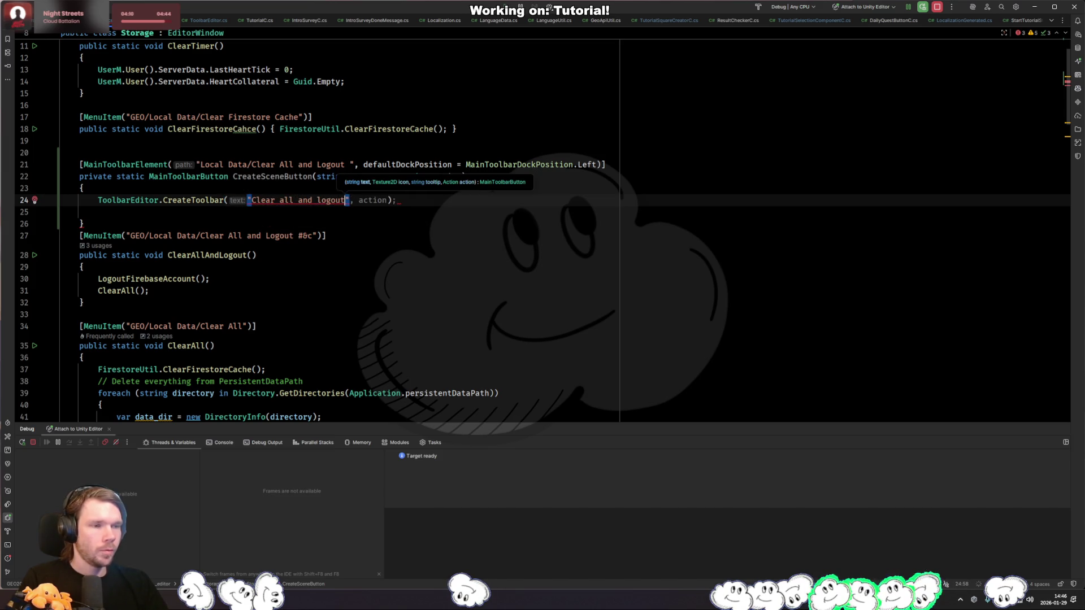
key("ctrl+Left")
key("Delete")
type("L")
Step: Add null, "" and ClearAllAndLogout arguments and return the CreateToolbar result
key("End")
type(")")
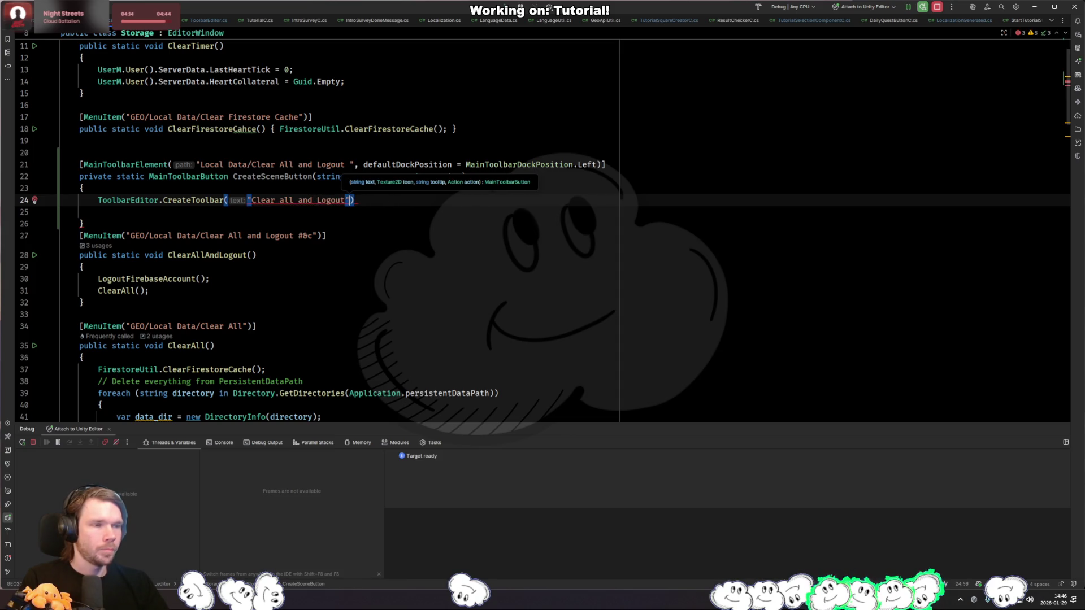
type(", null")
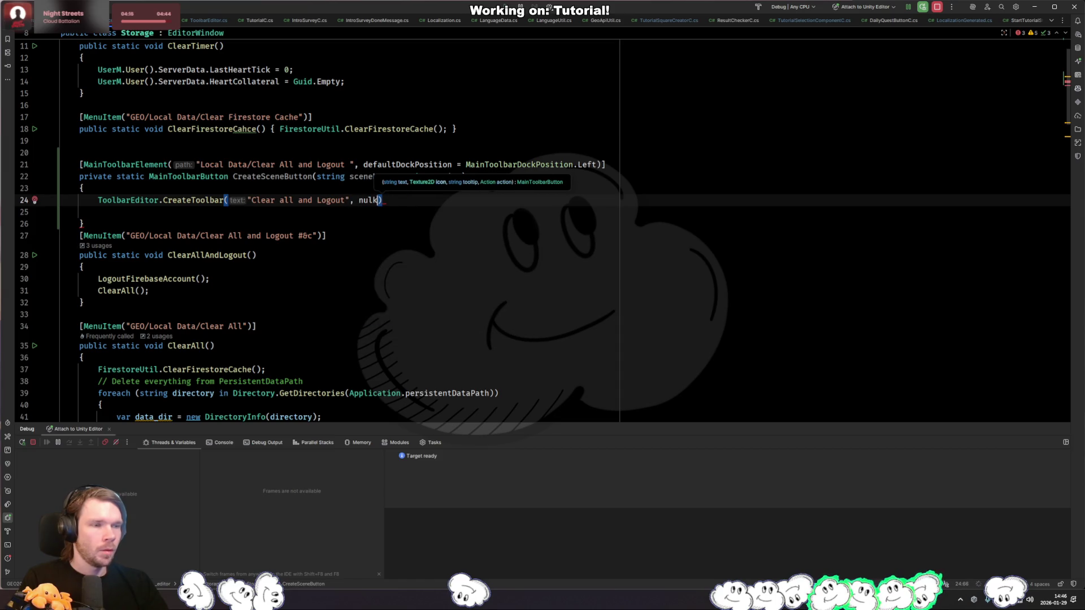
type(", \"\",")
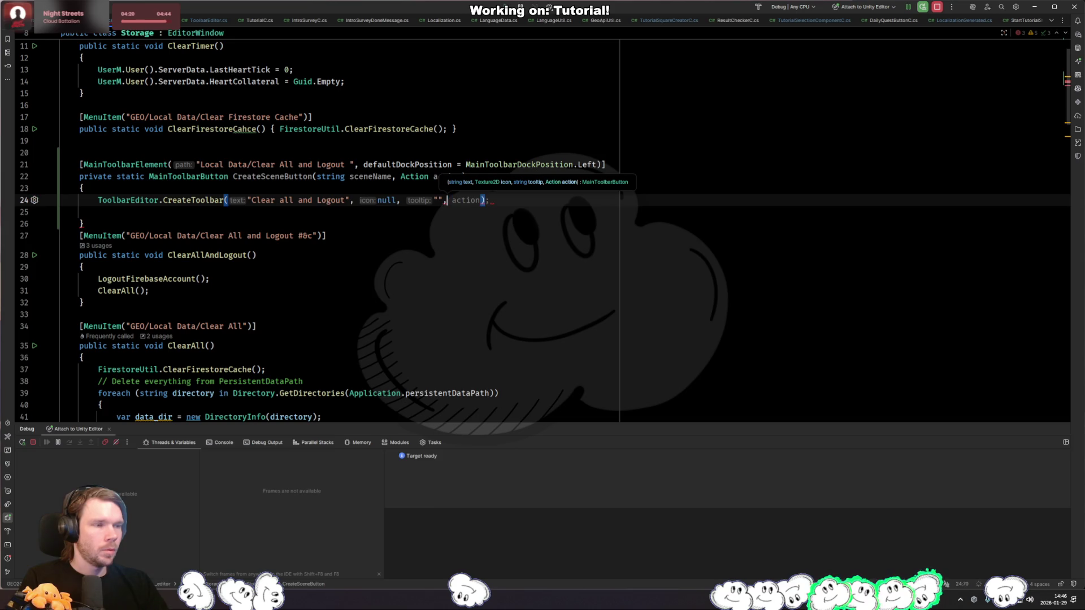
type(" ClearAll")
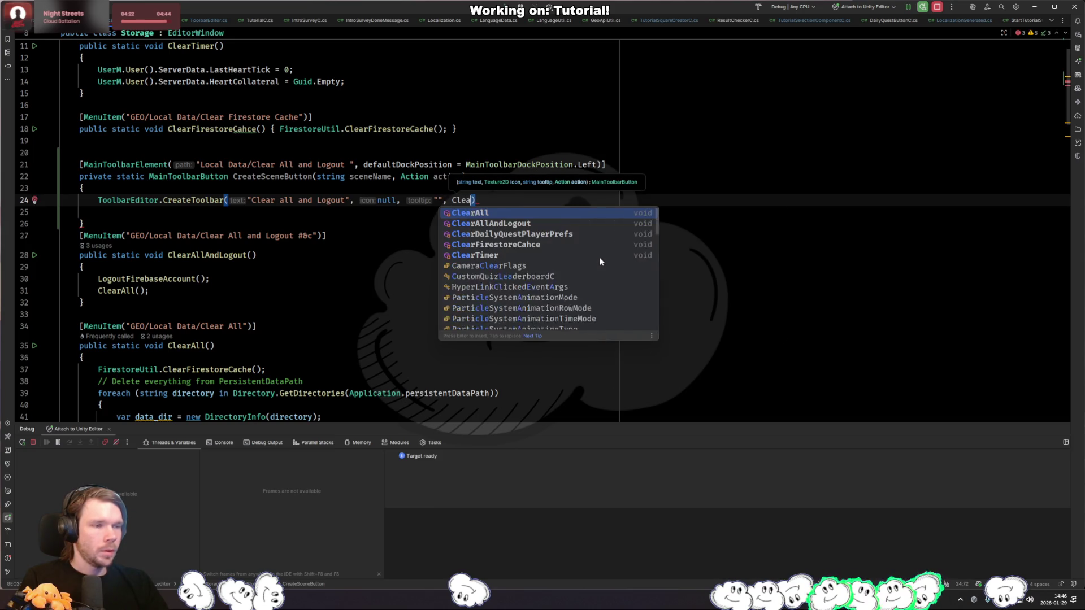
key("Return")
key("Home")
type("retur")
key("Return")
key("Down")
key("Down")
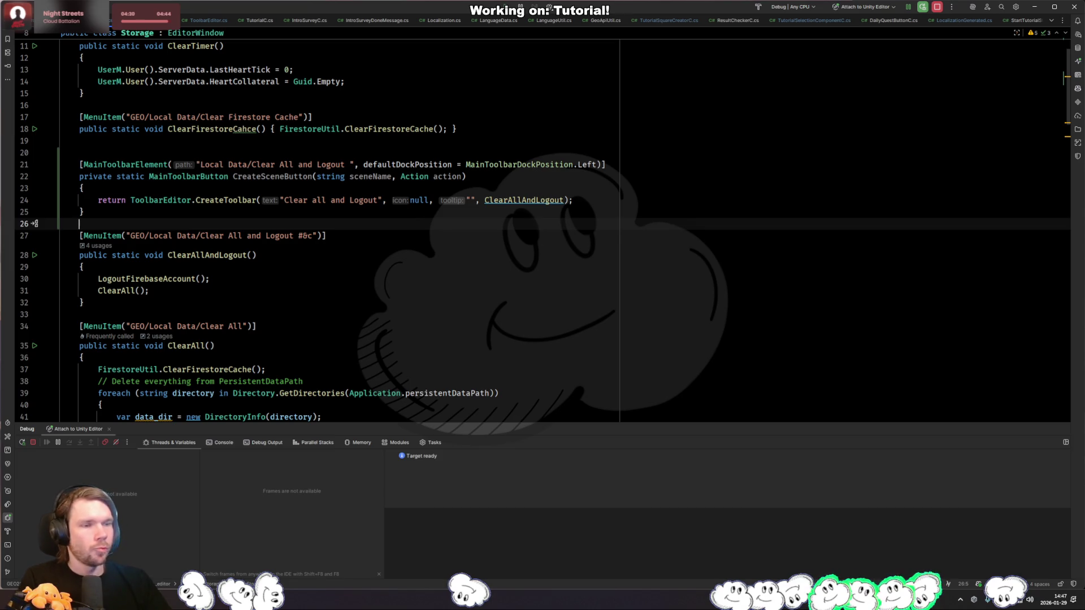
left_click(263, 291)
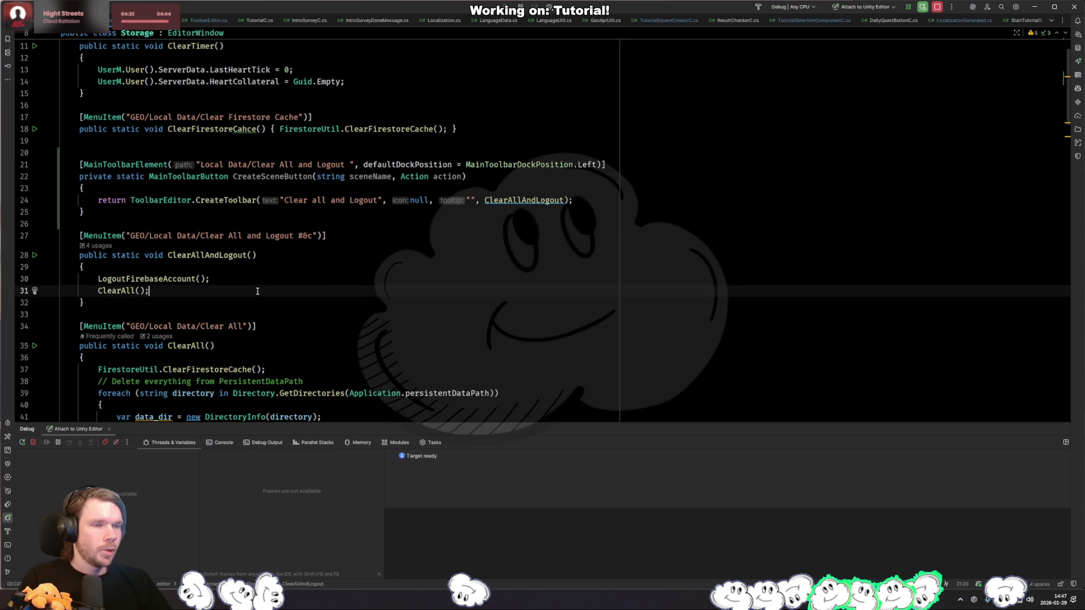
Step: Review how CreateToolbar builds MainToolbarContent and MainToolbarButton in ToolbarEditor.cs
key("ctrl+Tab")
left_click(214, 214)
left_click(228, 202)
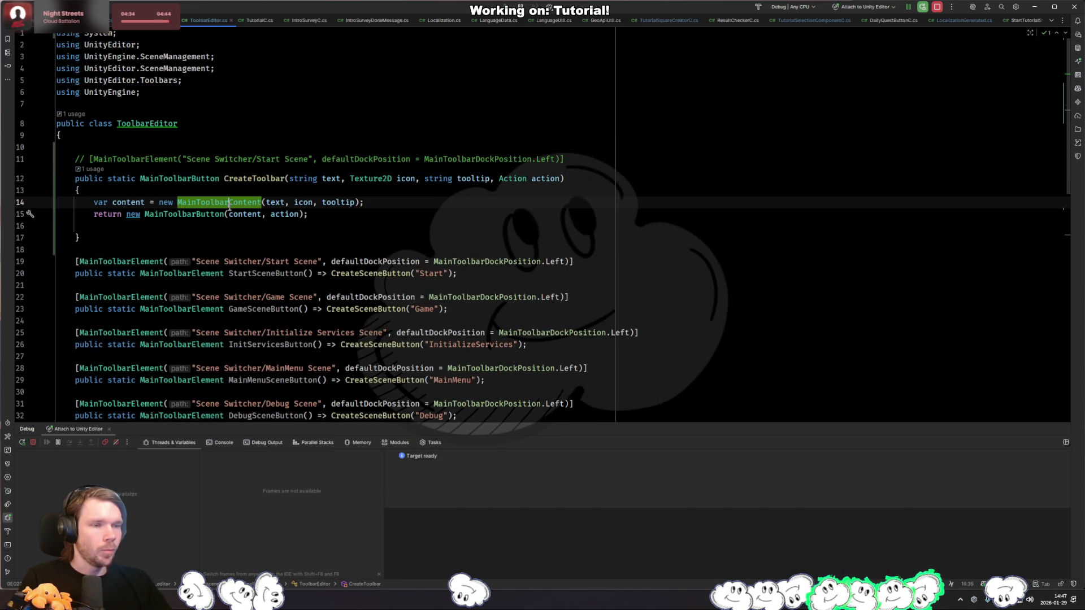
left_click(162, 212)
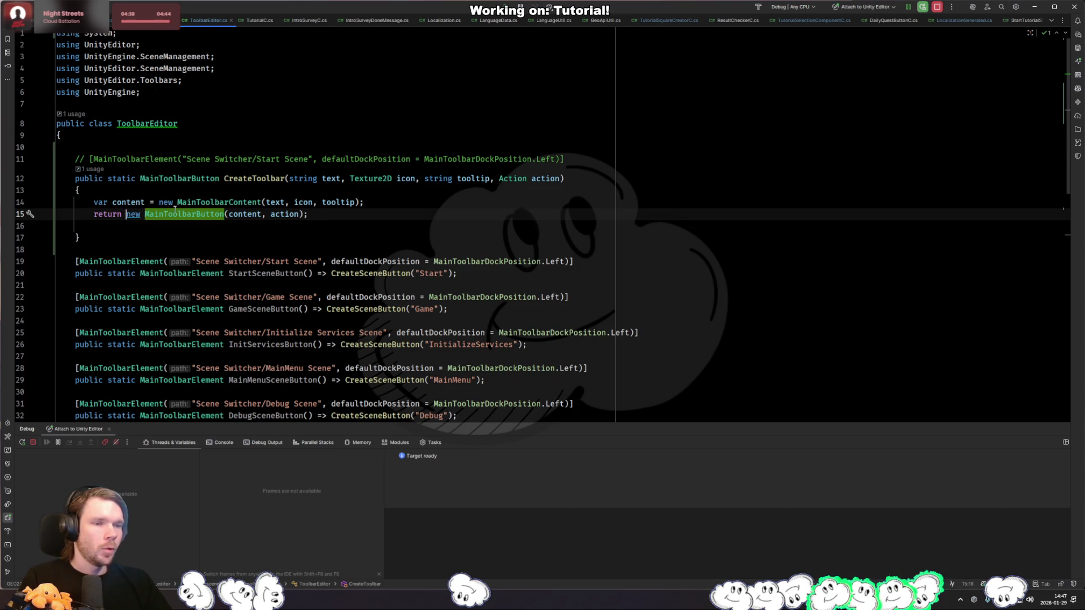
Step: Try a new MainToolbarDropdown() line below line 14, then remove it
left_click(420, 201)
key("Return")
type("new MainToolbar")
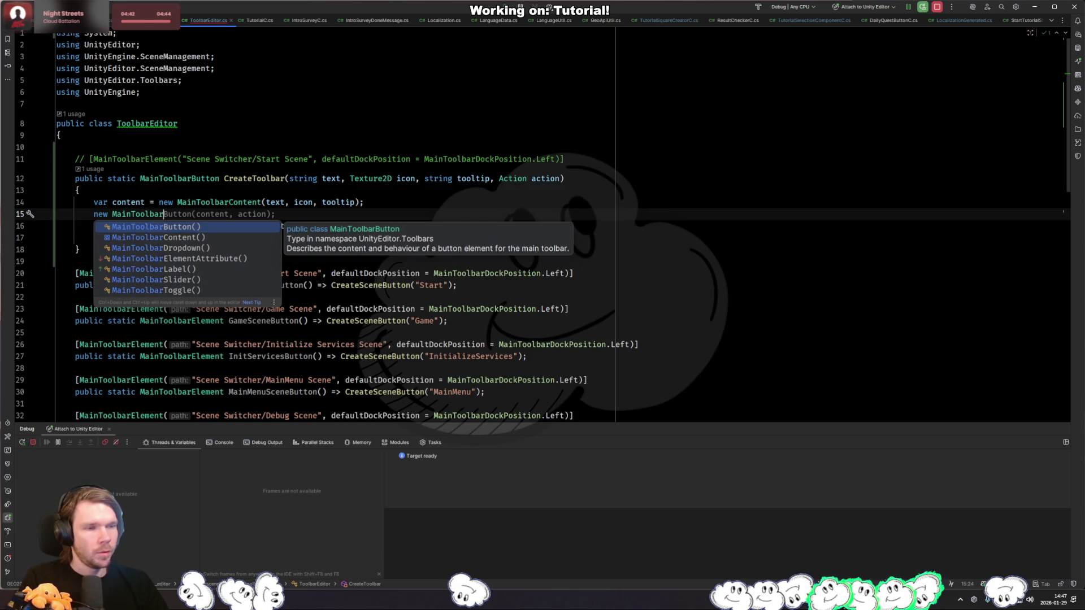
key("Down")
key("Down")
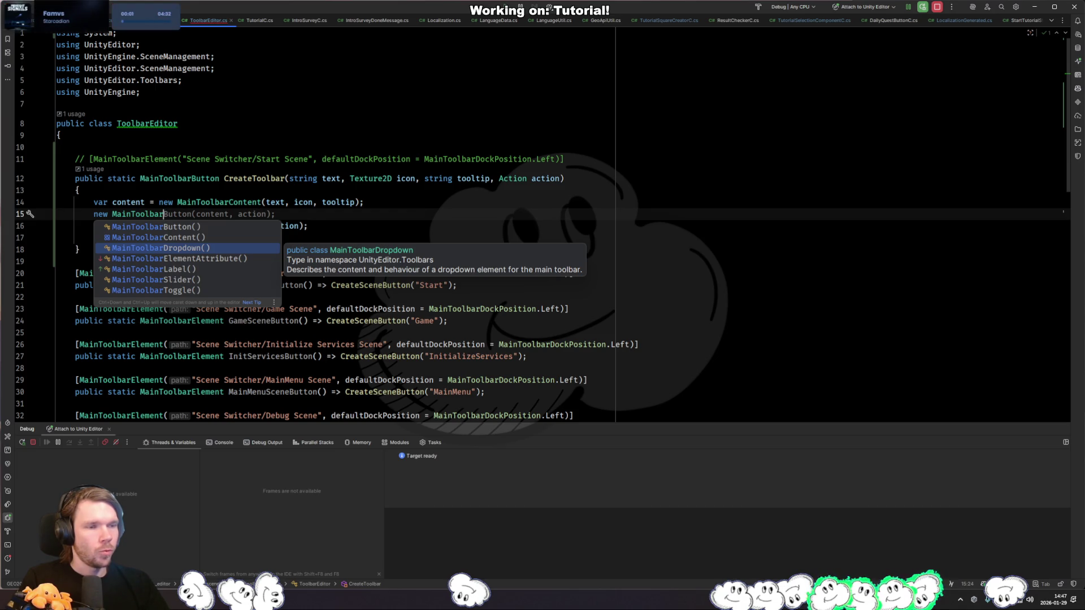
key("Return")
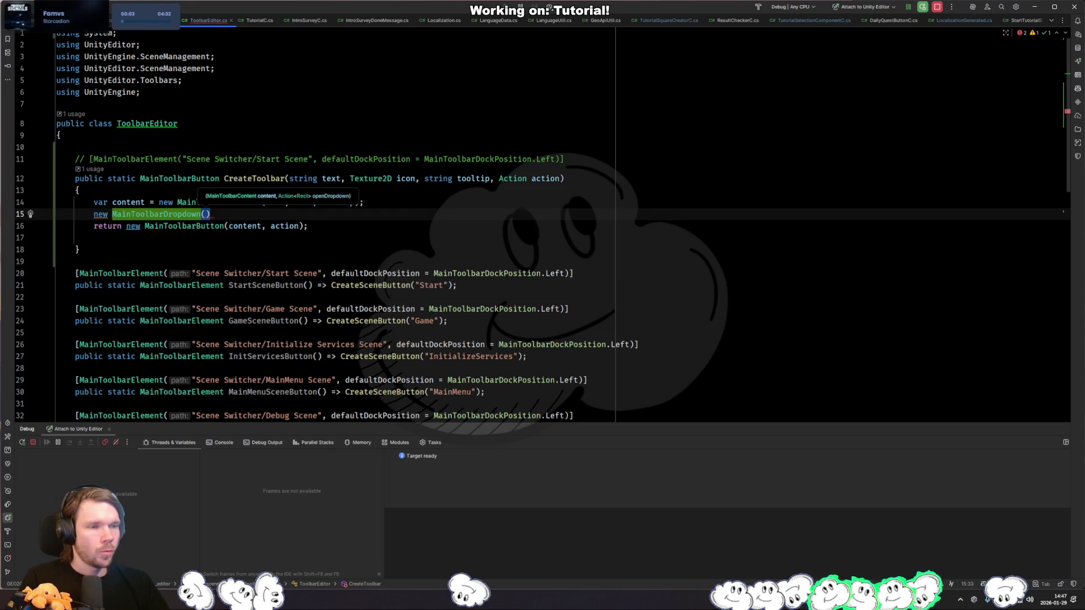
key("ctrl+x")
Step: Copy the CreateToolbar method from ToolbarEditor.cs and paste it below CreateSceneButton in Storage.cs
key("ctrl+Tab")
key("ctrl+Tab")
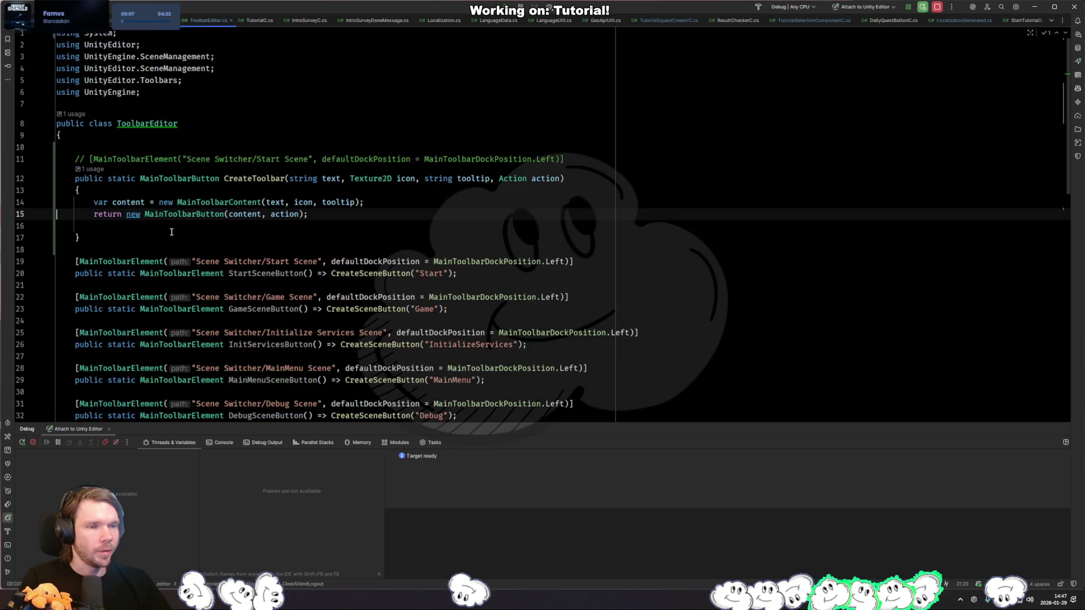
key("ctrl+w")
key("ctrl+w")
key("ctrl+Tab")
left_click(192, 213)
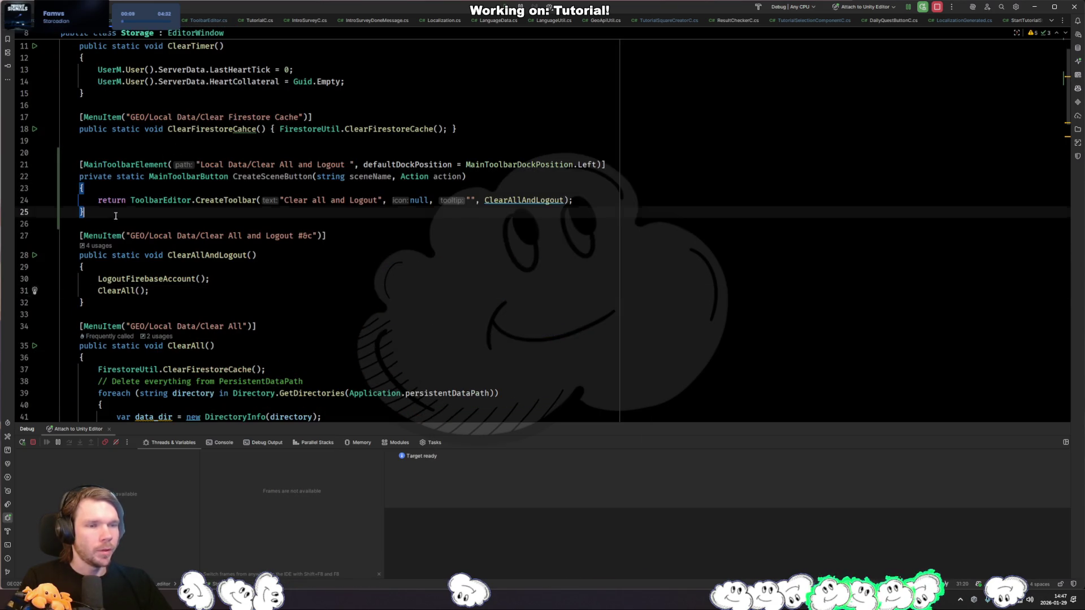
key("ctrl+v")
scroll(202, 247, "down", 1)
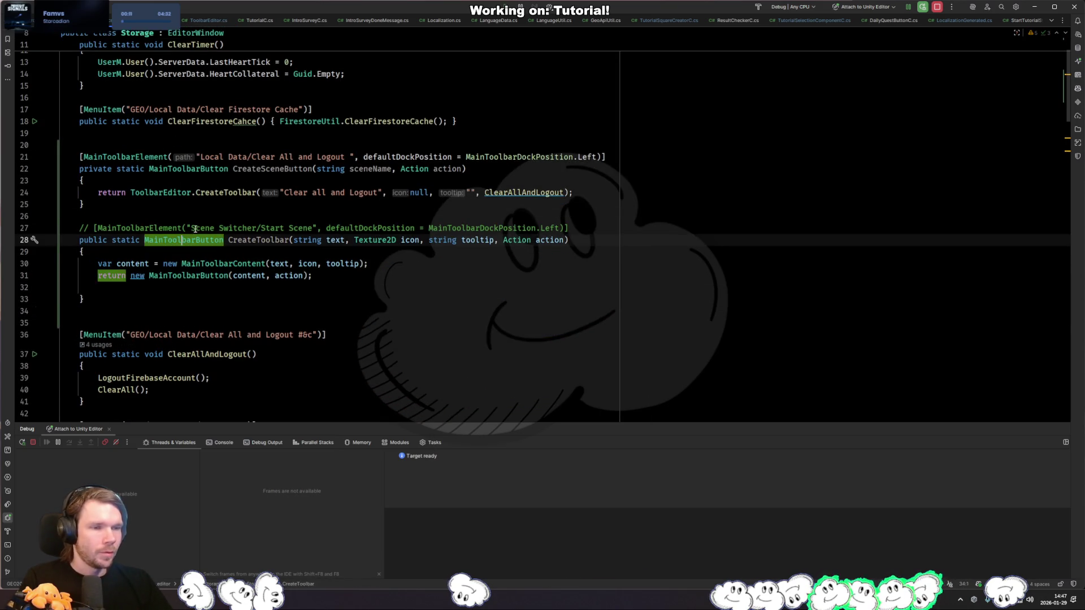
Step: Replace the pasted method's commented attribute with the Clear All and Logout toolbar attribute from line 21
left_click(192, 228)
left_click(425, 160)
left_click(443, 228)
left_click(509, 156)
triple_click(508, 157)
key("ctrl+c")
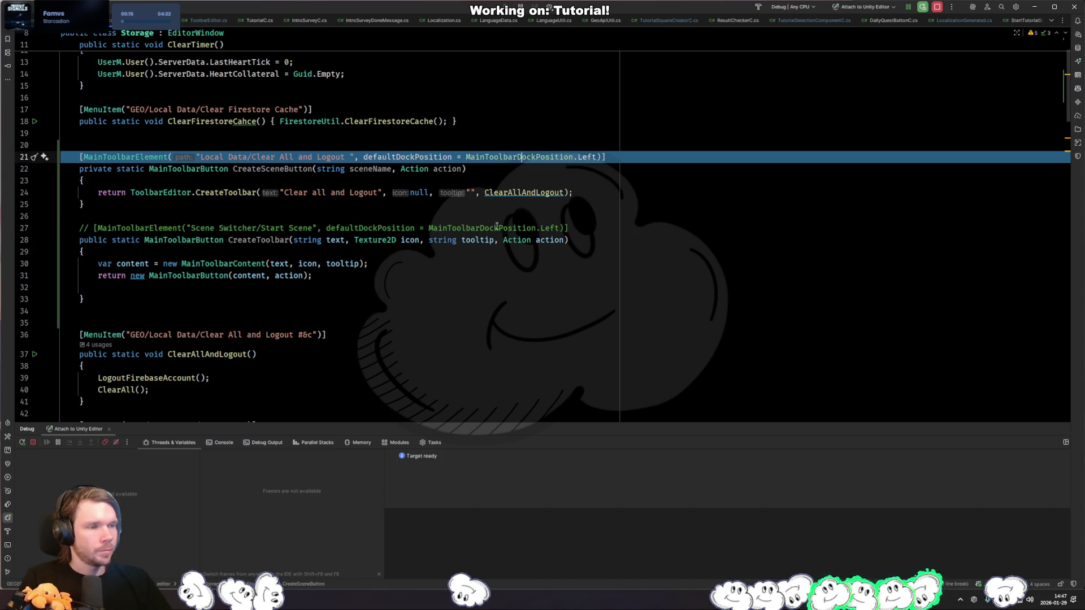
triple_click(509, 228)
key("ctrl+v")
scroll(511, 231, "down", 1)
left_click(500, 229)
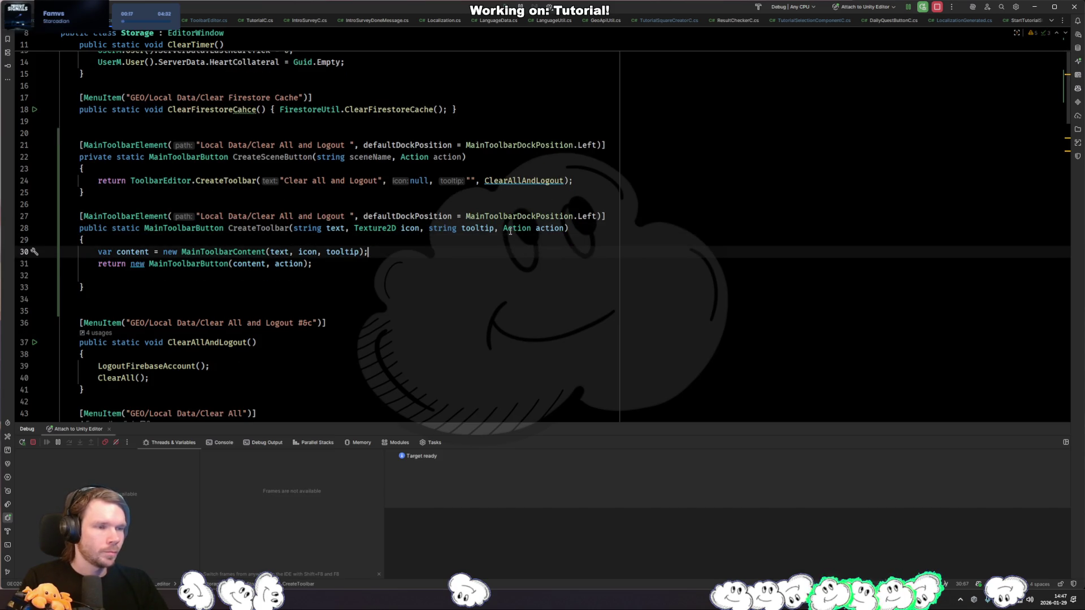
Step: Append 222 to the attribute path and start a 'return new MainToolbar' line in the method body
key("Up")
key("ctrl+Left")
key("ctrl+Left")
key("ctrl+Left")
type("222")
key("Down")
key("Down")
key("Down")
key("Up")
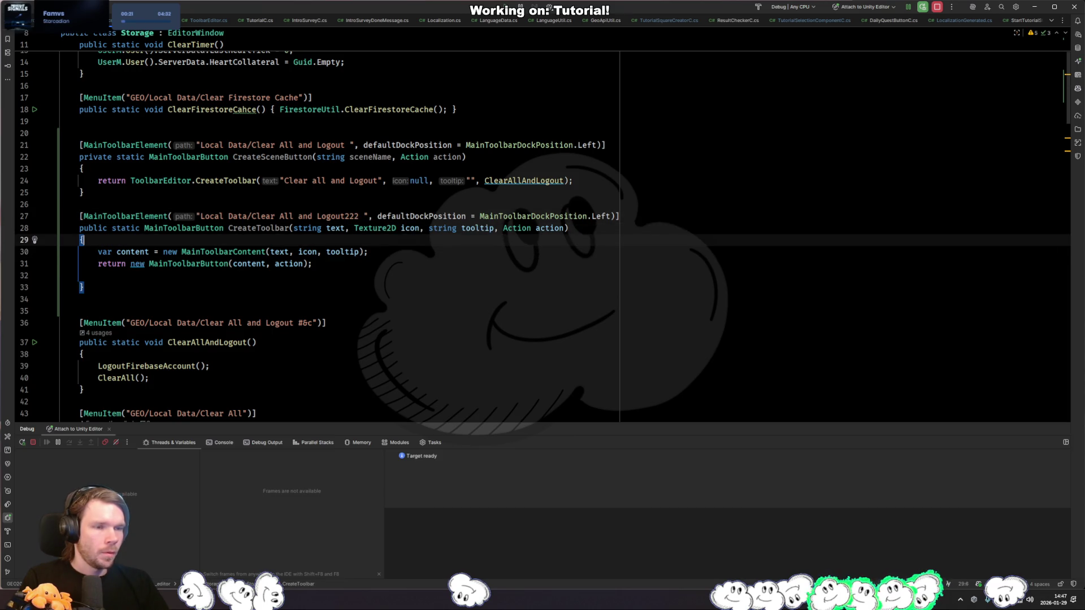
key("Down")
key("End")
key("Return")
type("return new Ma")
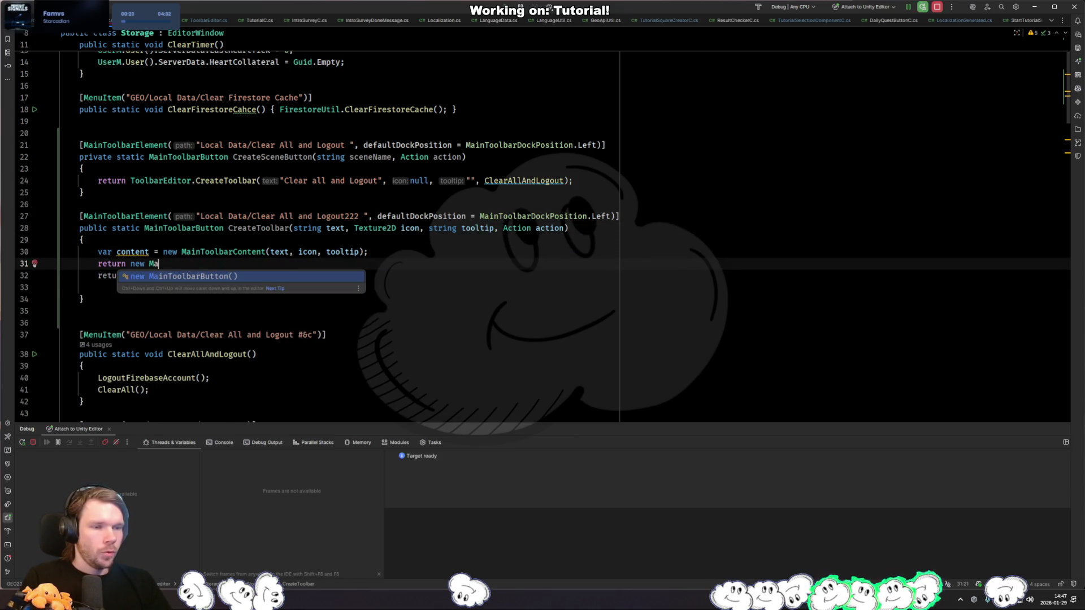
type("inToolbar")
key("Escape")
Step: Change CreateToolbar's return type from MainToolbarButton to MainToolbarDropdown
key("Up")
key("Up")
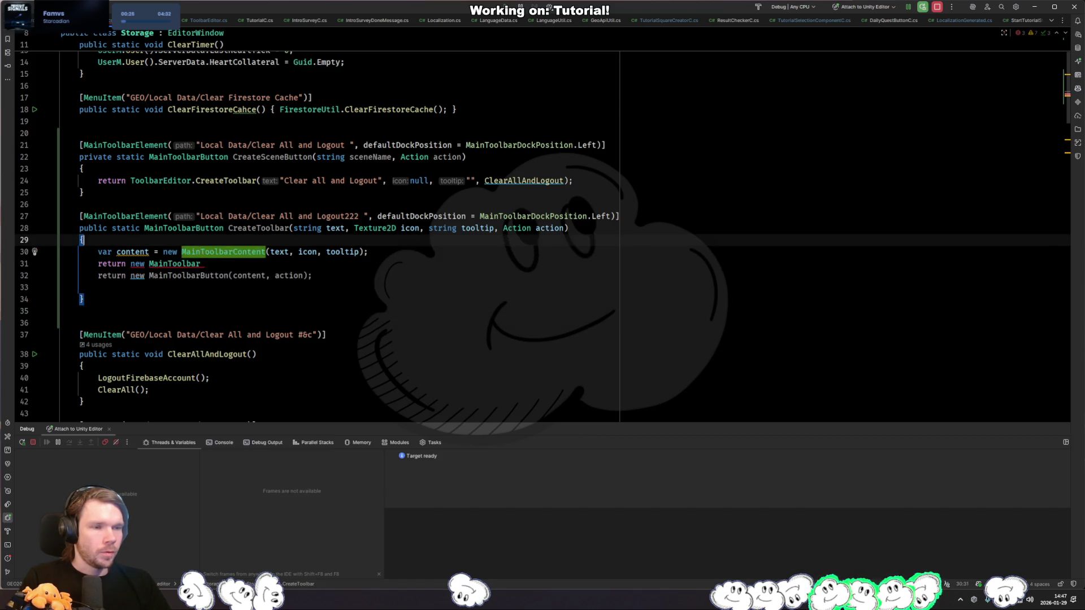
key("Up")
key("ctrl+w")
type("MainToolbar")
key("Down")
key("Down")
key("Down")
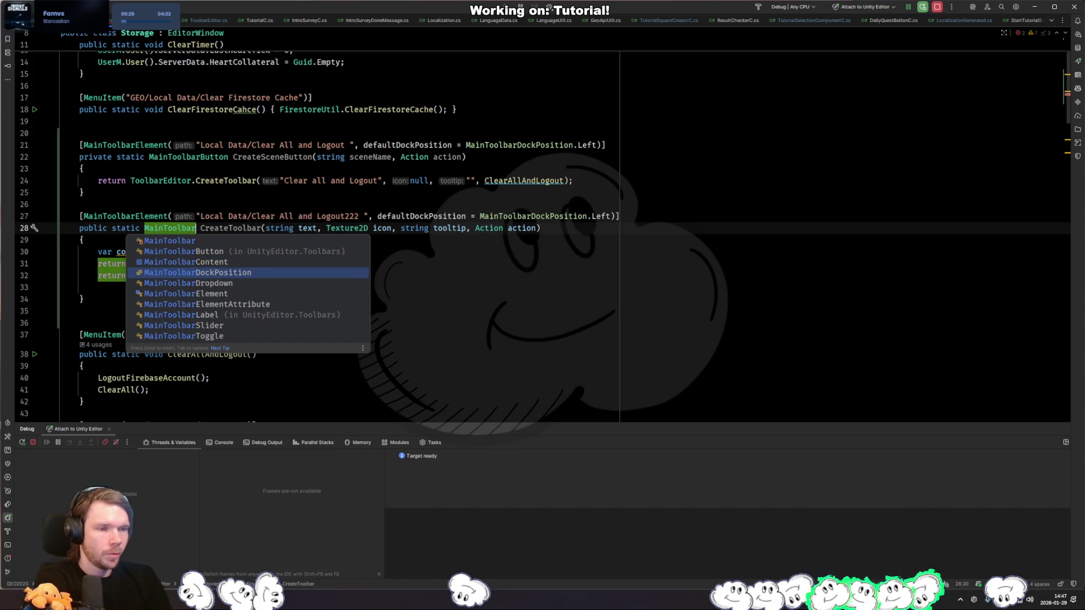
key("Down")
key("Down")
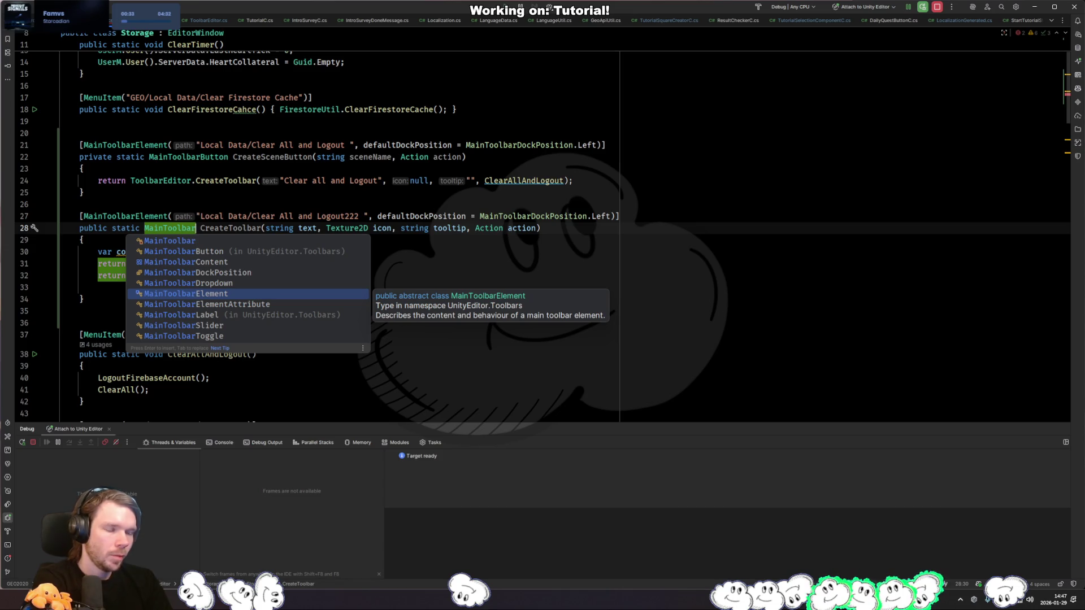
key("Down")
key("Down")
key("Down")
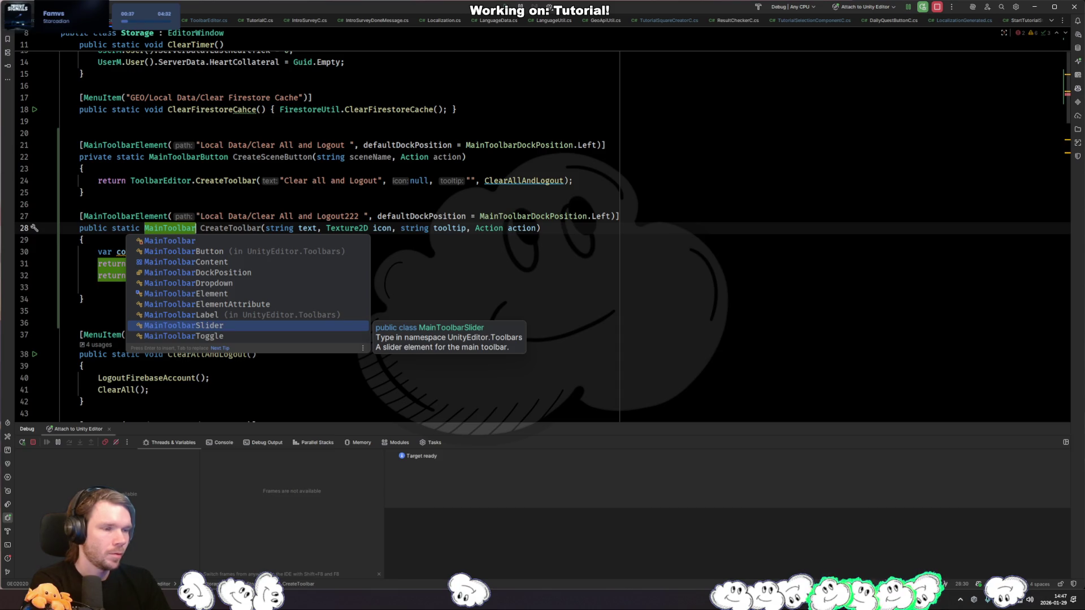
key("Up")
key("Up")
key("Up")
key("Return")
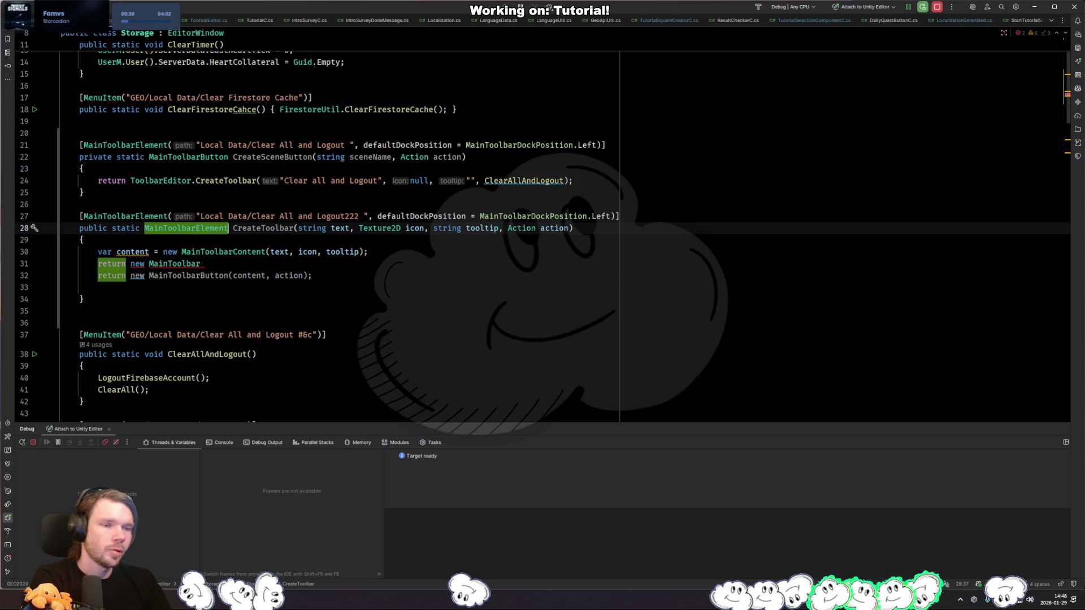
key("BackSpace")
key("BackSpace")
key("BackSpace")
type("Drop")
key("Return")
key("Down")
key("Down")
key("Down")
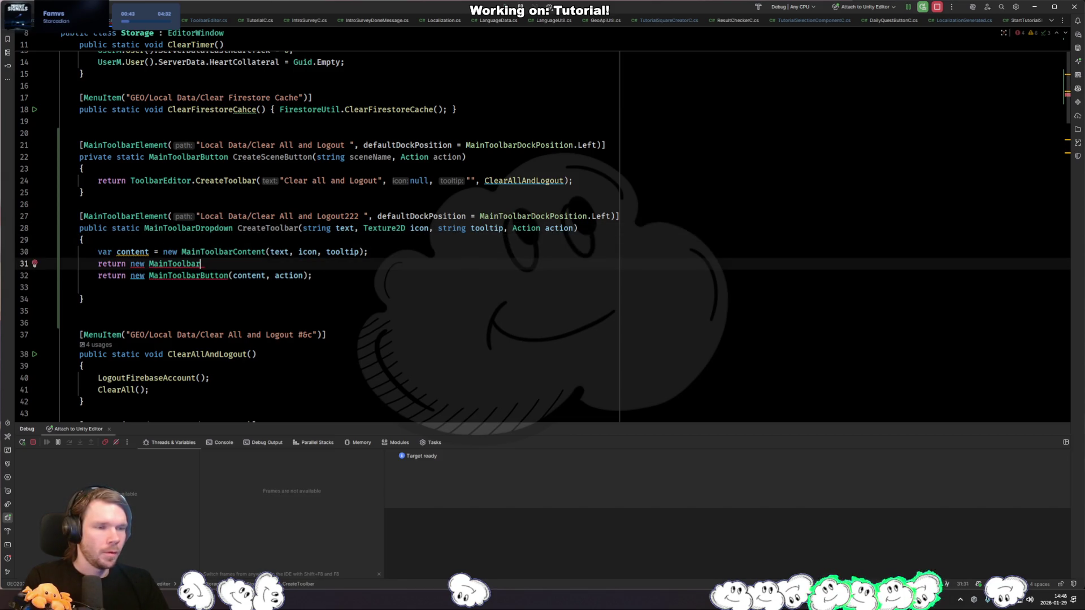
Step: Complete the return line as new MainToolbarDropdown(content, new Action<Rect>())
type("Drop")
key("Return")
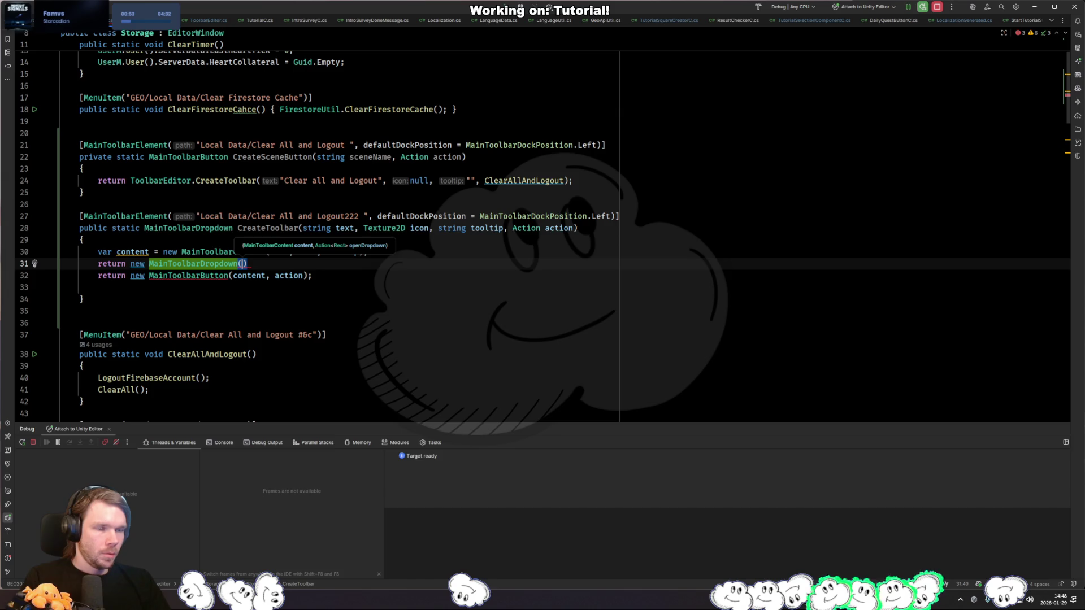
type("content")
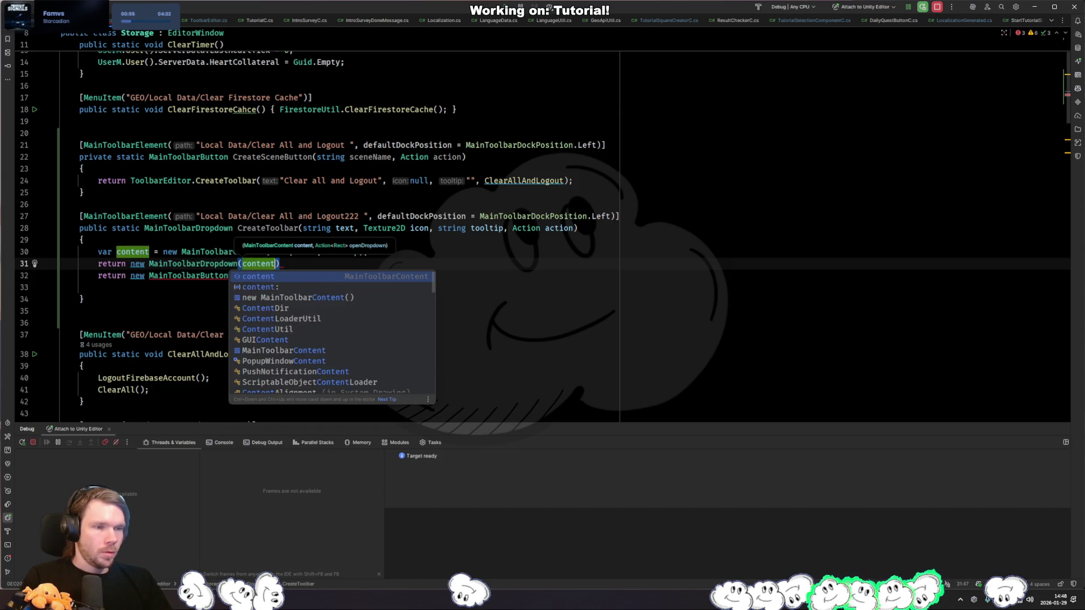
key("Return")
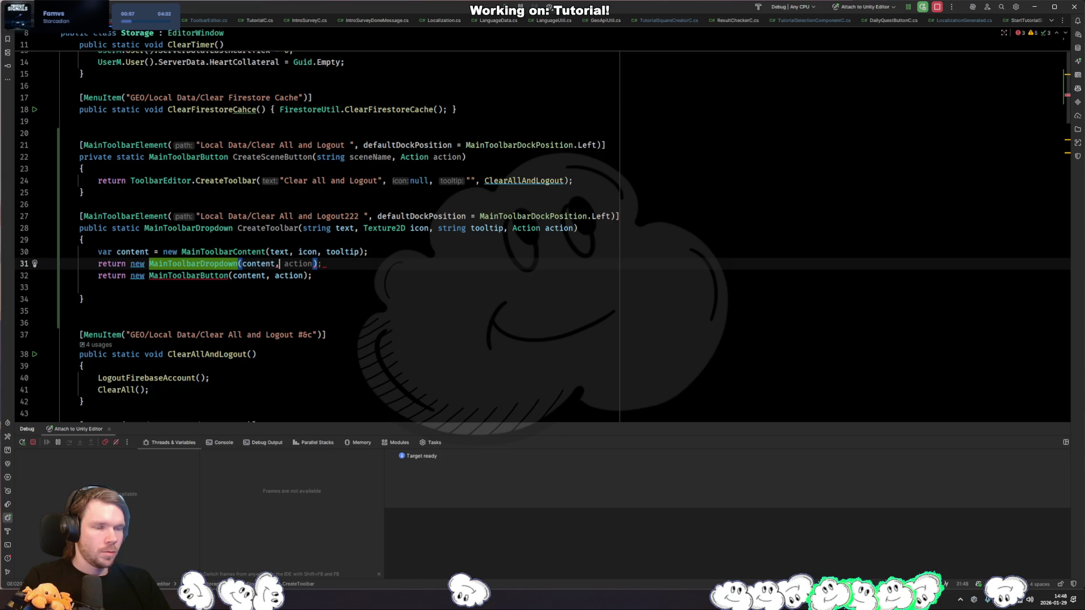
type("n")
key("BackSpace")
key("BackSpace")
key("Right")
type("new")
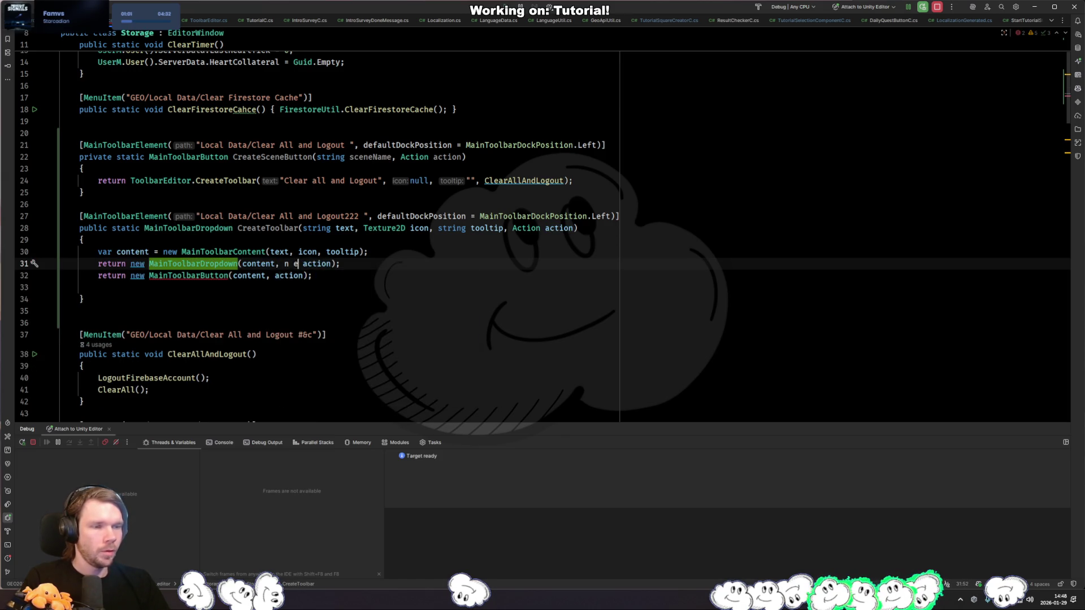
type(" Act")
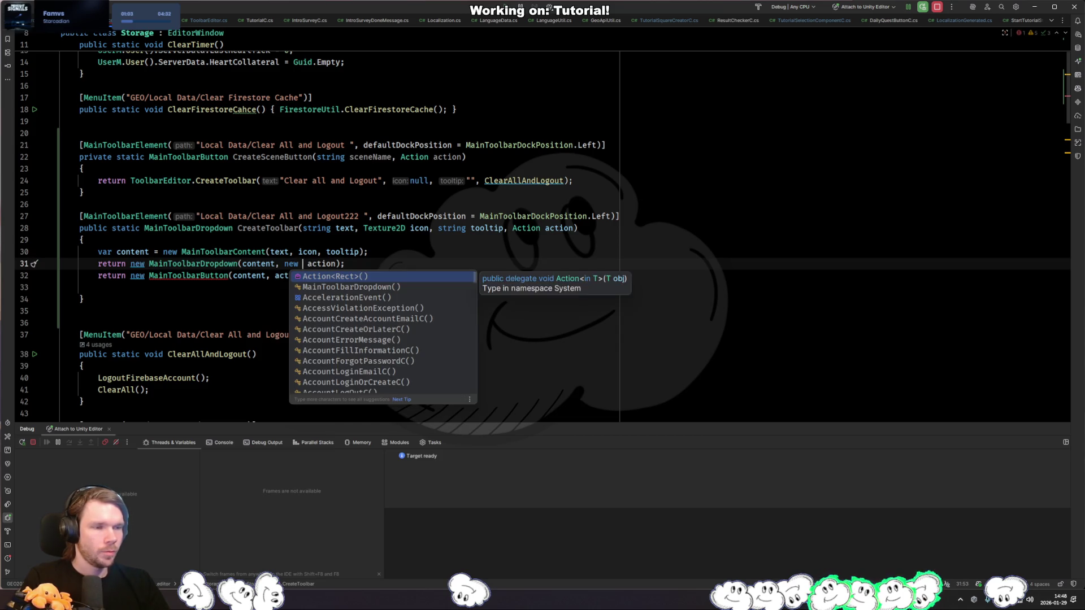
key("Return")
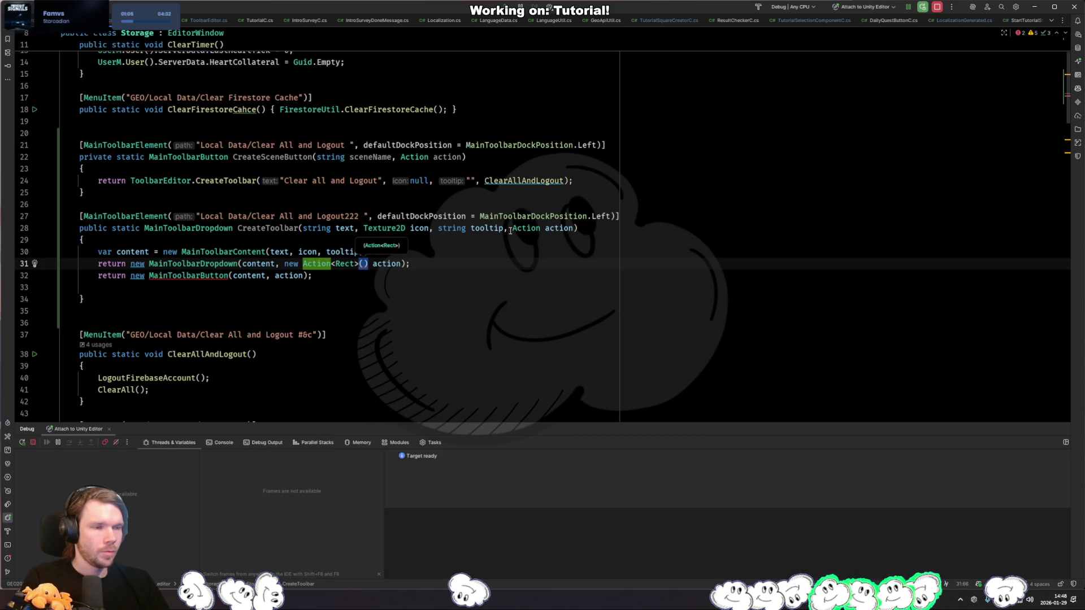
key("Right")
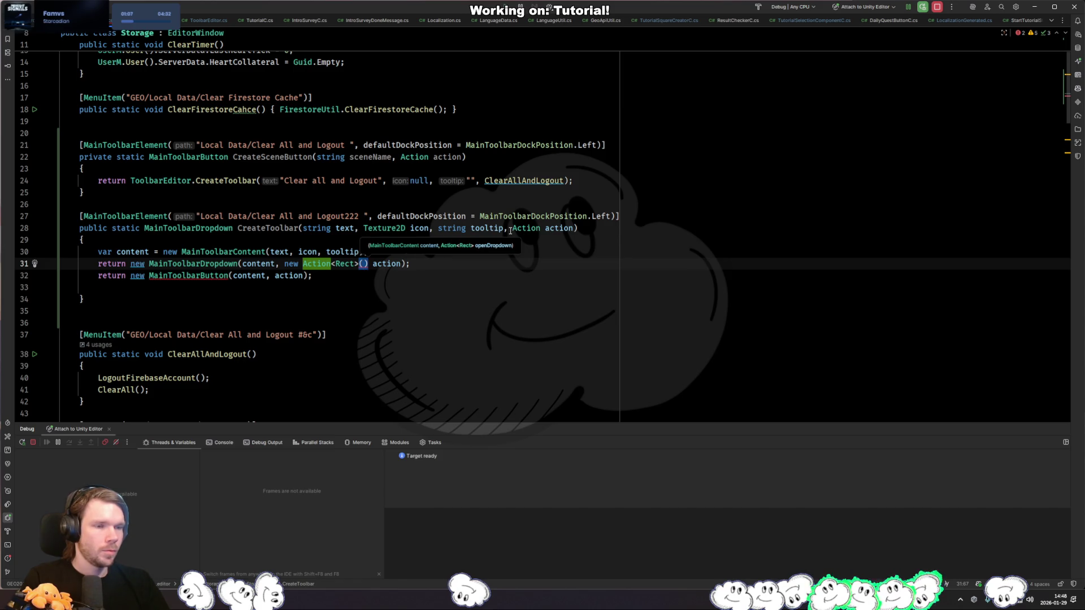
Step: Declare an Action<Rect> action field and move it into CreateToolbar as a local variable
key("Down")
key("Down")
key("Down")
key("Return")
type("opriv")
key("BackSpace")
key("BackSpace")
key("BackSpace")
type("private Action<")
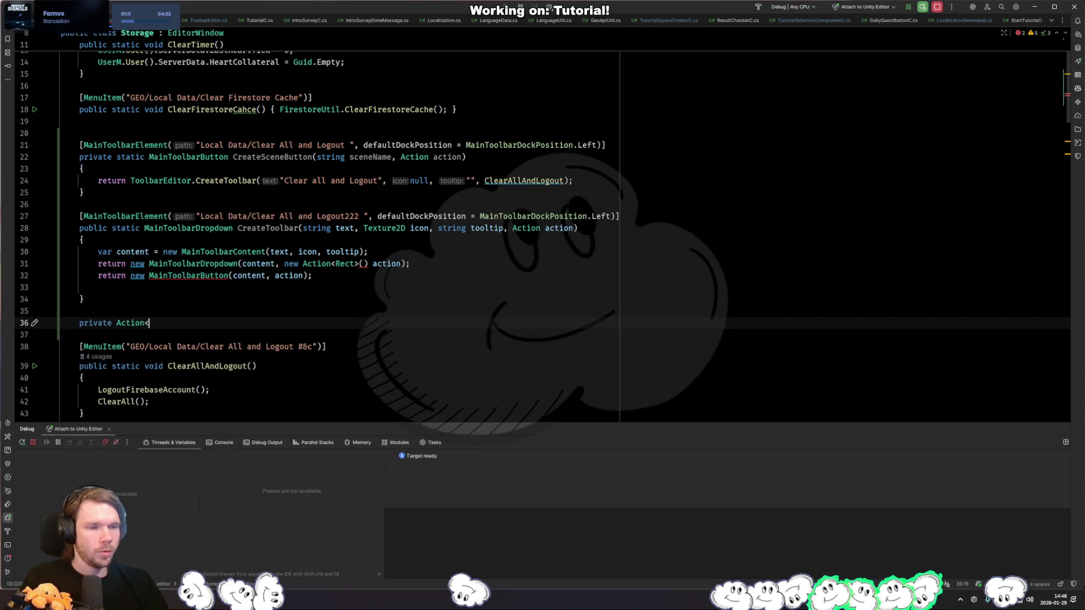
key("Escape")
type("Rect> action;")
left_click(207, 323)
key("alt+shift+Up")
key("alt+shift+Up")
key("alt+shift+Up")
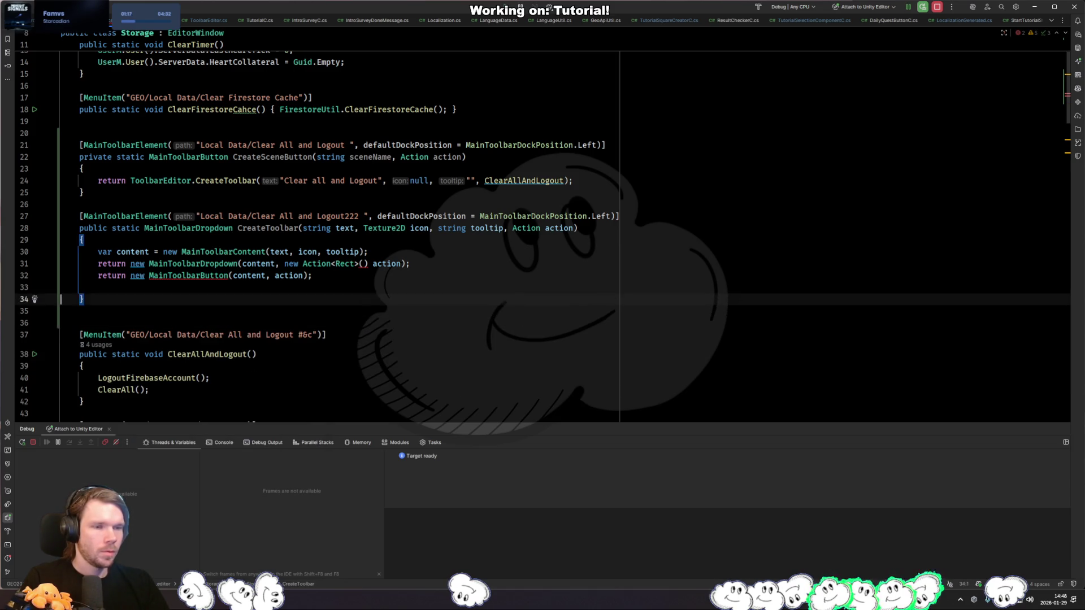
key("End")
key("Return")
key("Up")
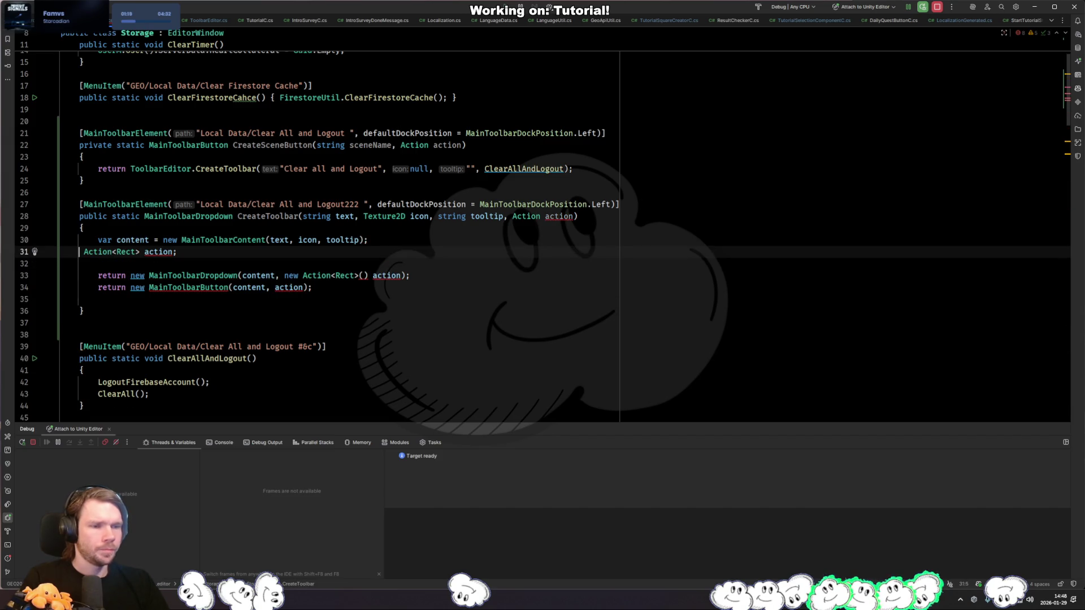
key("alt+Return")
key("Return")
Step: Try assigning action a lambda, then a new Action<Rect>(), and finally cut the variable line
key("End")
key("Left")
type("=")
key("Tab")
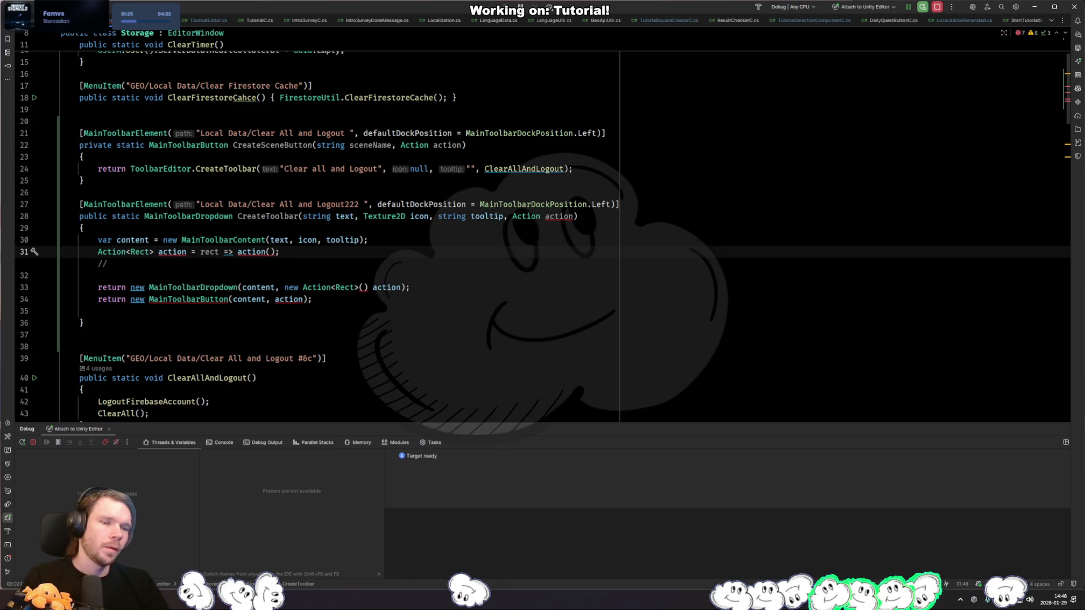
key("ctrl+z")
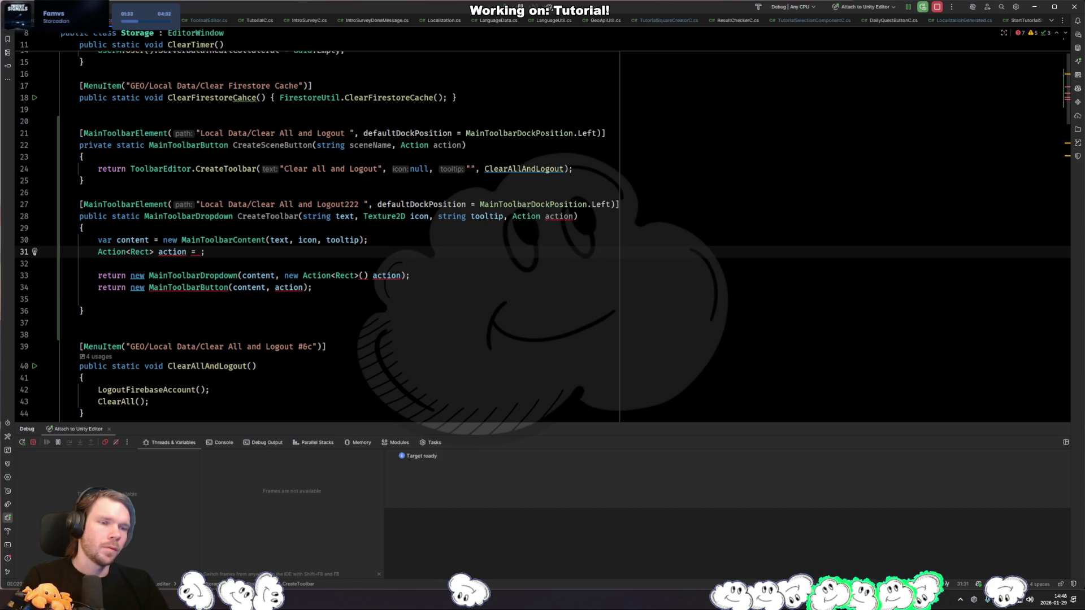
type("new Action<Rect>() {")
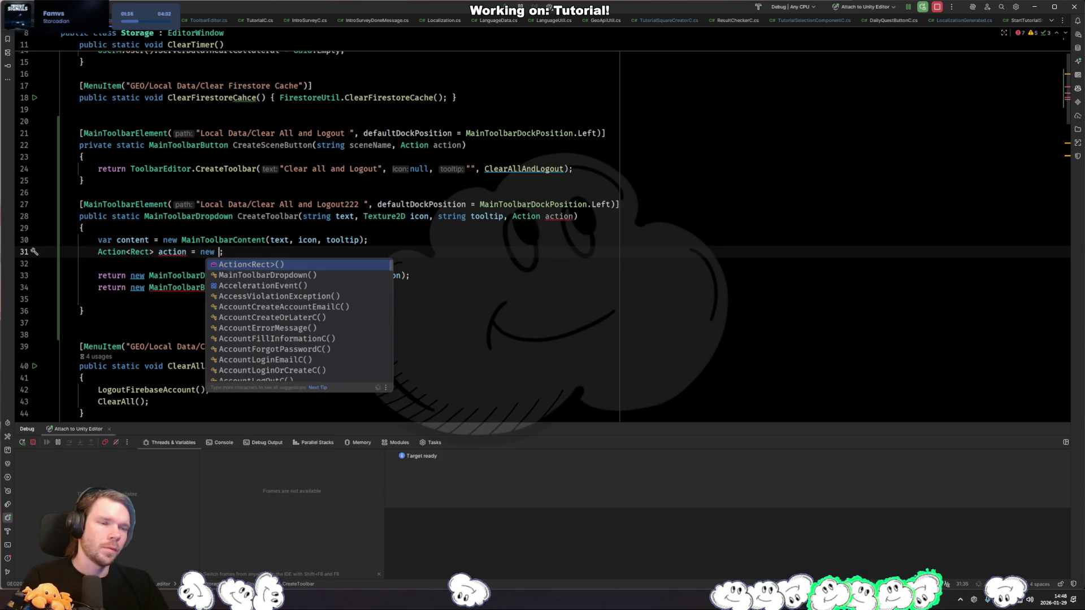
key("Return")
type(") {")
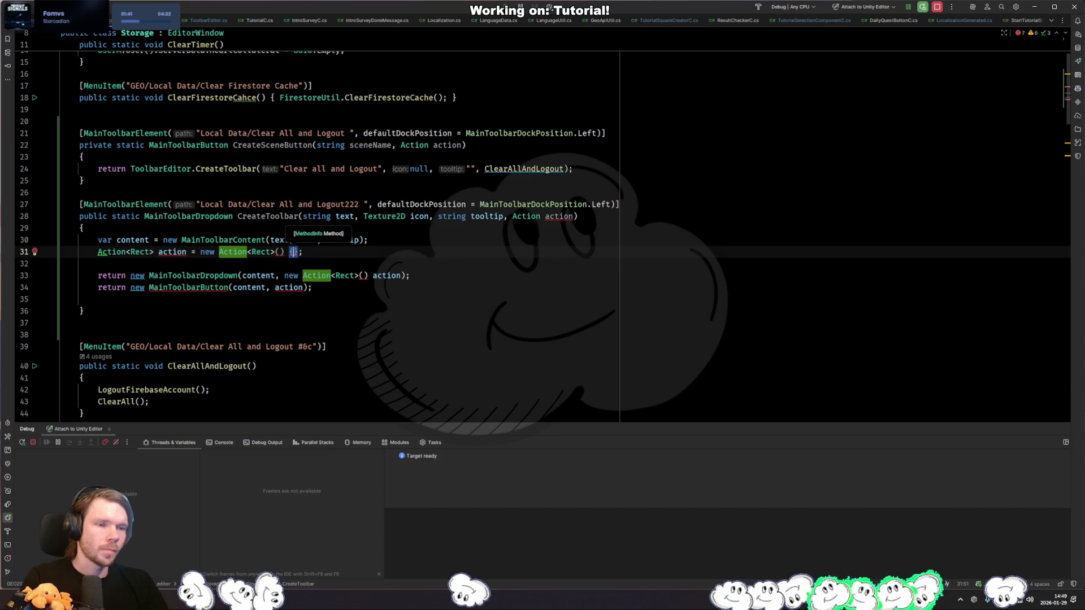
key("ctrl+x")
Step: Add blank lines below CreateToolbar to make room for a new method
left_click(62, 287)
key("Down")
key("Down")
key("Return")
key("Return")
key("Up")
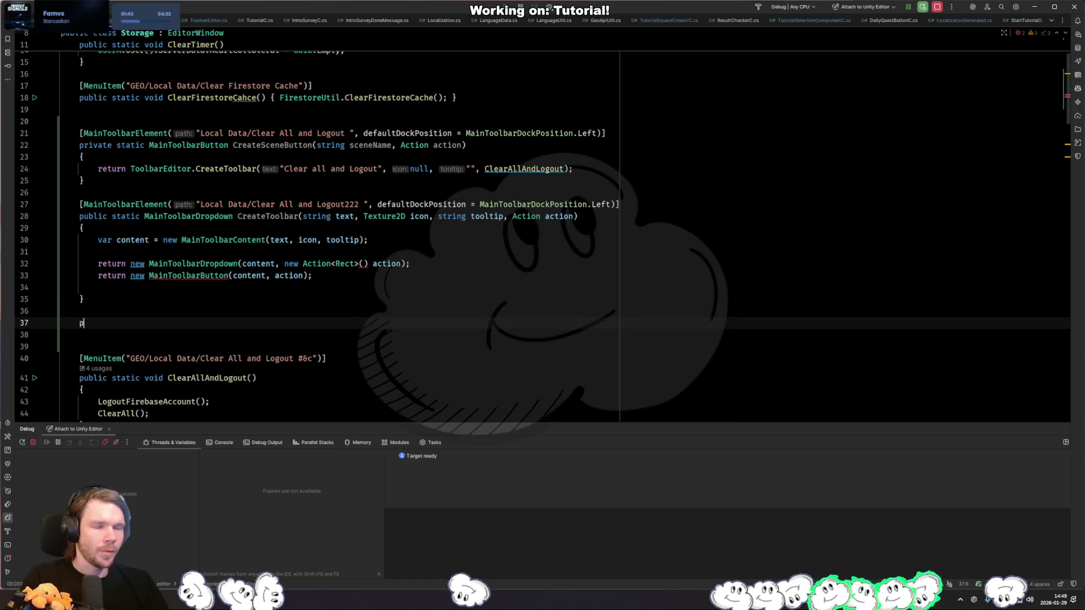
Step: Write private Action<Rect> GetAction() returning (rect) => { ClearAllAndLogout(); }
type("private Act")
key("Tab")
type("<Rect> a")
key("BackSpace")
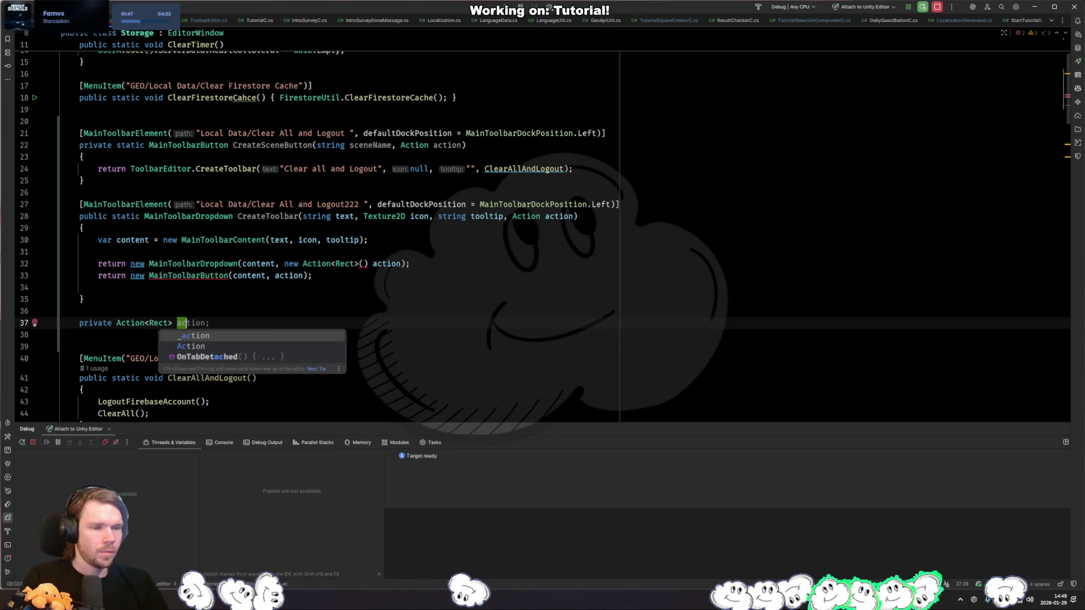
type("GetAction()")
key("Return")
type("{")
key("Return")
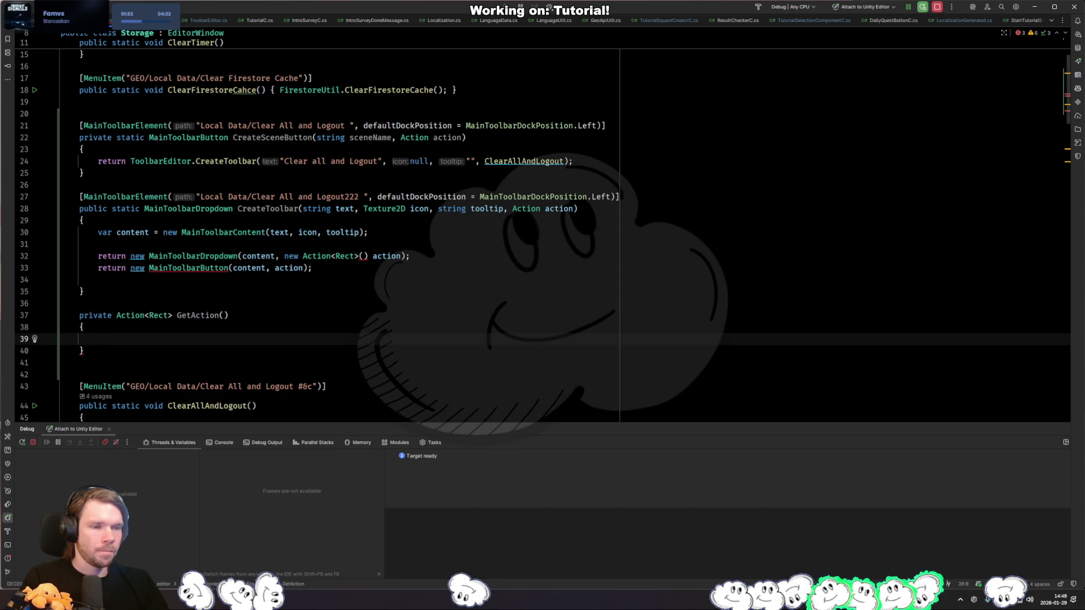
type("return (rect) => { ClearAllAndLogout(); };")
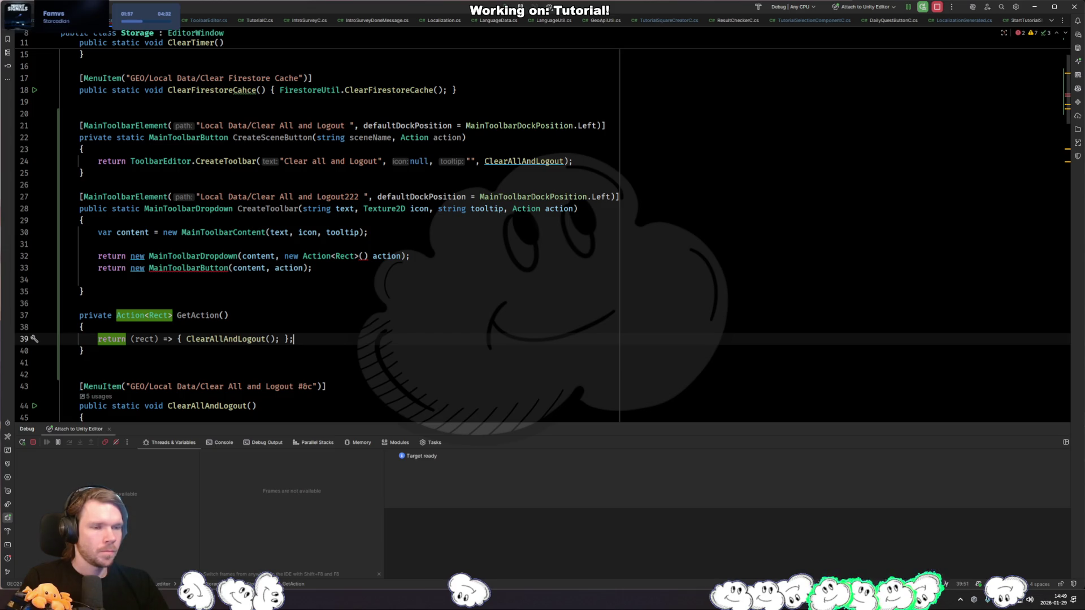
key("Left")
key("Left")
key("Left")
key("Left")
key("Left")
key("Left")
key("Right")
key("Right")
key("Right")
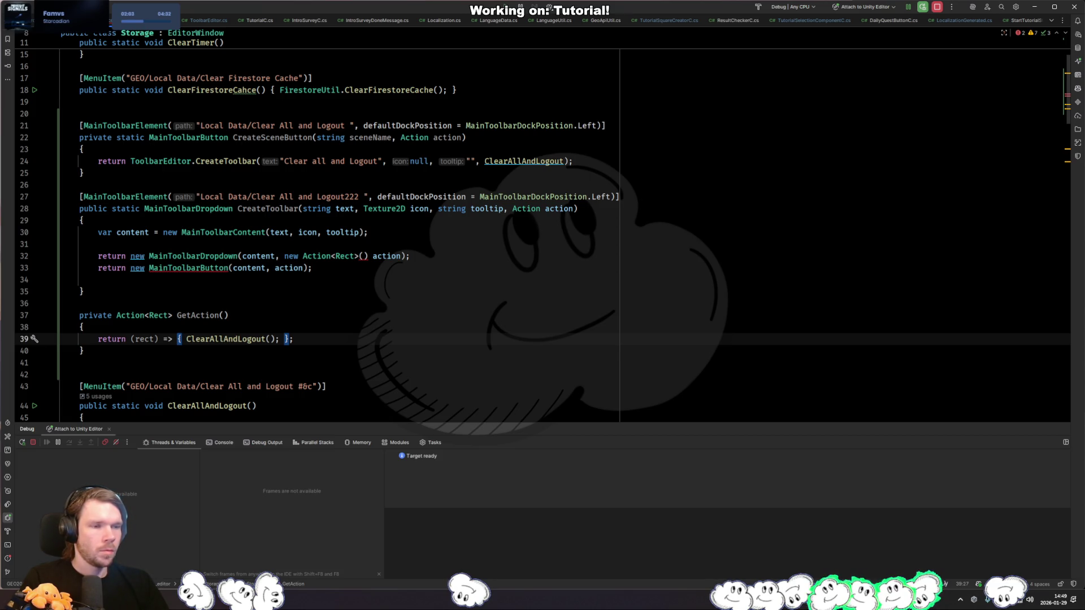
Step: Copy the ClearAllAndLogout lambda and select the placeholder Action argument on line 32
key("ctrl+Left")
key("ctrl+Left")
key("ctrl+Left")
key("shift+ctrl+Right")
key("shift+ctrl+Right")
key("shift+ctrl+Right")
key("shift+ctrl+Right")
key("shift+ctrl+Right")
key("shift+ctrl+Right")
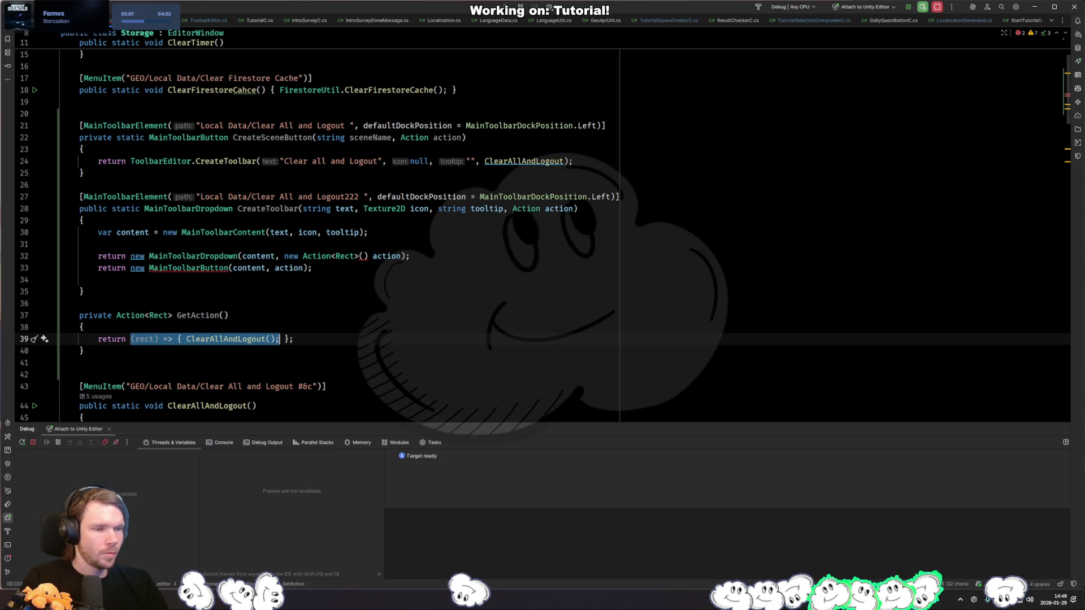
key("ctrl+c")
left_click_drag(402, 255, 284, 256)
Step: Paste the lambda as the dropdown's argument and comment out the MainToolbarButton return line
key("ctrl+v")
key("Down")
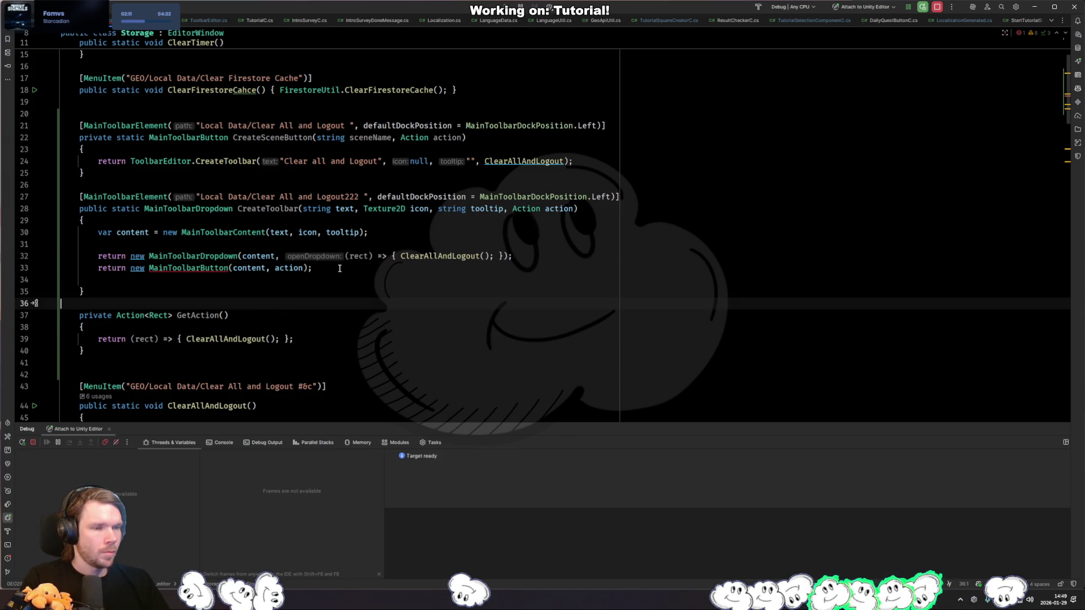
key("ctrl+slash")
Step: Delete the commented return line and the GetAction method, then switch to Unity to recompile
key("shift+Down")
key("shift+Down")
key("shift+Down")
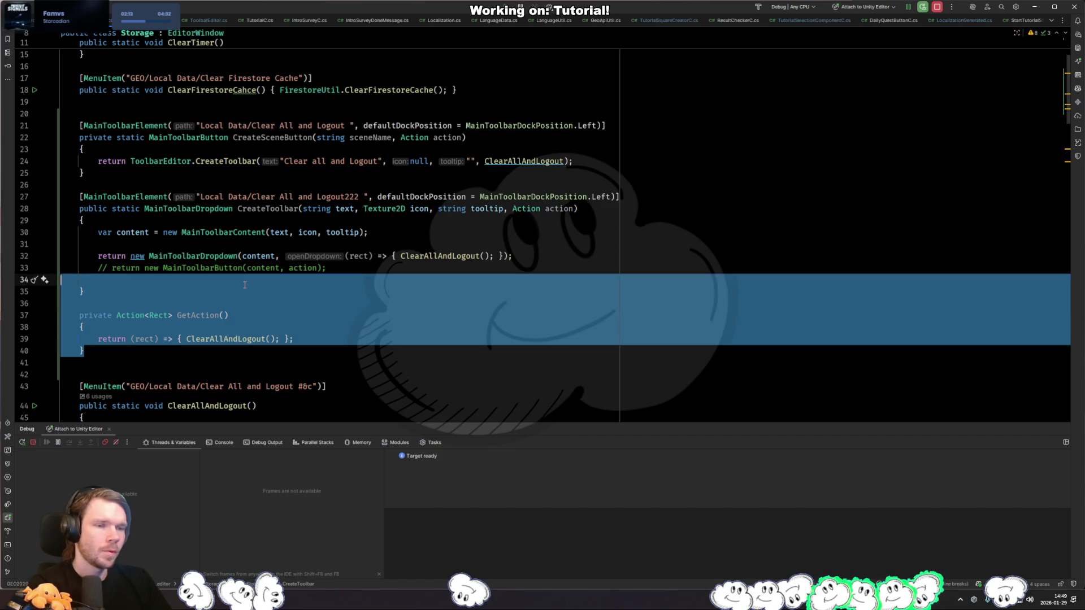
key("Delete")
key("shift+Up")
key("shift+Up")
key("shift+End")
key("Delete")
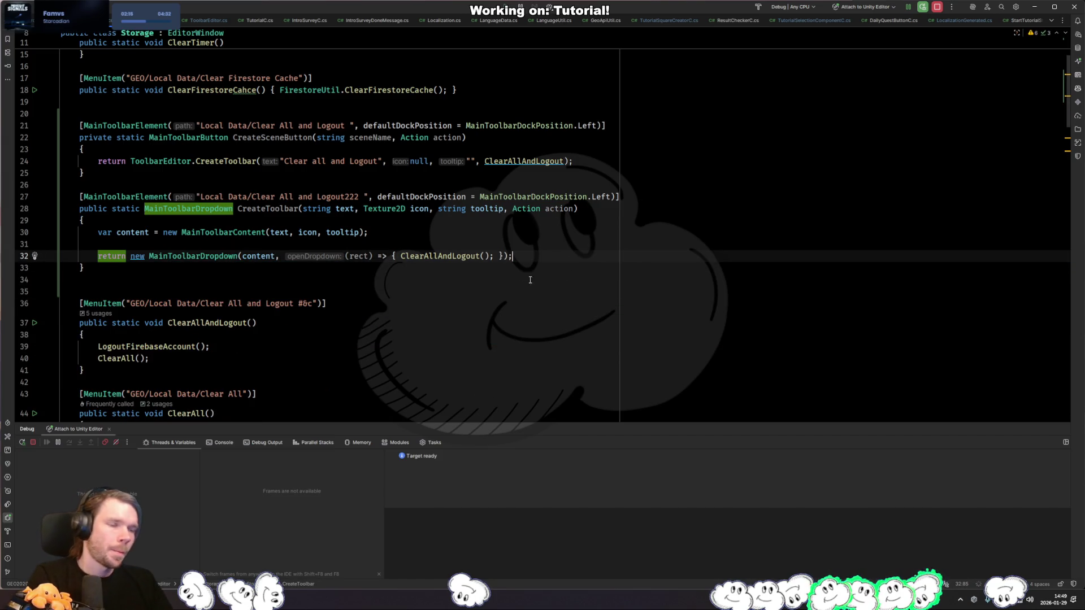
left_click(443, 275)
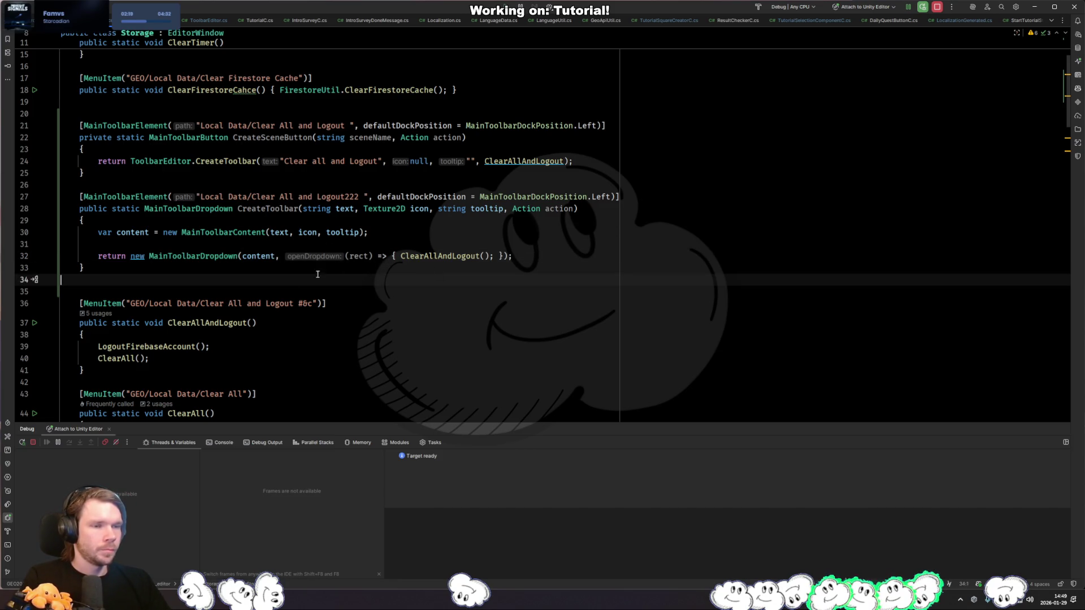
key("alt+Tab")
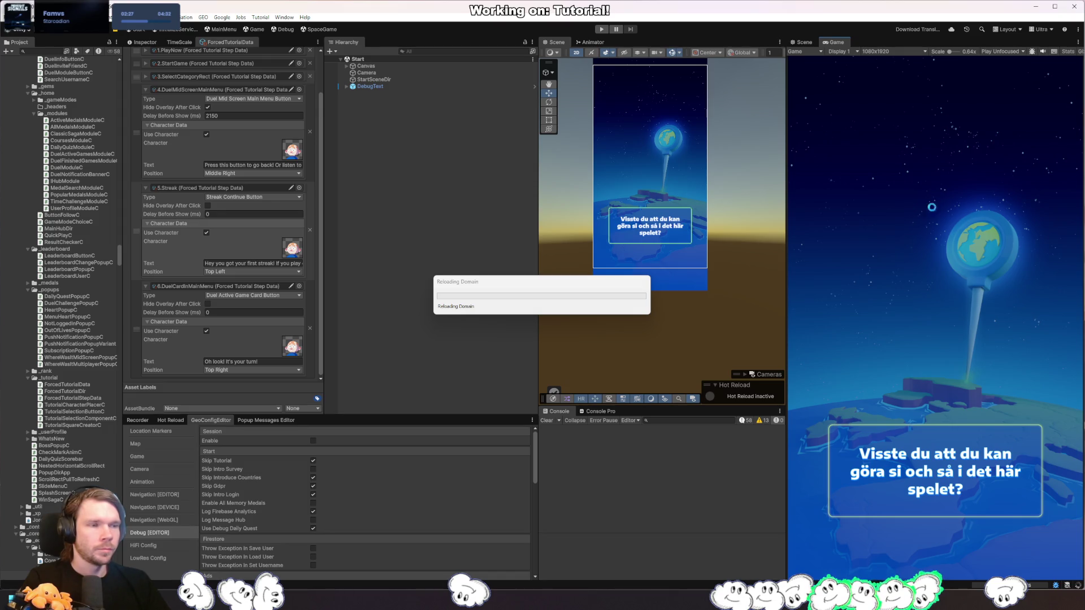
Step: Remove CreateSceneButton's parameters in Storage.cs and go back to Unity to recompile
key("alt+Tab")
key("ctrl+BackSpace")
key("ctrl+BackSpace")
key("ctrl+BackSpace")
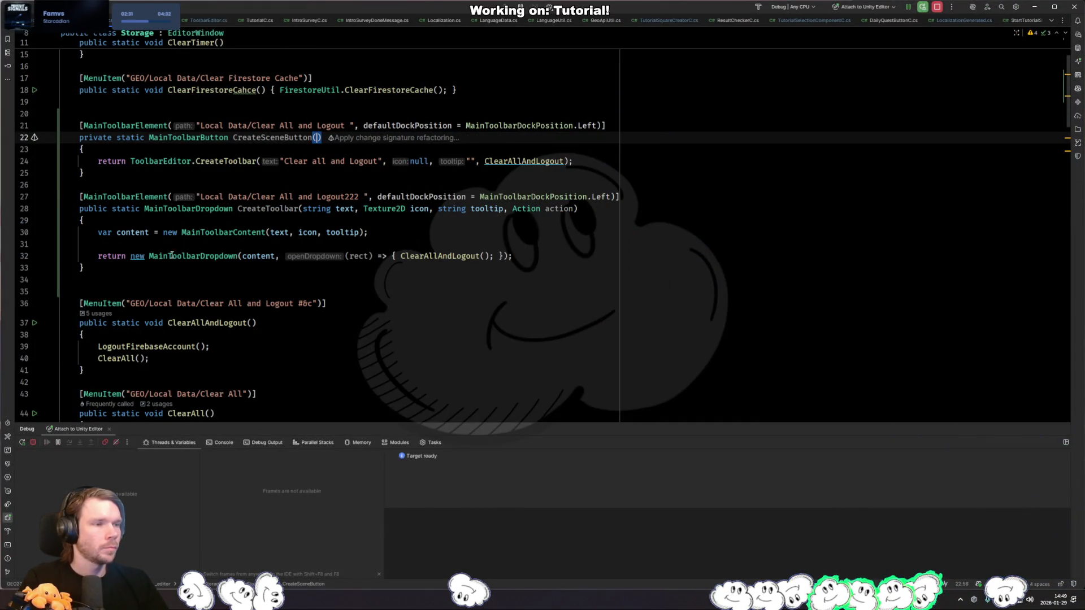
key("alt+Tab")
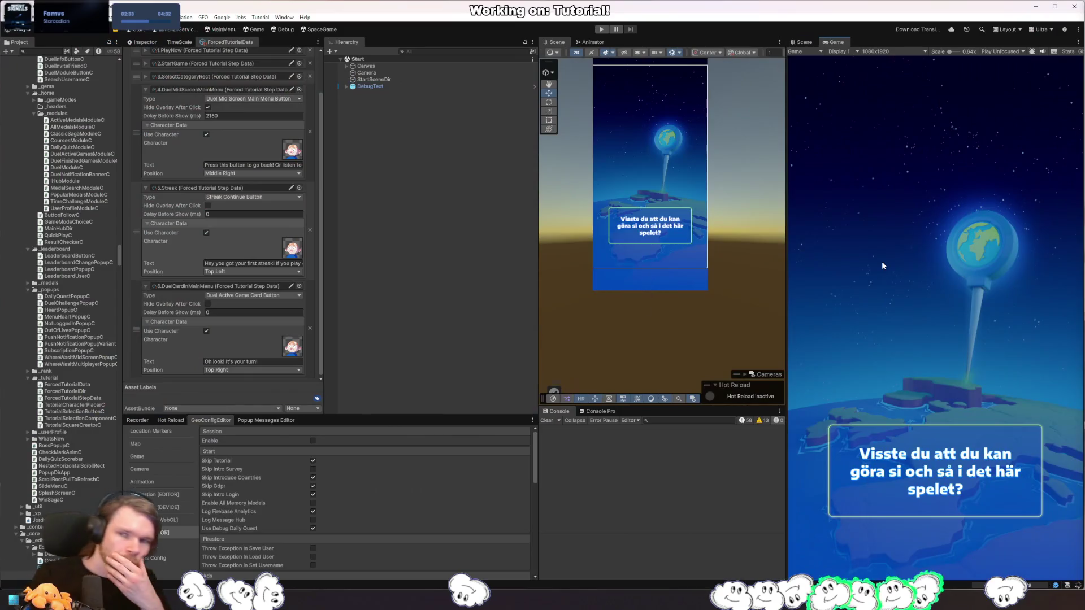
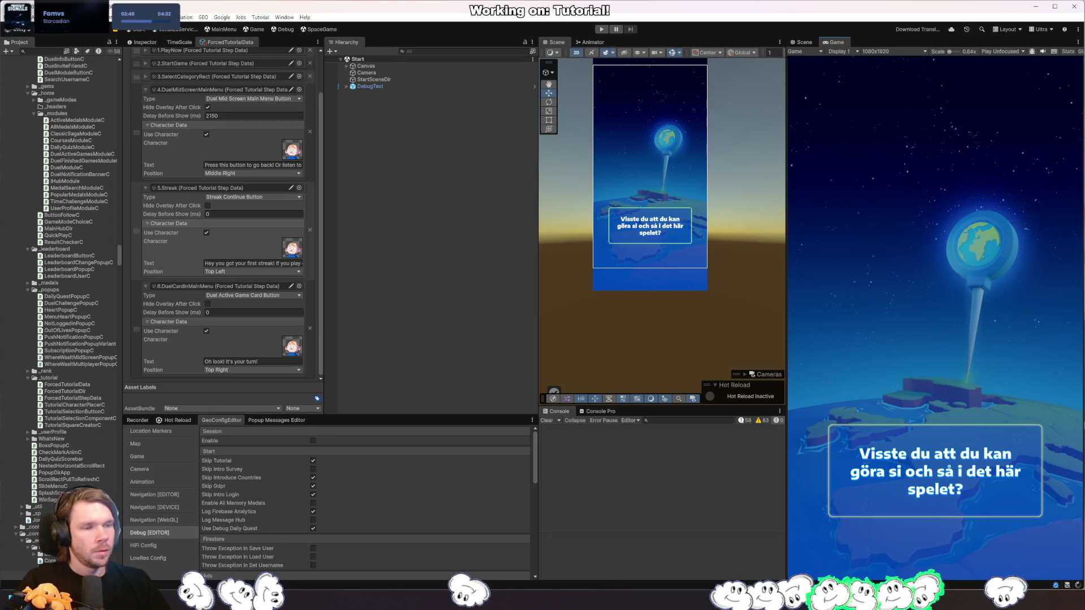
Step: Check the MainToolbarDropdown constructor's parameter info on line 32
key("alt+Tab")
left_click(286, 256)
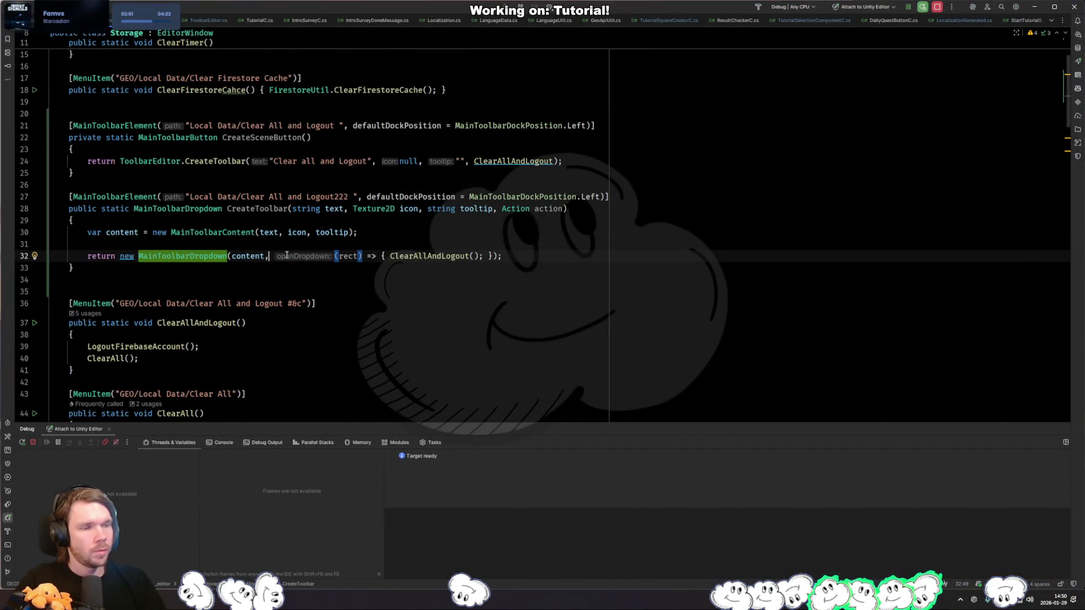
key("ctrl+p")
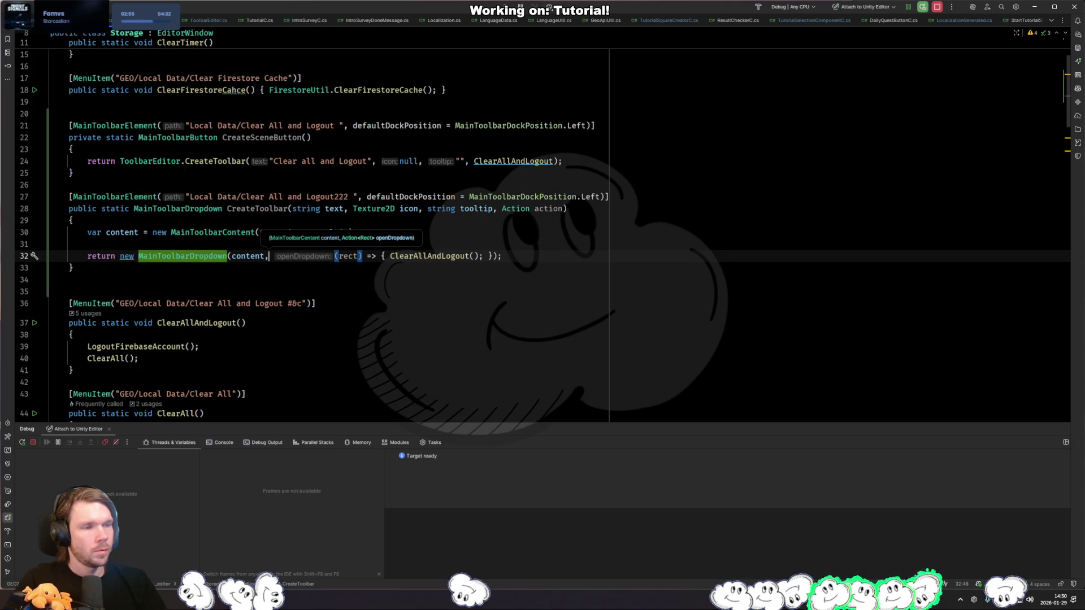
key("Escape")
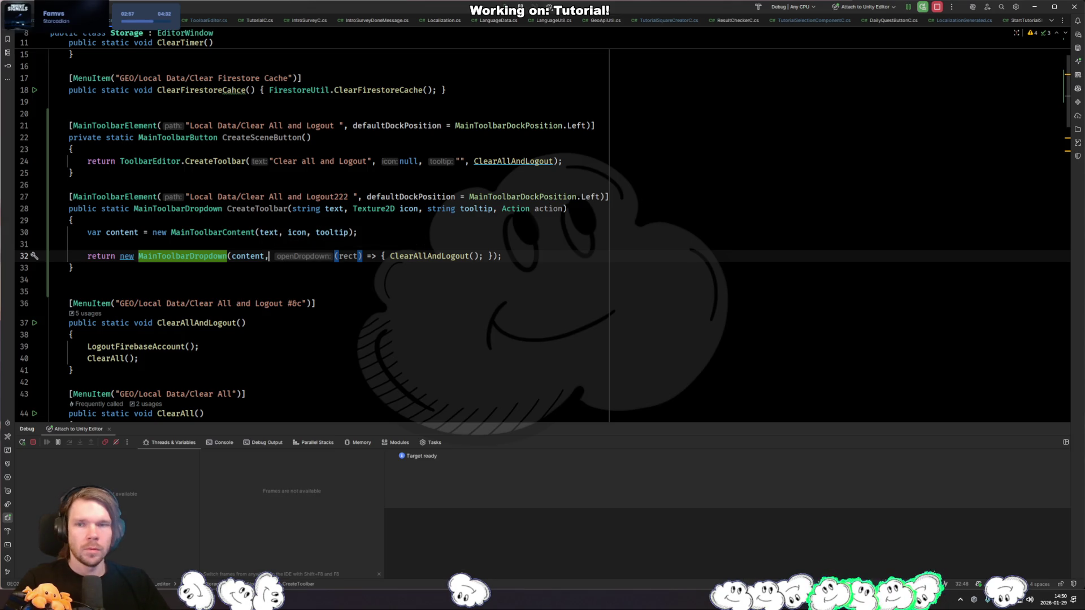
Step: Review the Local Data entries in Unity's toolbar options, then select CreateToolbar's parameter list
key("alt+Tab")
right_click(453, 30)
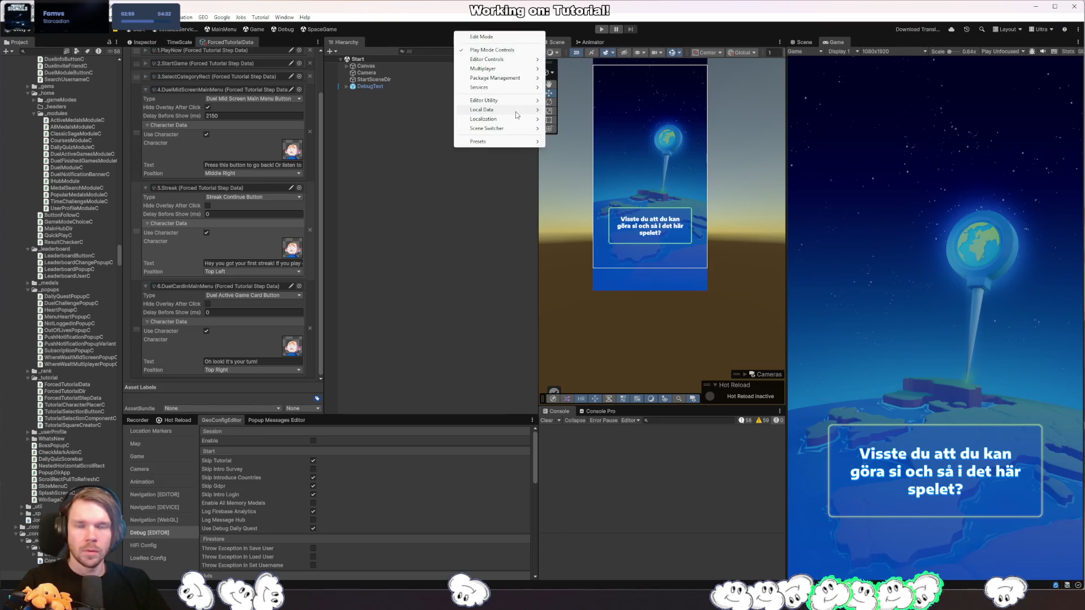
mouse_move(516, 111)
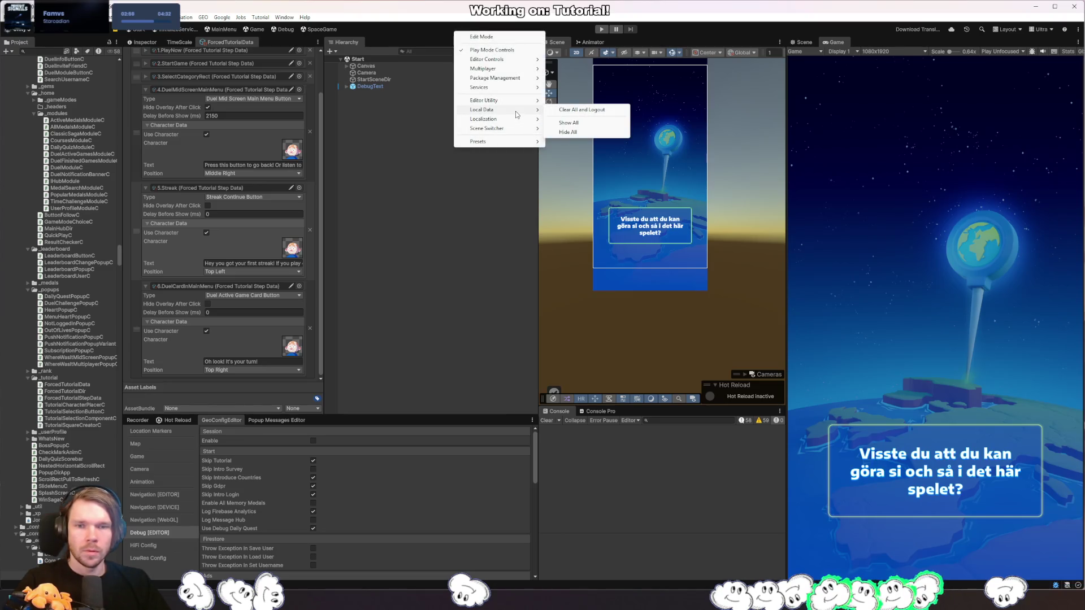
left_click(588, 111)
key("alt+Tab")
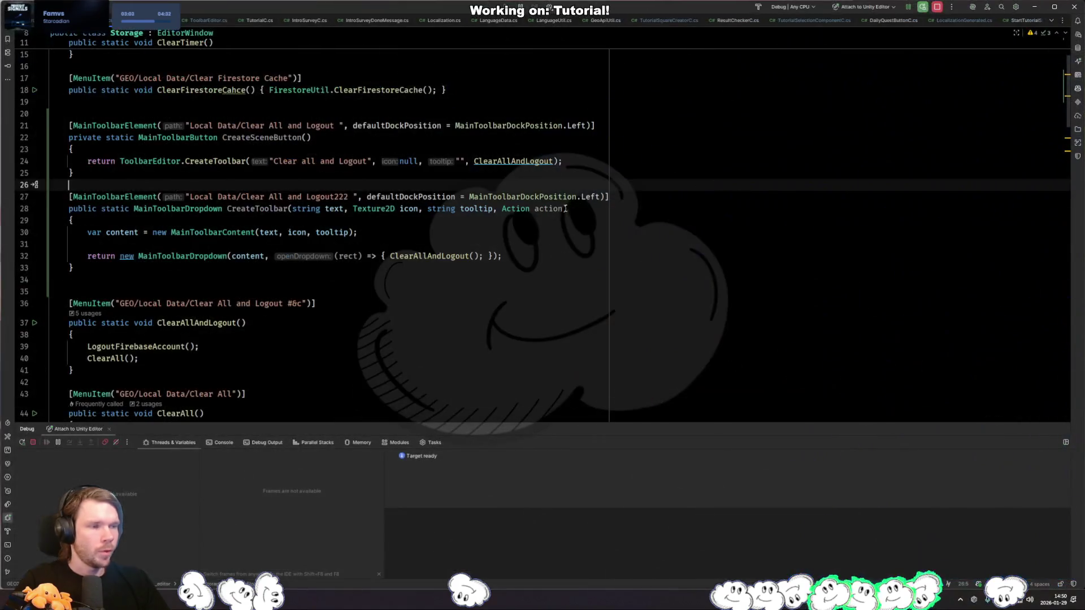
left_click_drag(473, 212, 290, 210)
Step: Drop CreateToolbar's parameters, use new MainToolbarContent("Test"), and jump to MainToolbarDropdown's declaration
key("BackSpace")
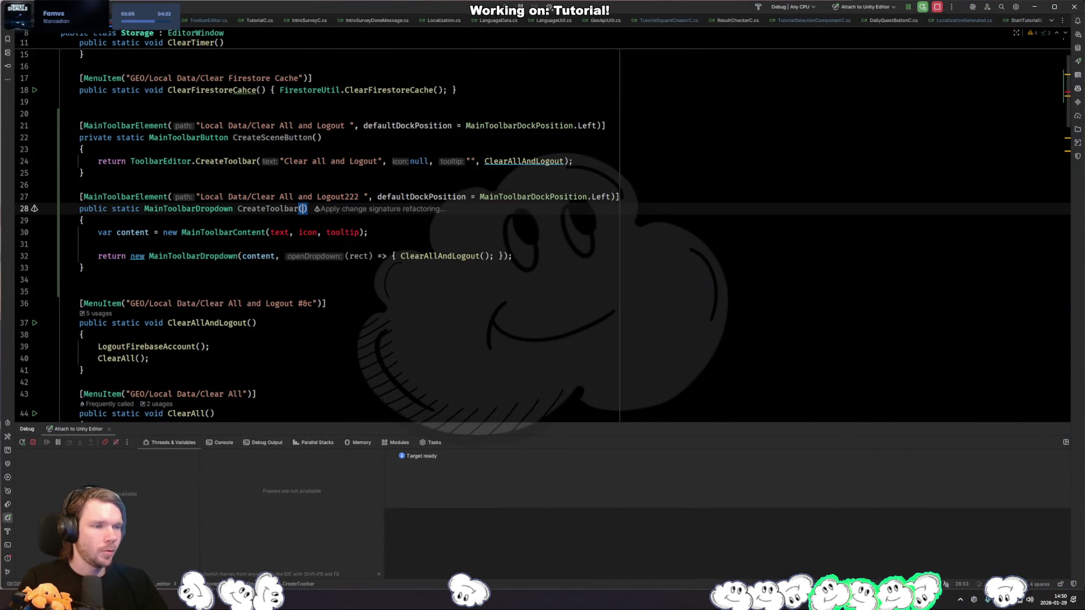
left_click(301, 232)
left_click(270, 232)
type("\"Test\"")
key("shift+End")
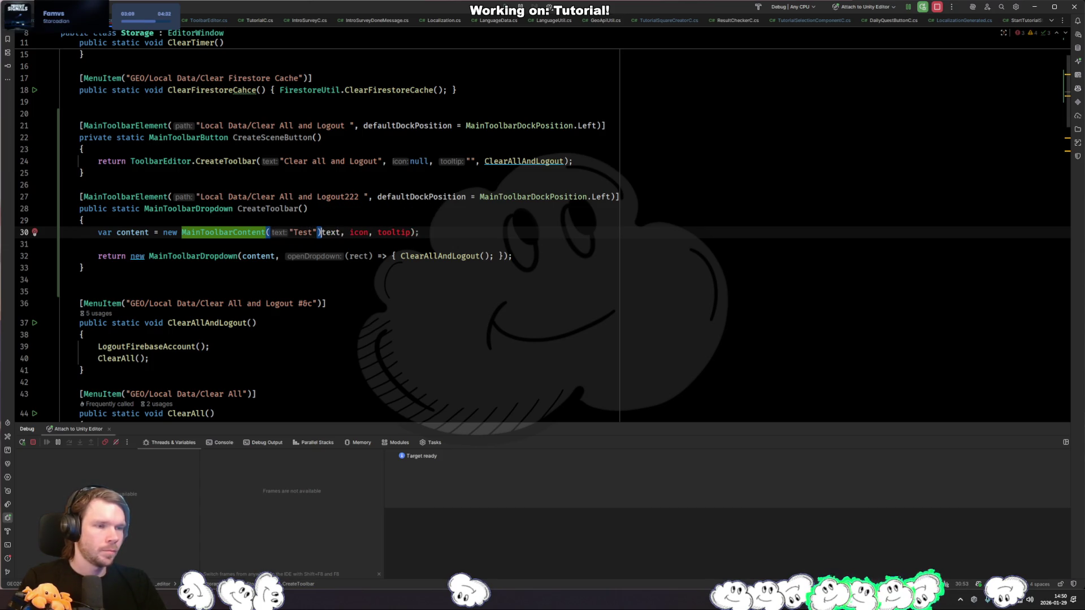
type(");")
key("Down")
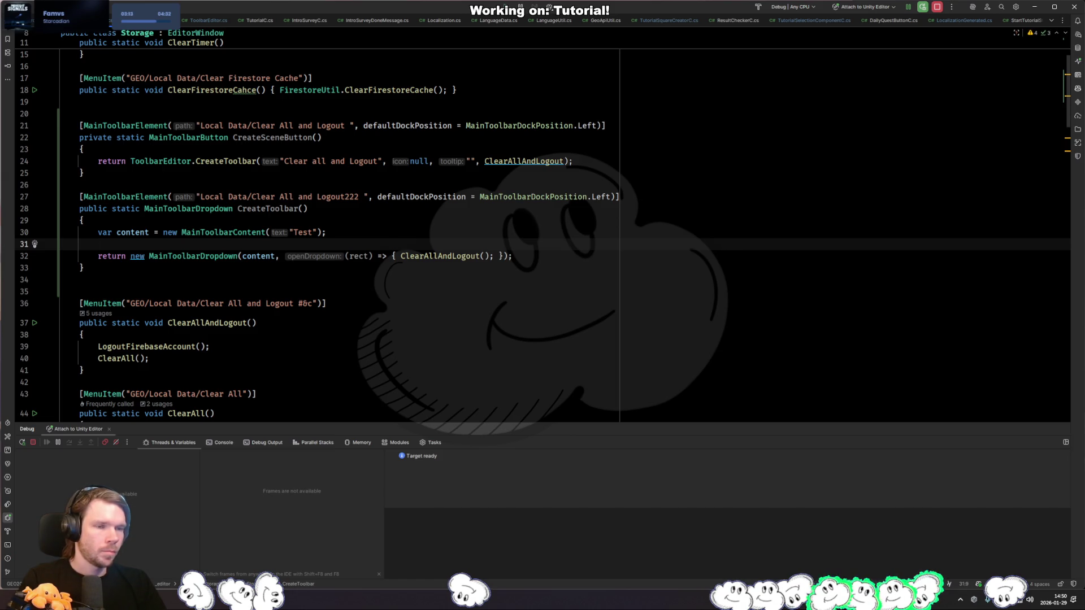
left_click(229, 257)
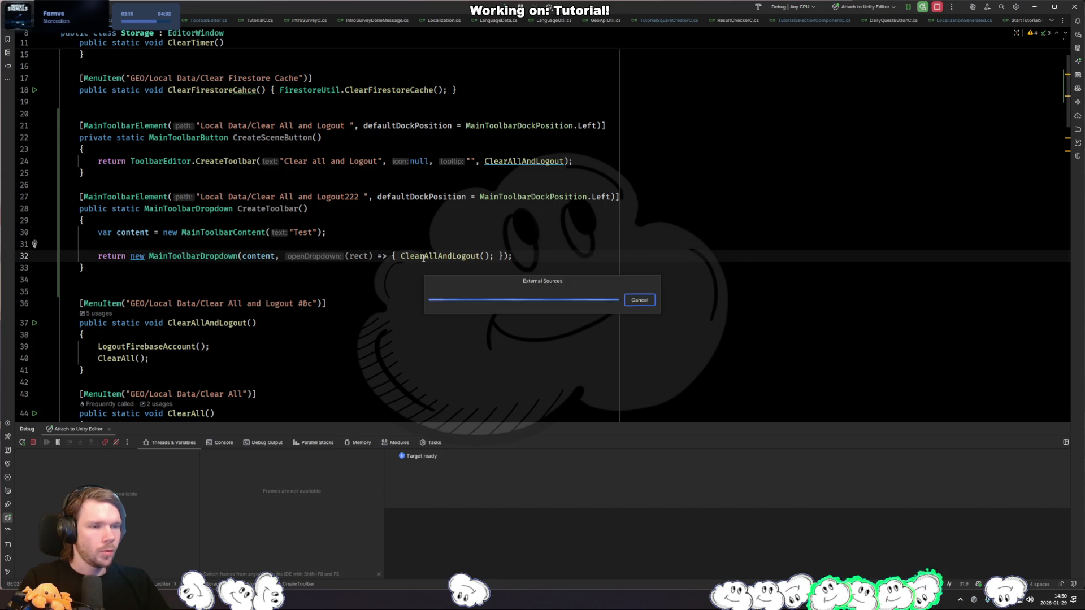
key("F12")
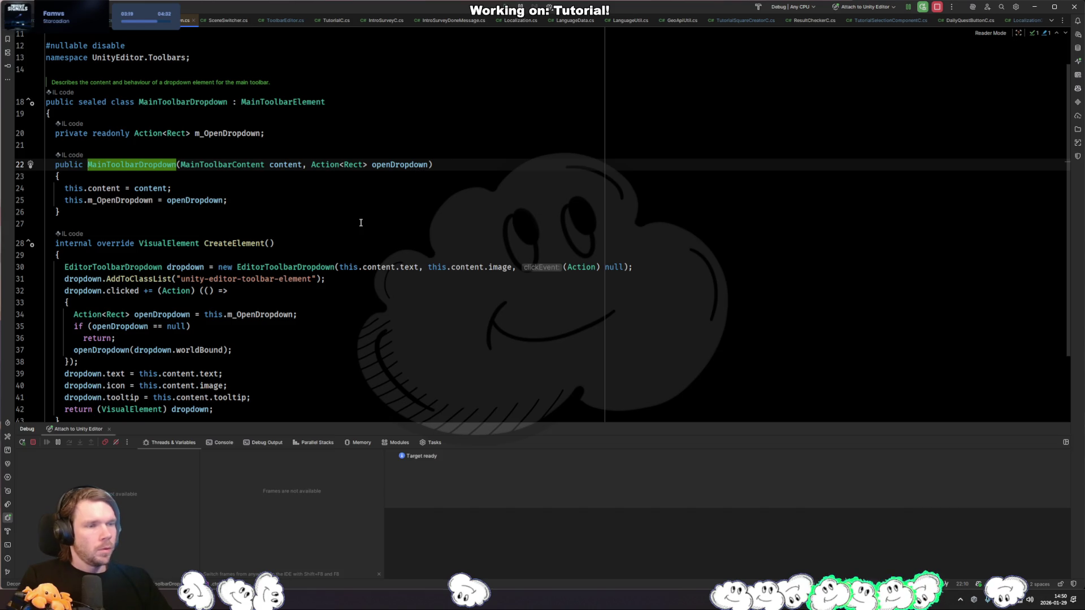
Step: Skim the decompiled MainToolbarDropdown source, return to Storage.cs, and let Unity recompile
scroll(355, 215, "down", 3)
key("ctrl+minus")
key("alt+Tab")
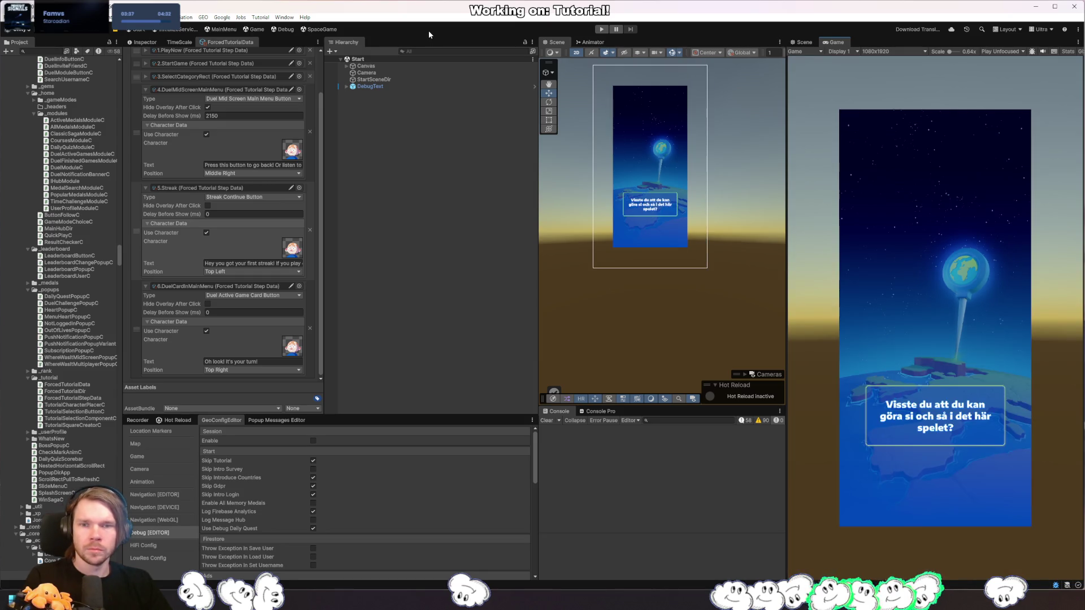
Step: Add the Local Data 'Clear All and Logout222' dropdown to Unity's toolbar and try the Test dropdown
right_click(428, 30)
mouse_move(503, 111)
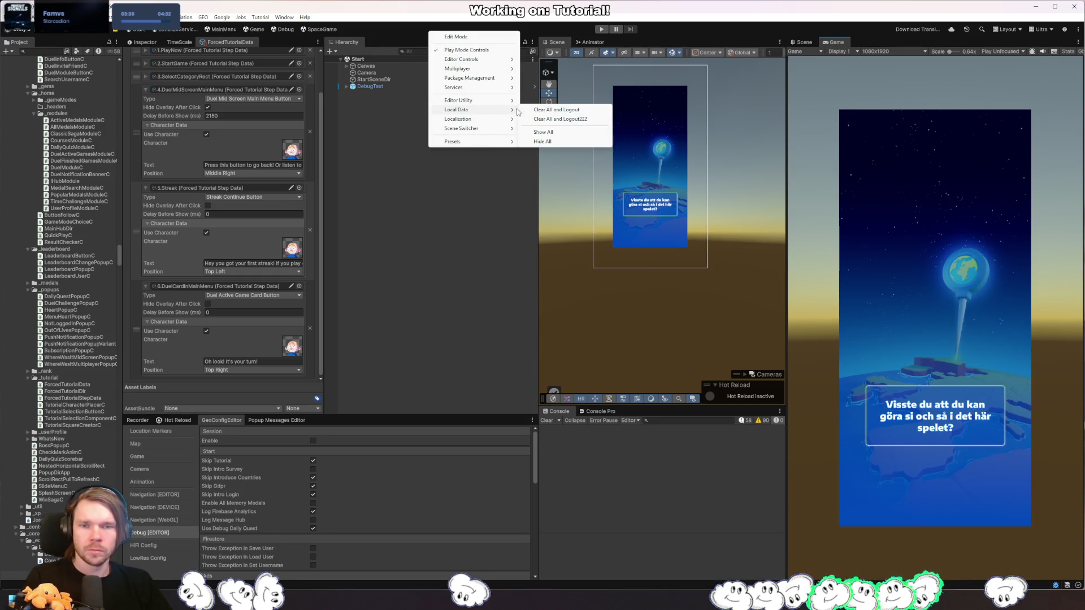
left_click(594, 120)
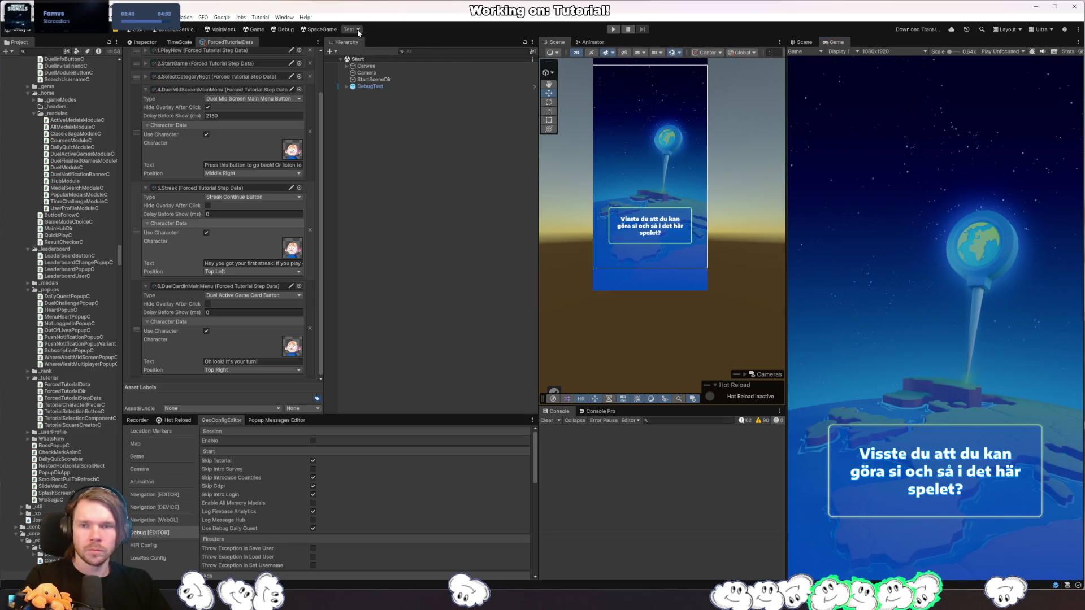
left_click(358, 31)
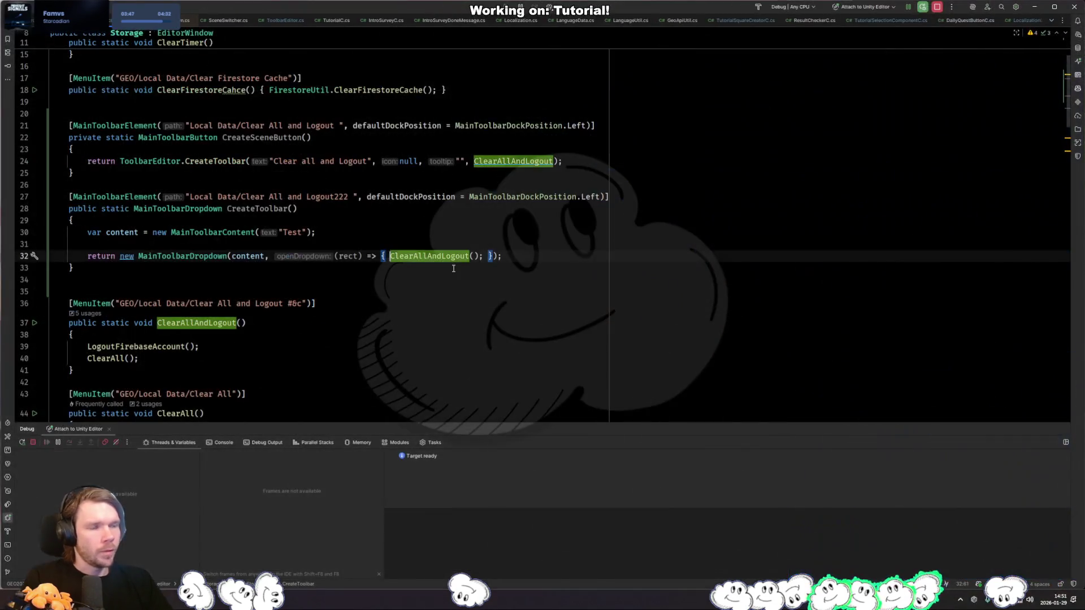
Step: Make the dropdown lambda a block setting rect.size = new Vector2(200, 20), then check it in Unity
left_click(390, 256)
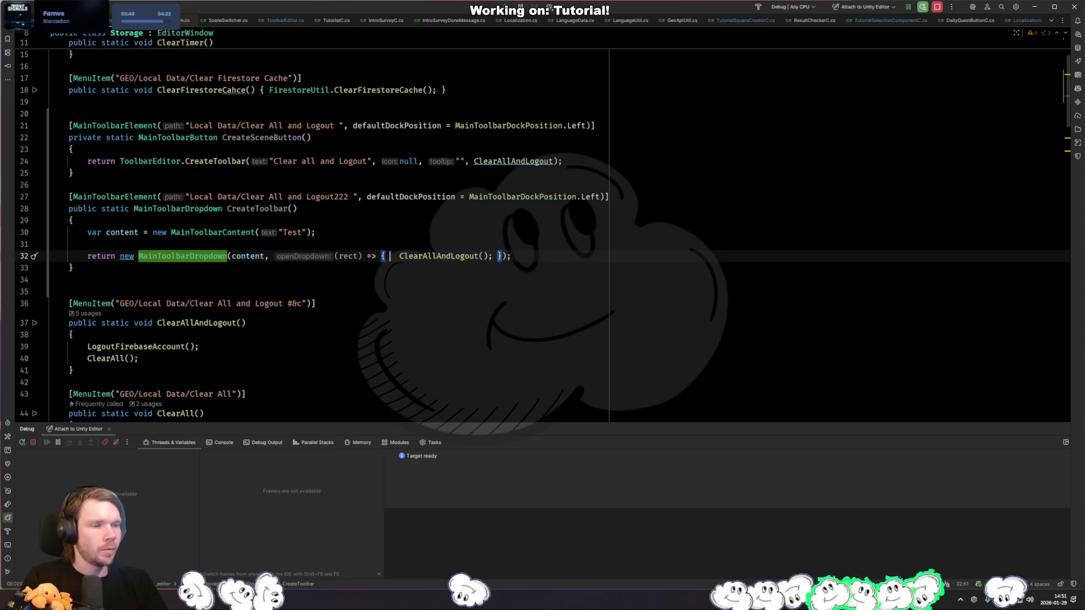
key("Return")
key("Return")
type("re")
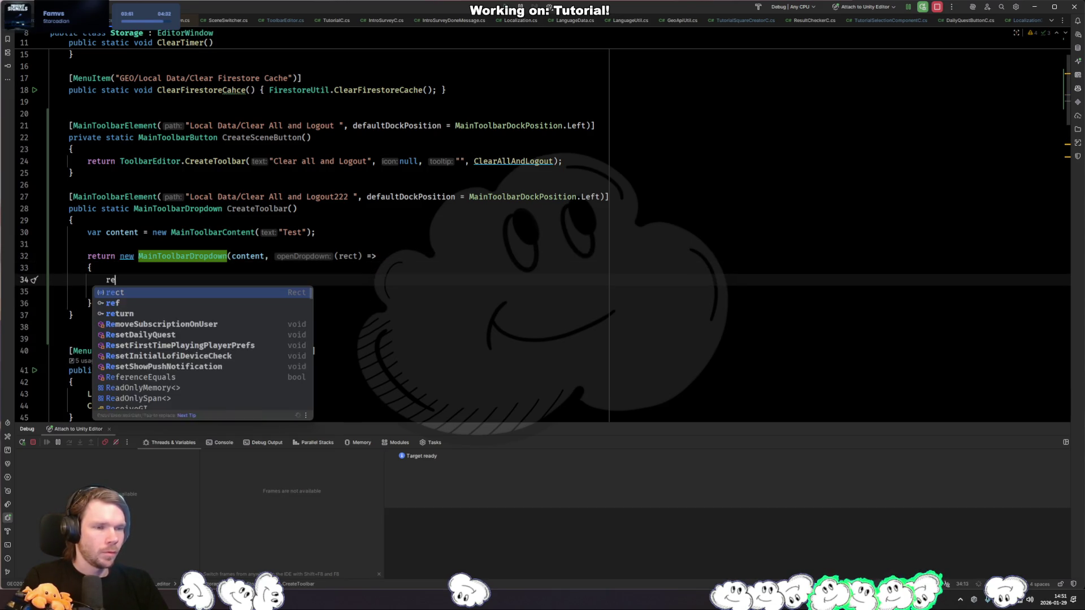
type("ct.")
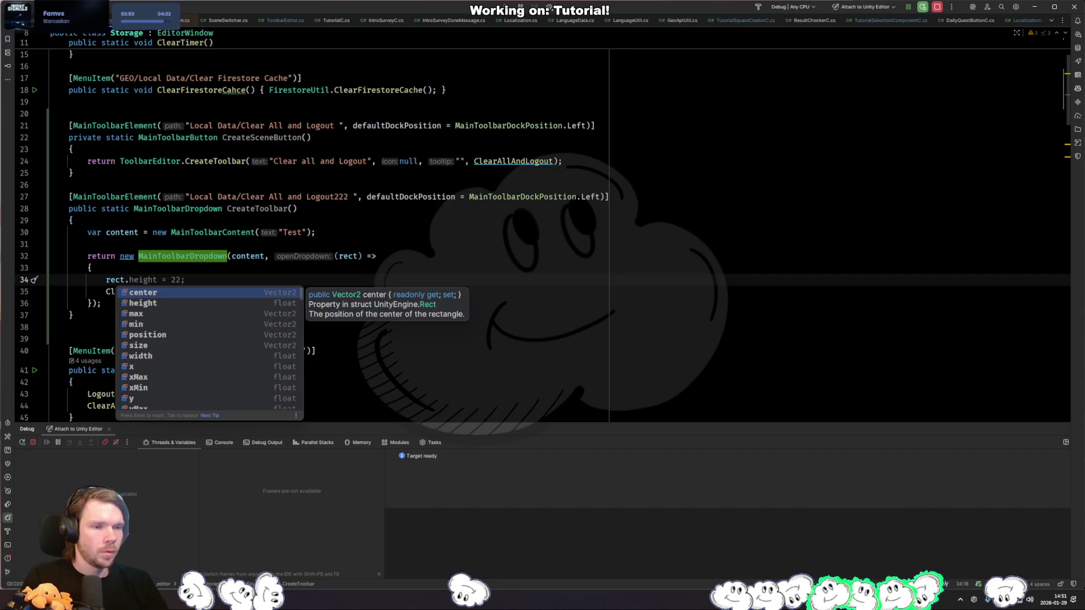
type("siz")
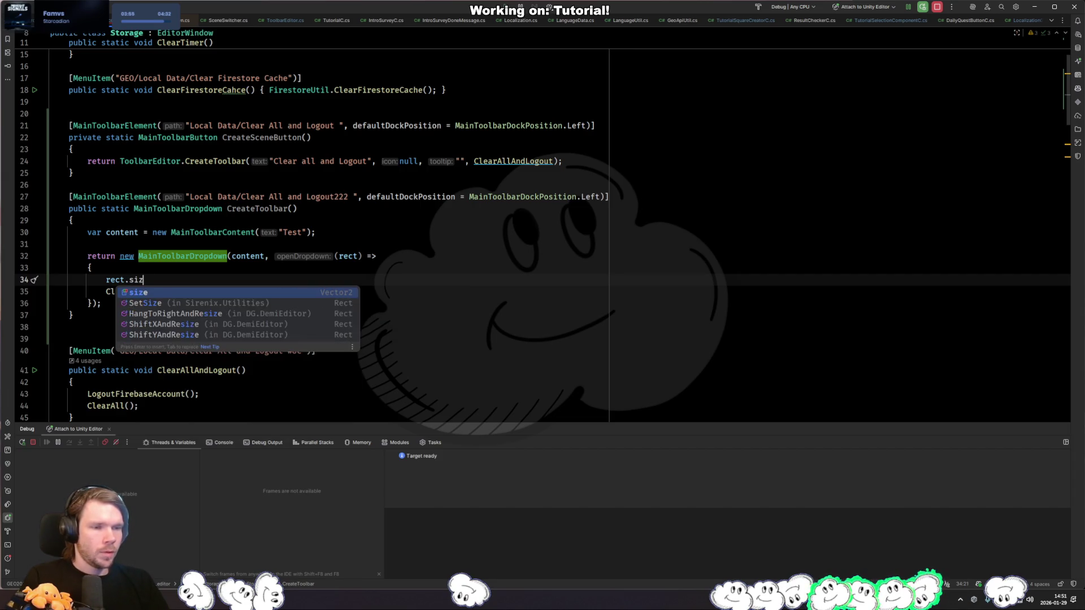
key("Tab")
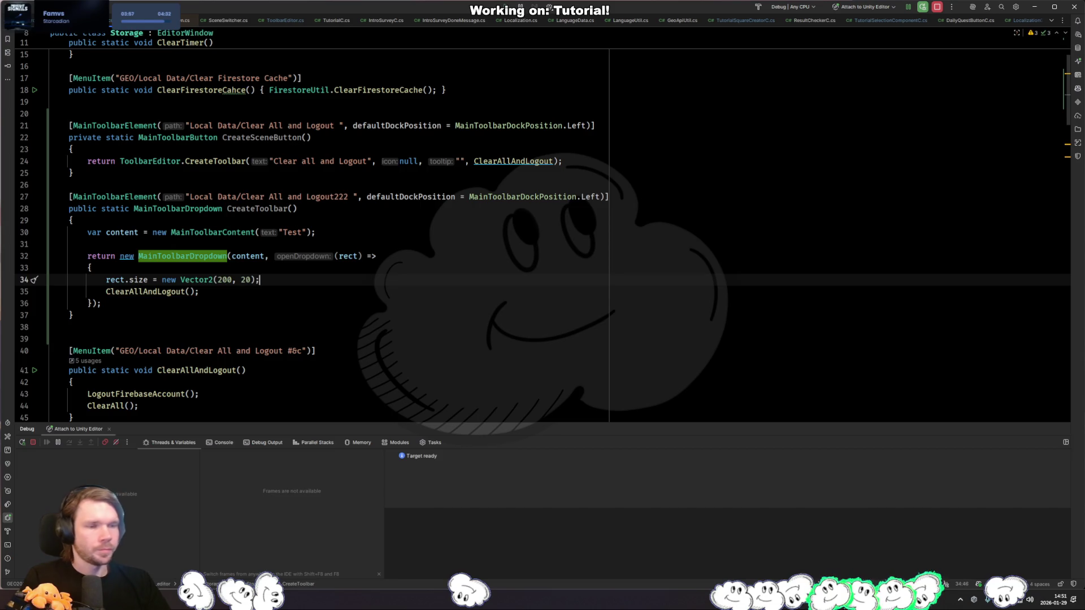
key("alt+Tab")
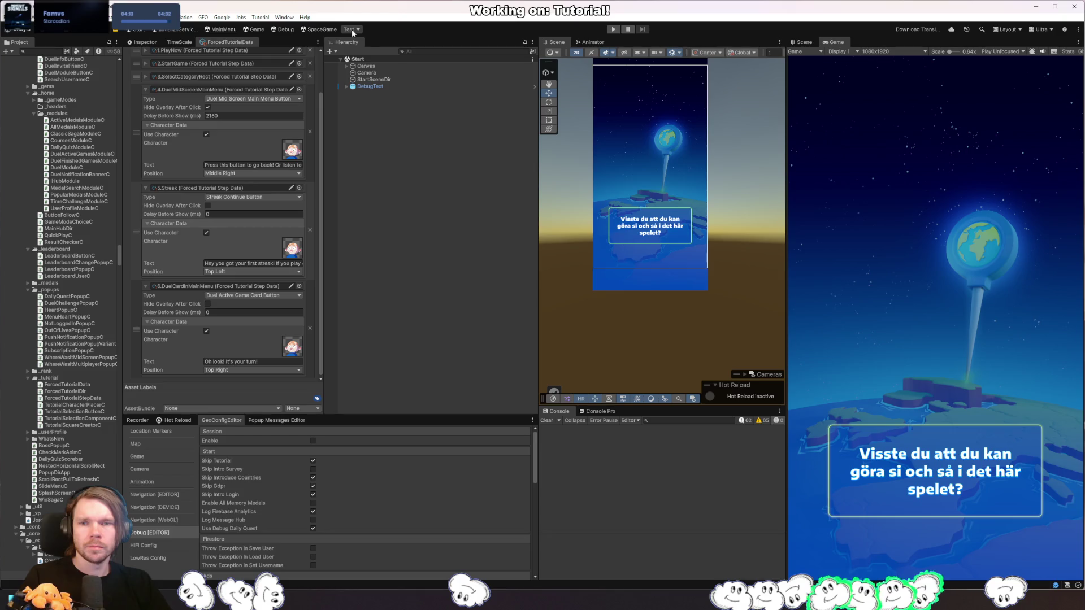
key("alt+Tab")
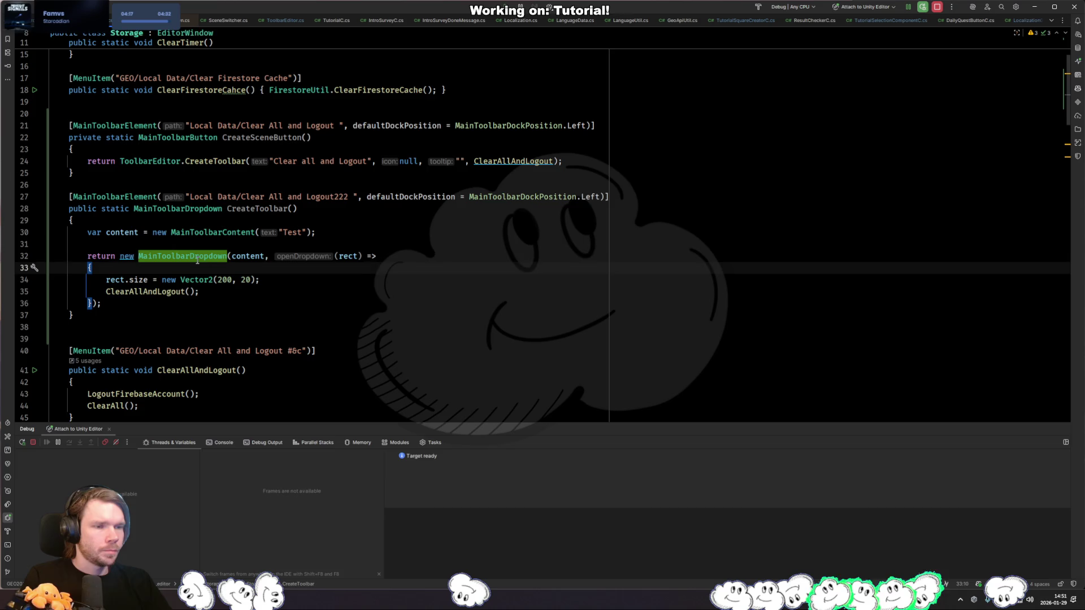
Step: Search all files for MainToolbarDropdown, then open its decompiled declaration from line 28
double_click(197, 257)
key("ctrl+shift+f")
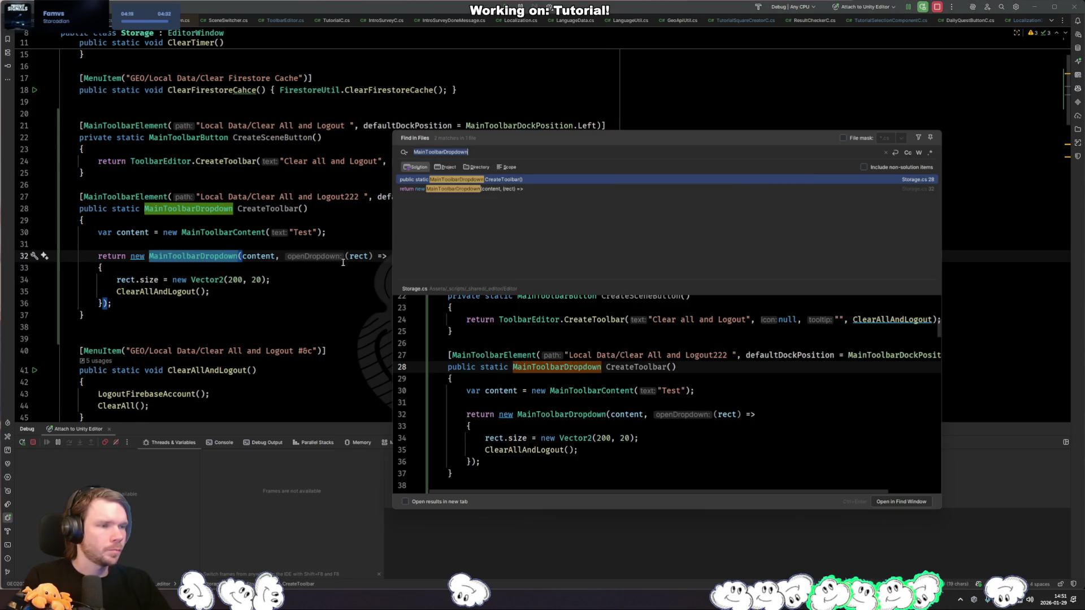
key("Escape")
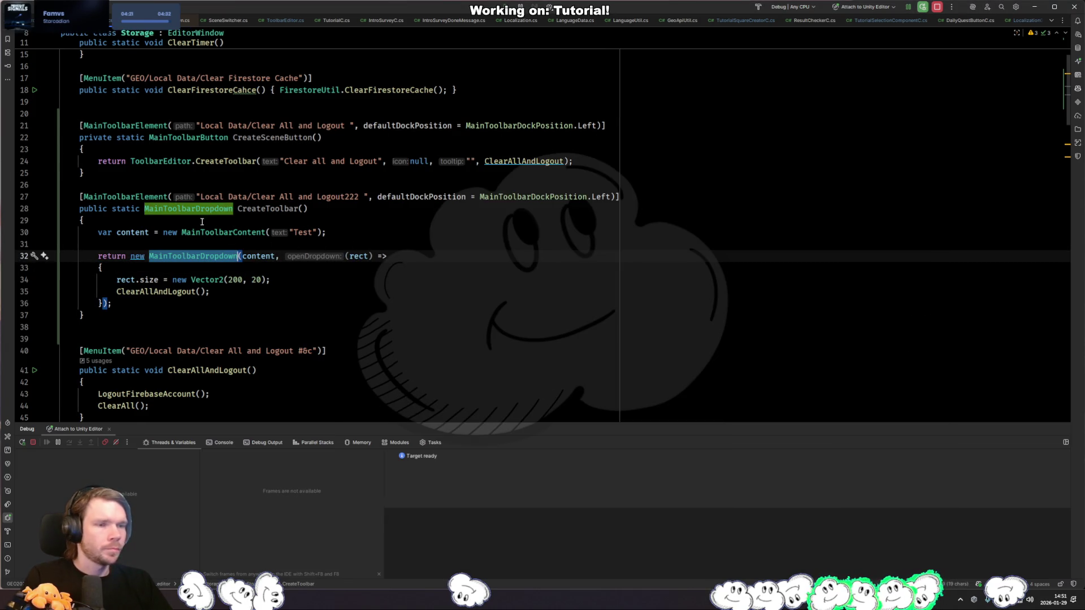
left_click(196, 208)
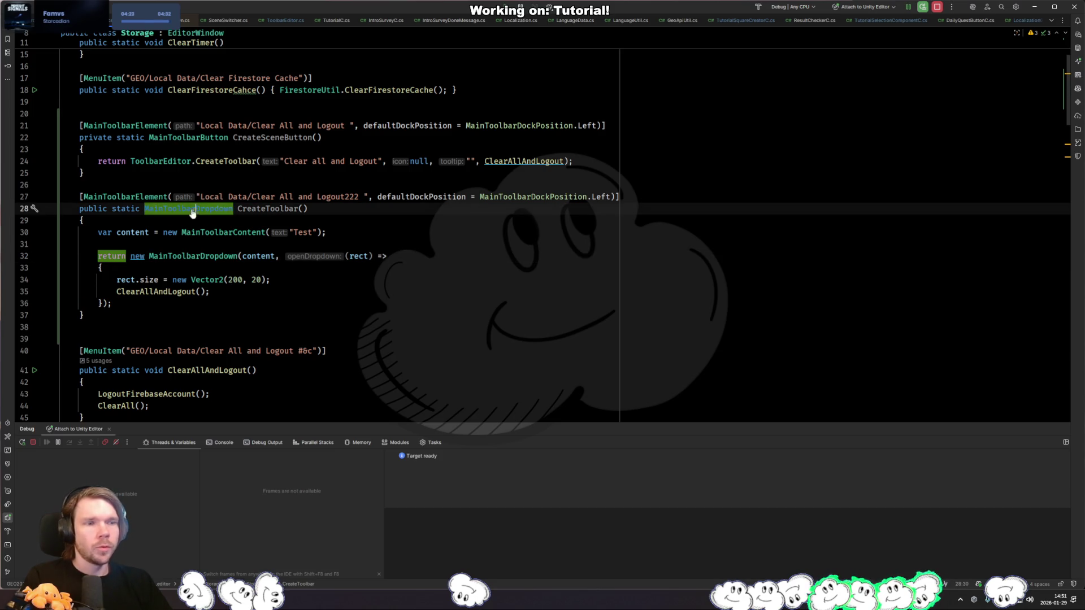
left_click(195, 209, "ctrl")
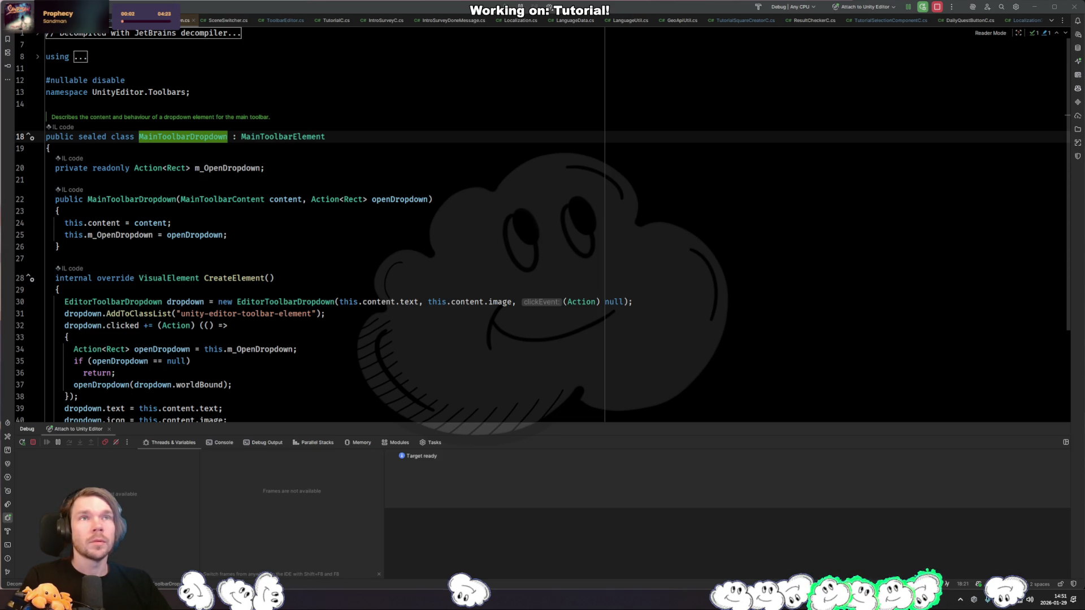
Step: Read through the MainToolbarDropdown documentation example, noting ShowDropdownMenu and its dropDownRect parameter
key("alt+Tab")
scroll(528, 283, "down", 5)
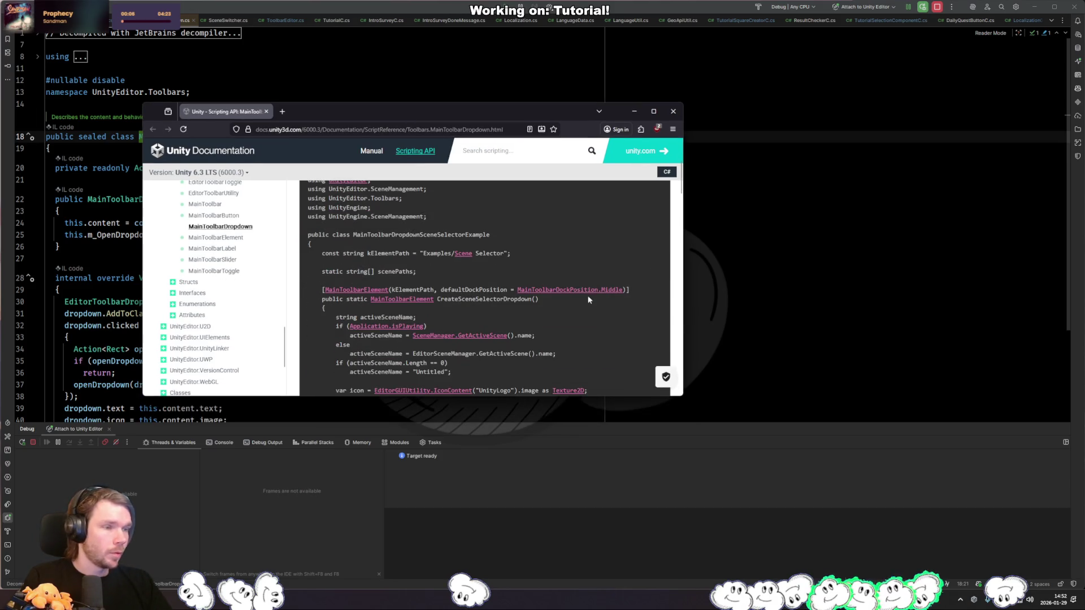
scroll(603, 322, "down", 3)
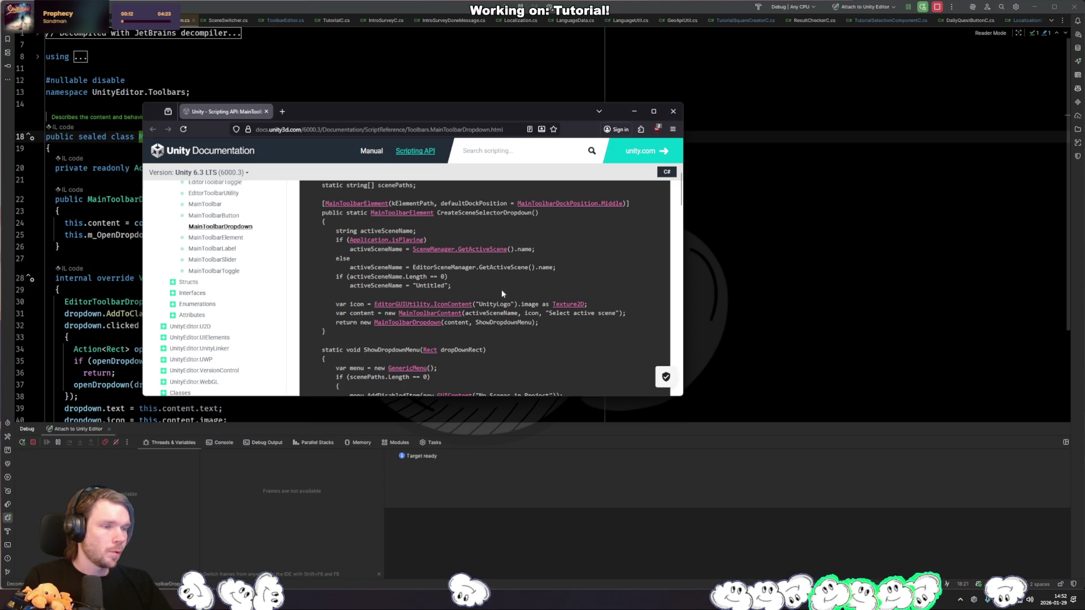
double_click(508, 322)
scroll(527, 337, "down", 4)
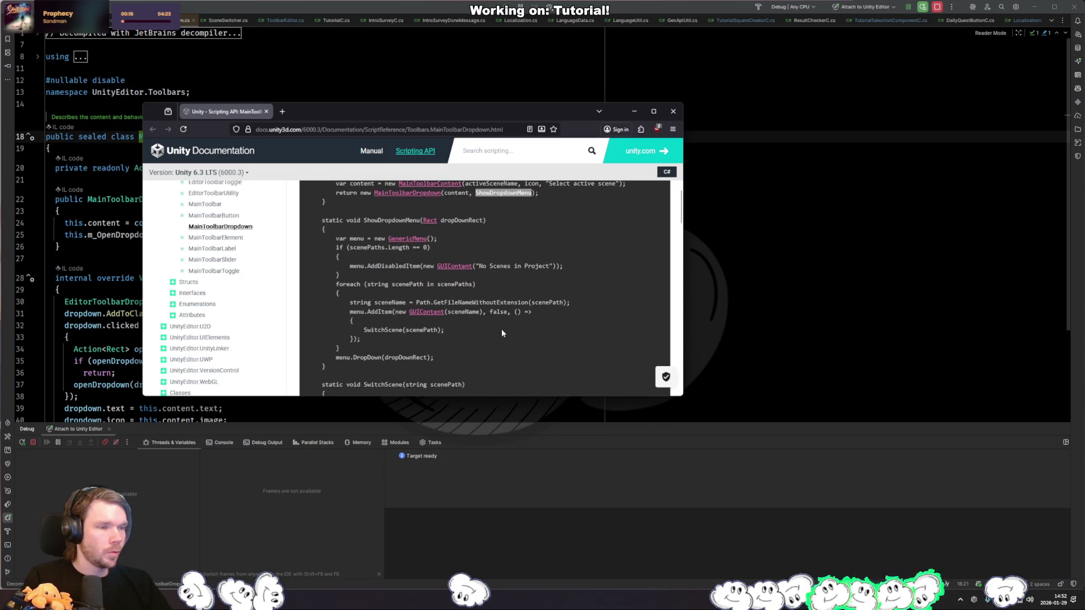
left_click(485, 326)
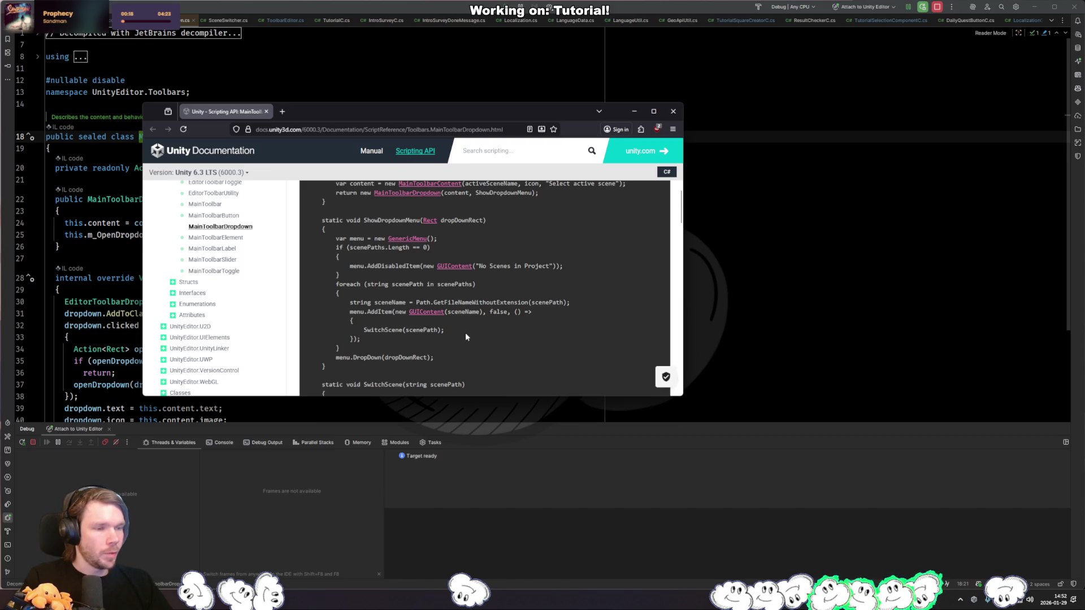
double_click(469, 219)
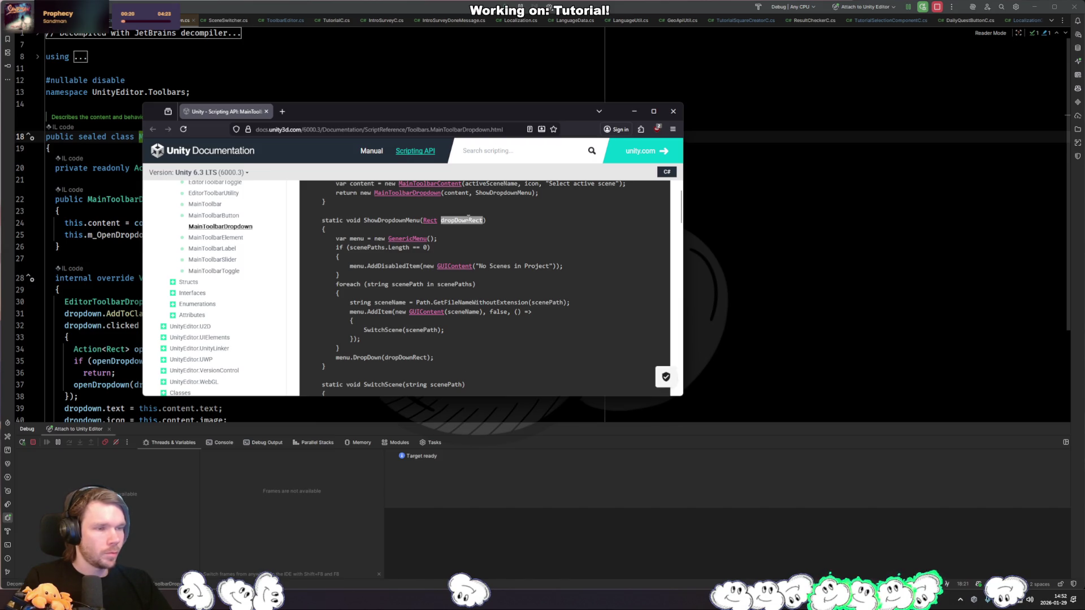
left_click(465, 354)
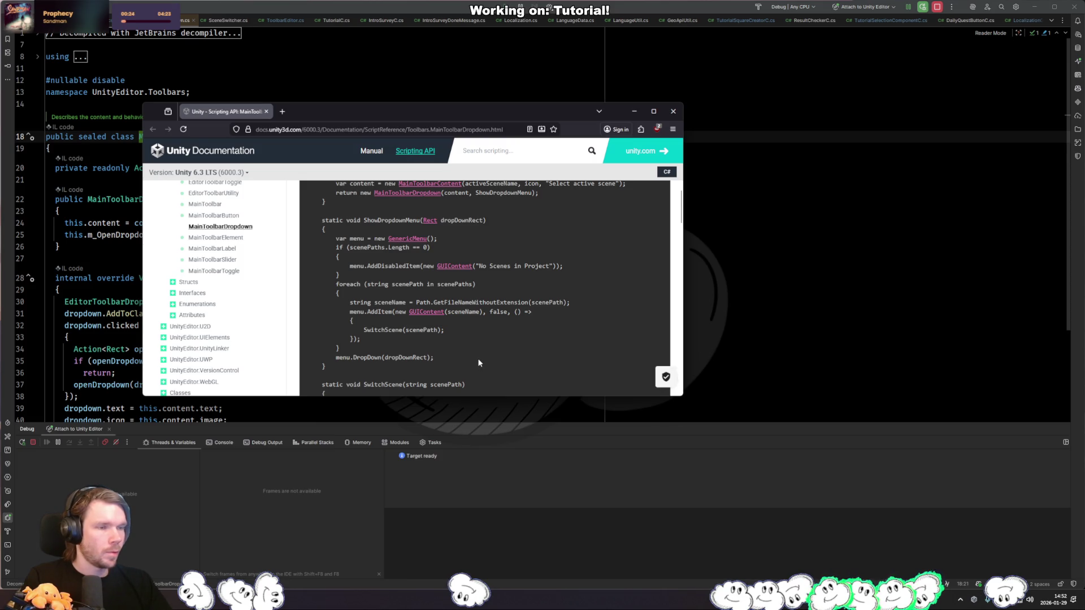
scroll(478, 362, "down", 5)
scroll(569, 347, "down", 4)
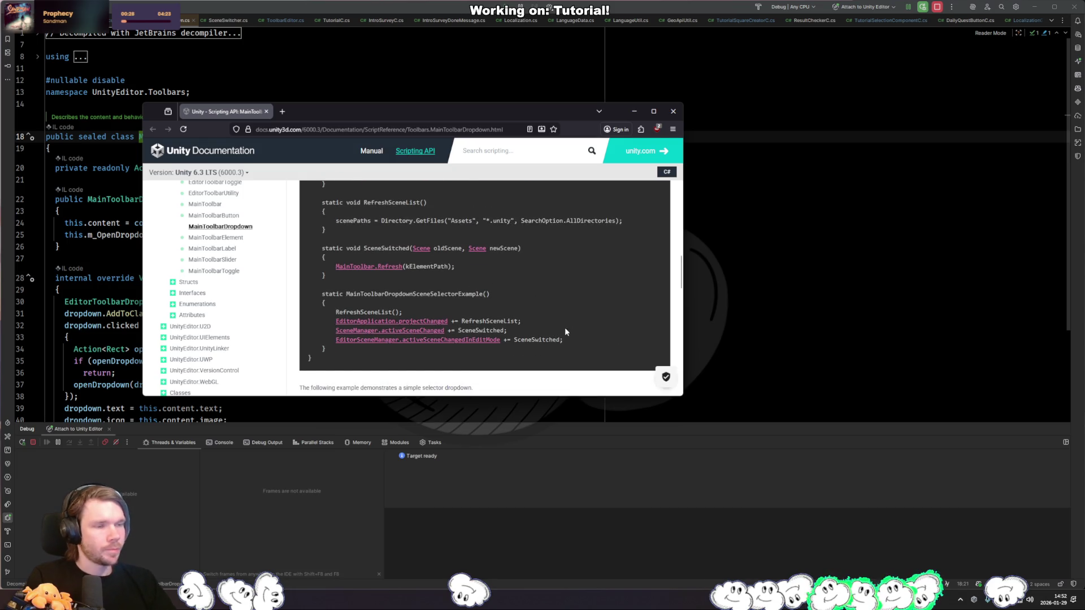
scroll(585, 300, "up", 5)
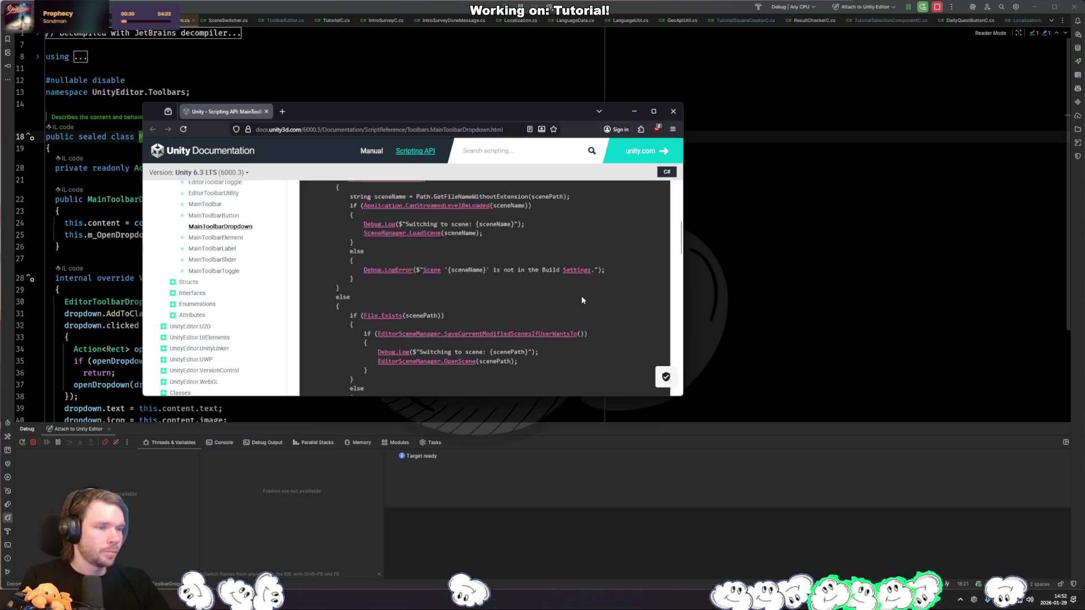
key("alt+Tab")
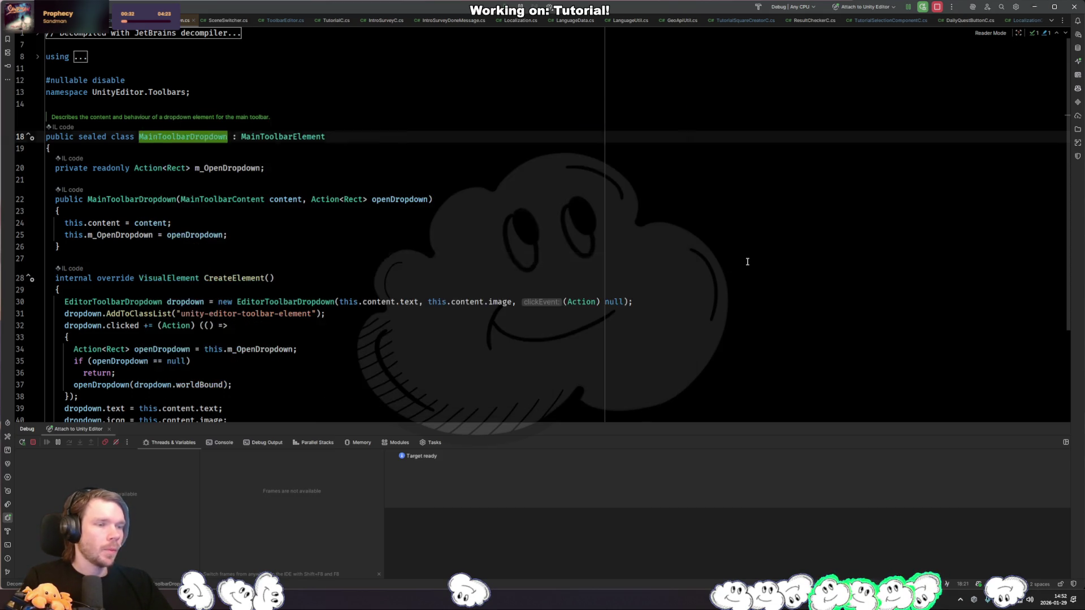
Step: Above CreateToolbar's return, add var menu = new GenericMenu() and an AddItem calling ClearAllAndLogout
left_click(395, 276)
key("ctrl+alt+Left")
left_click(247, 247)
key("Return")
key("Return")
key("Up")
type("var menu = new Generic")
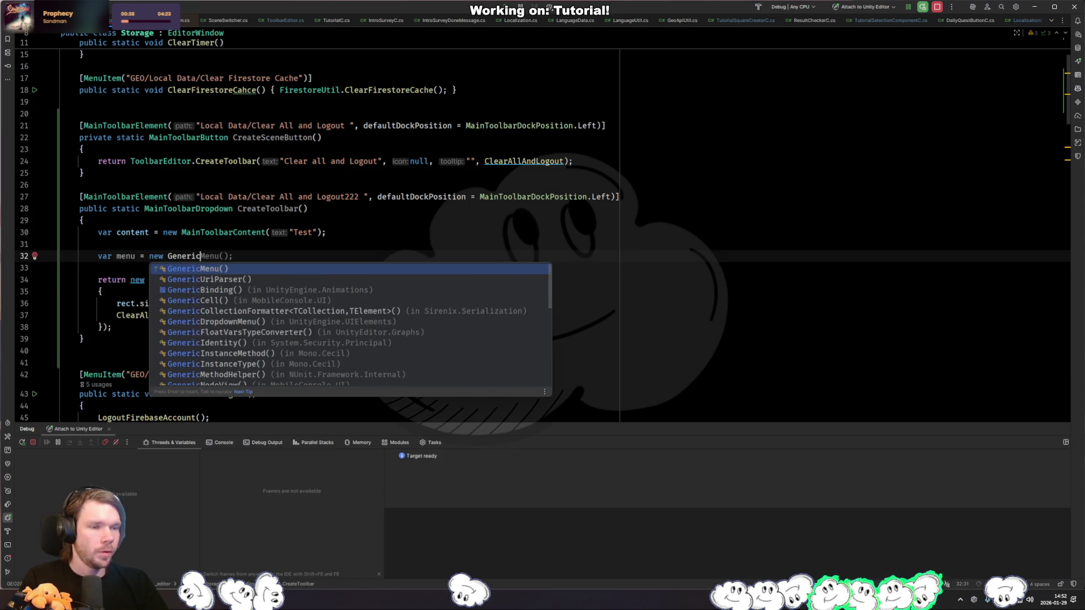
key("Return")
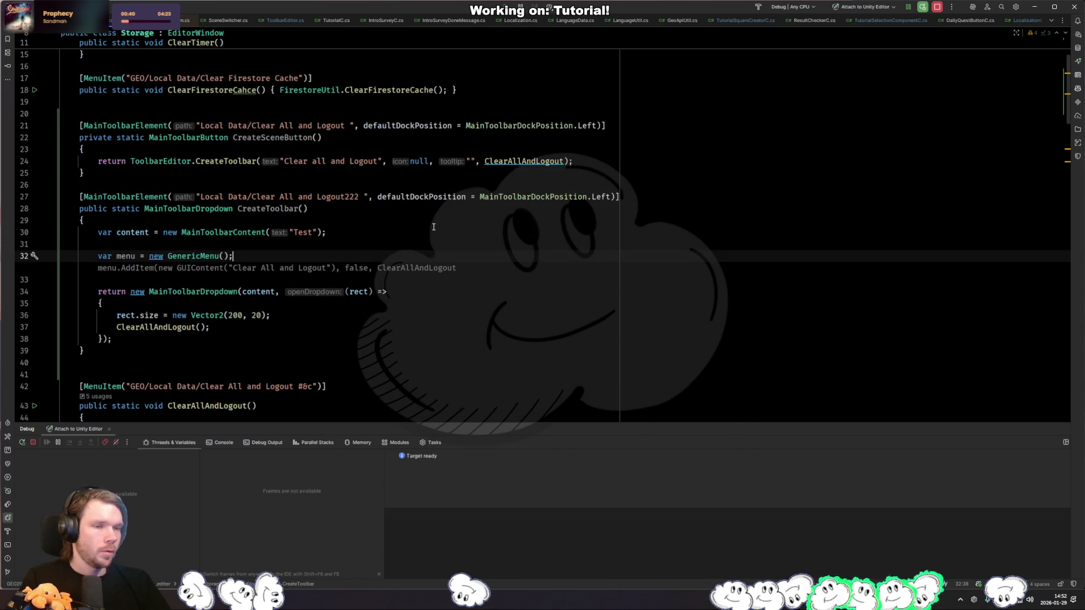
key("Tab")
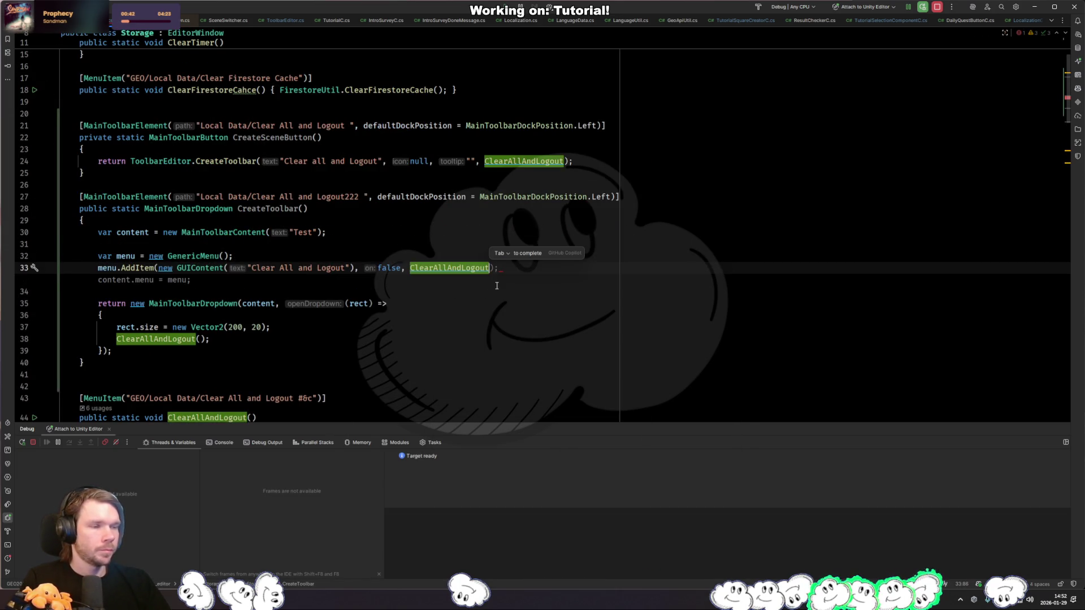
type(");")
left_click(98, 280)
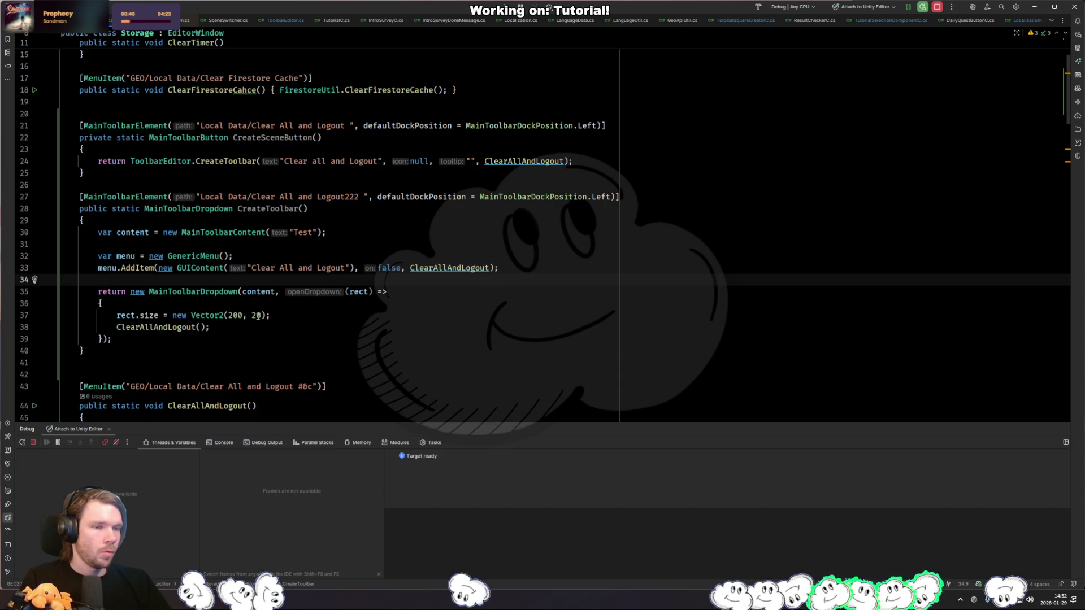
key("alt+Tab")
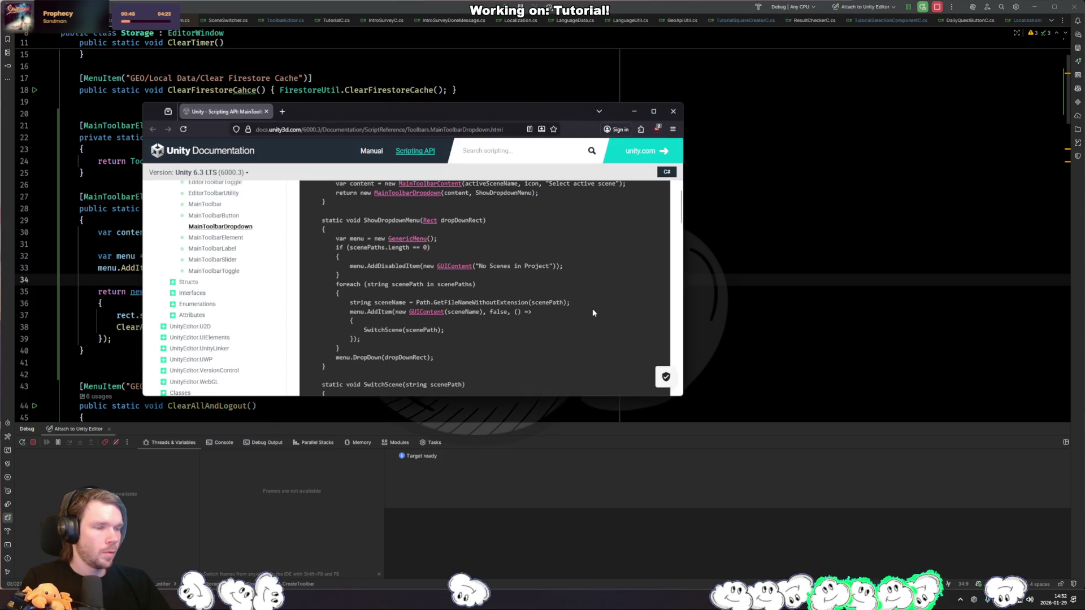
Step: Scroll the documentation to the ShowDropdownMenu code and move its window to the right
scroll(599, 265, "up", 3)
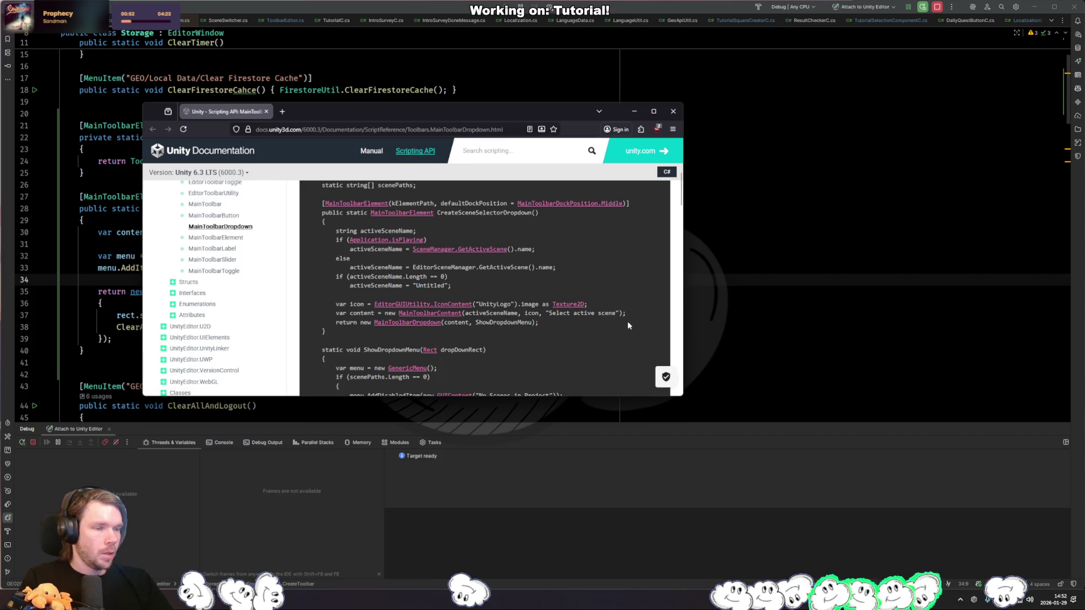
scroll(558, 353, "down", 3)
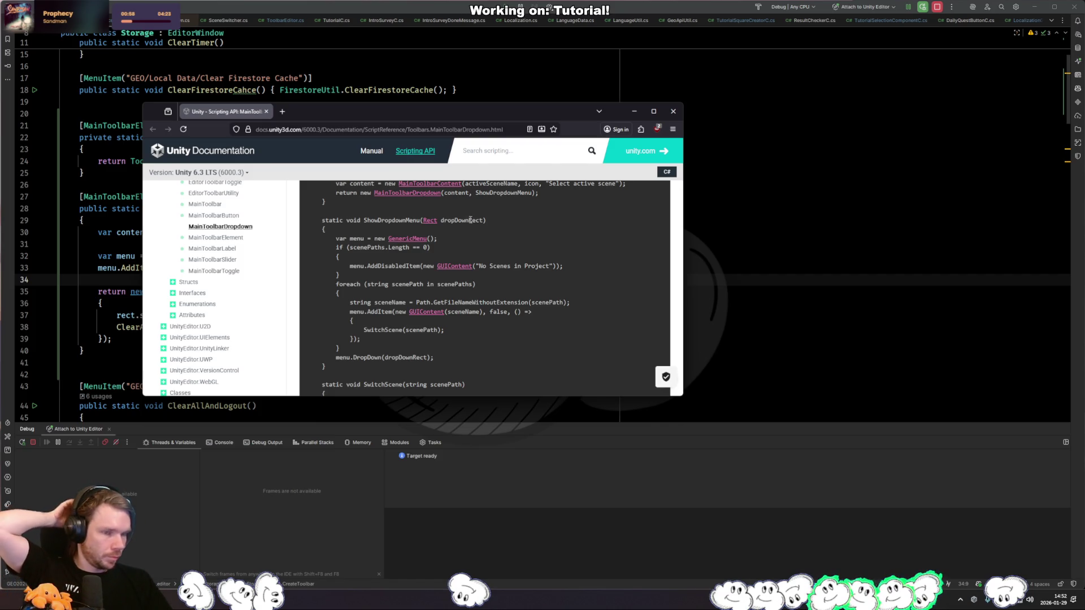
left_click_drag(476, 111, 708, 94)
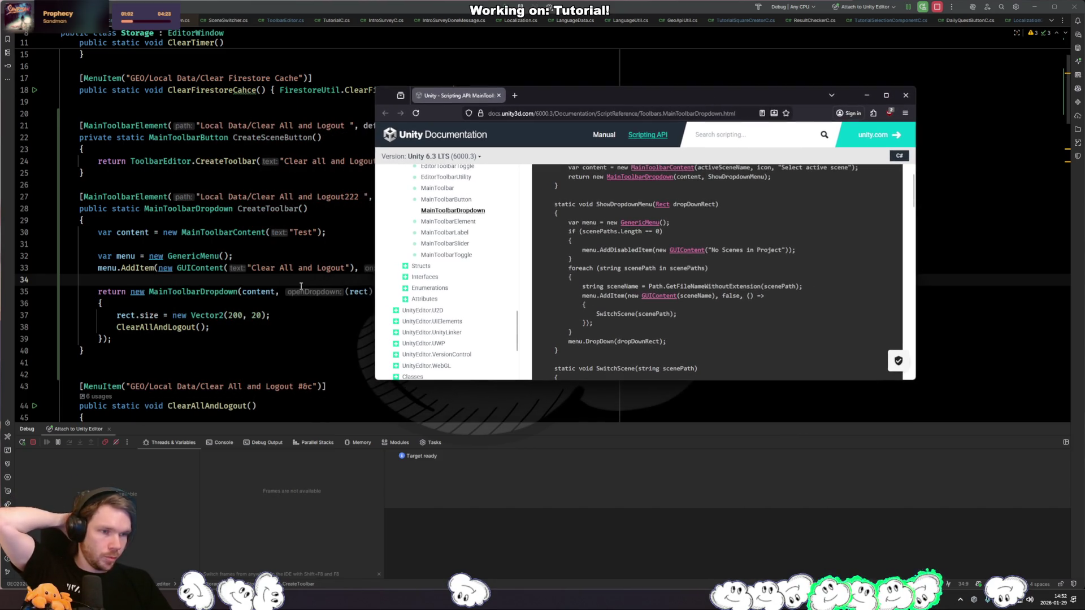
scroll(301, 287, "down", 8)
scroll(304, 255, "up", 5)
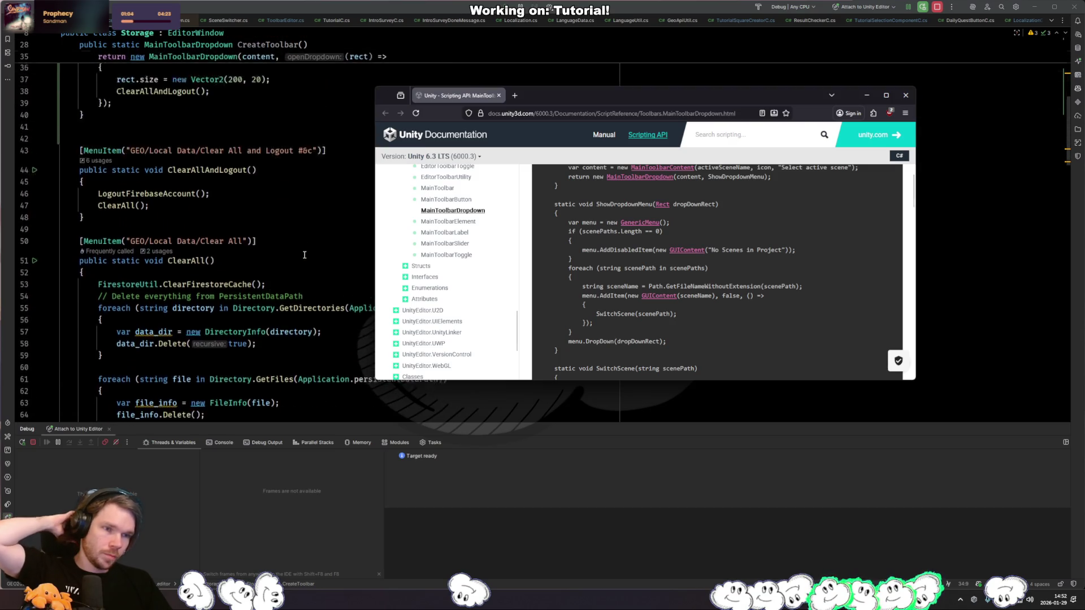
scroll(304, 255, "up", 2)
Step: Back in Rider, open blank lines below the CreateToolbar method
left_click(226, 339)
key("Return")
key("Return")
key("Up")
key("Up")
Step: Type a private Action<Rect> OnClickAction field, then delete it after checking the documentation
type("pri")
key("Return")
type("Ac")
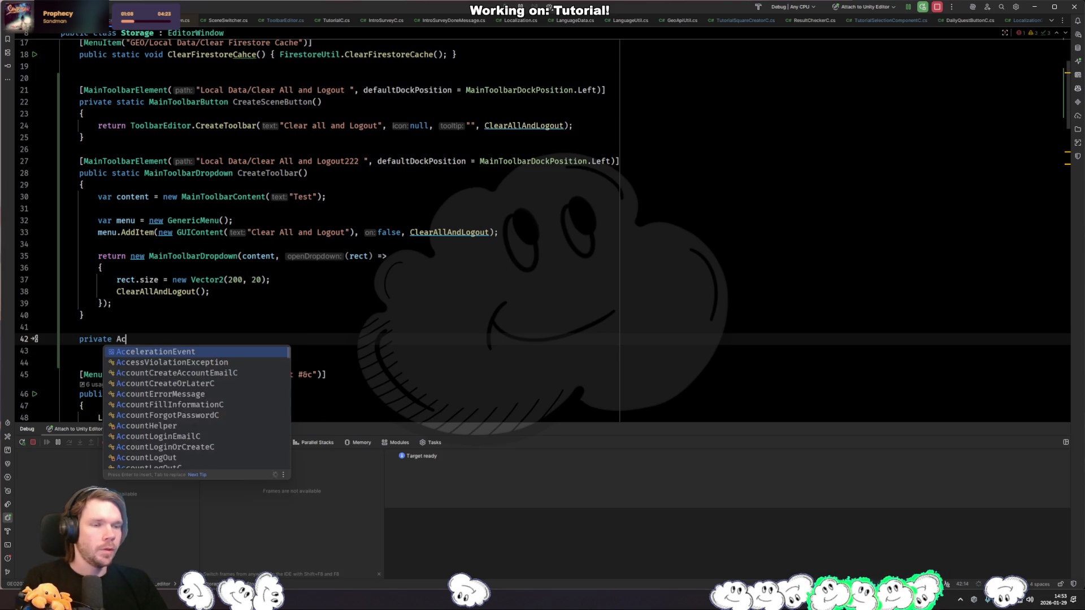
type("tion<Rect> OnClickAction;")
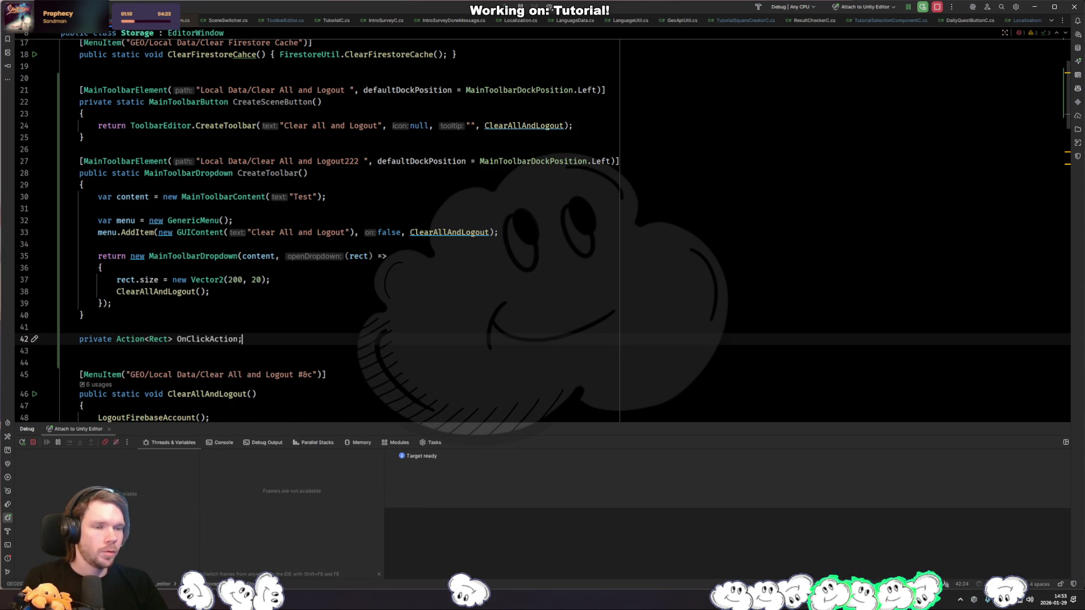
key("alt+Tab")
key("alt+Tab")
left_click(177, 338)
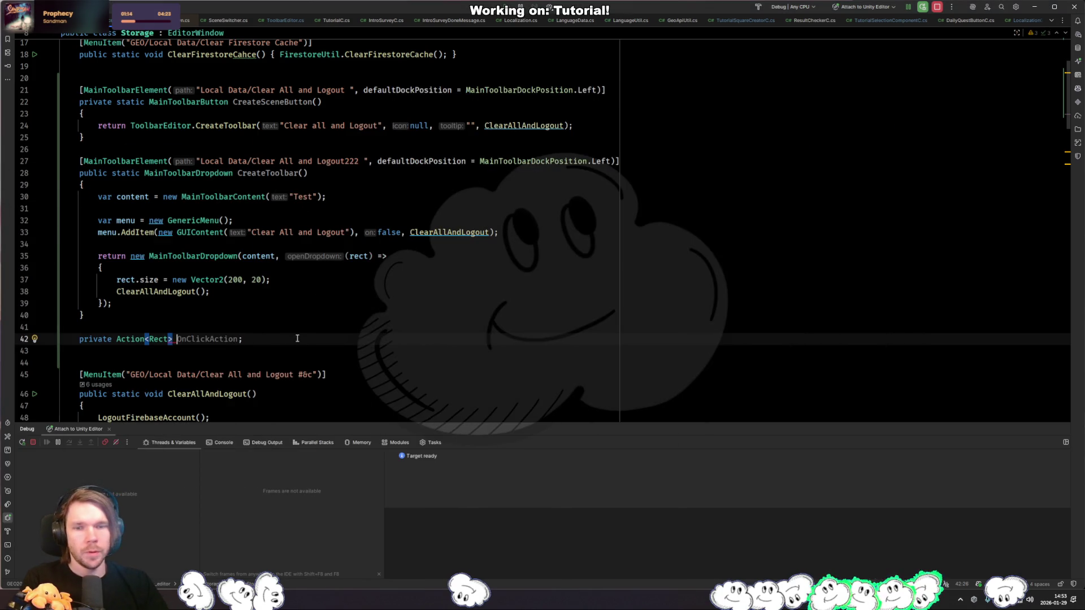
key("ctrl+Delete")
key("ctrl+BackSpace")
key("ctrl+BackSpace")
key("ctrl+BackSpace")
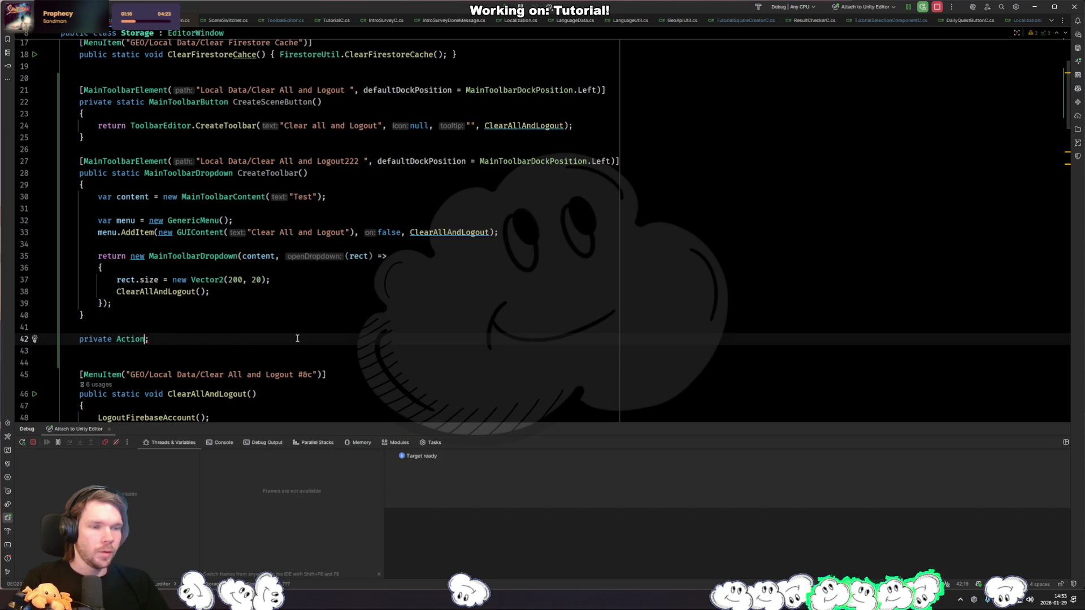
Step: Declare a private static void ShowDropdownMenu(Rect dropdownRect) method with an empty body
type("void ShowDropD")
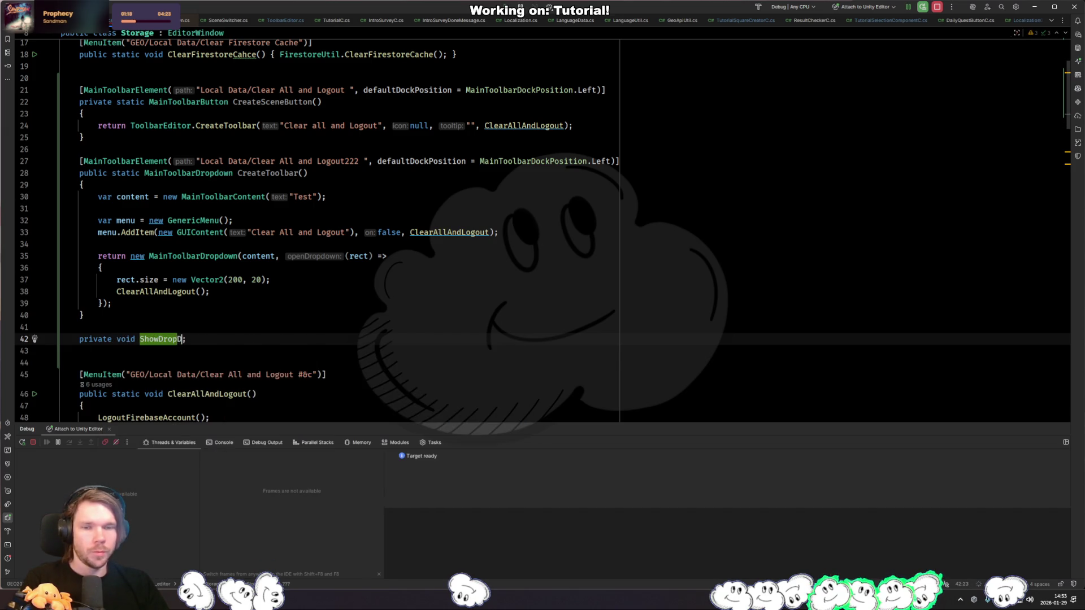
type("Menu(Rect ")
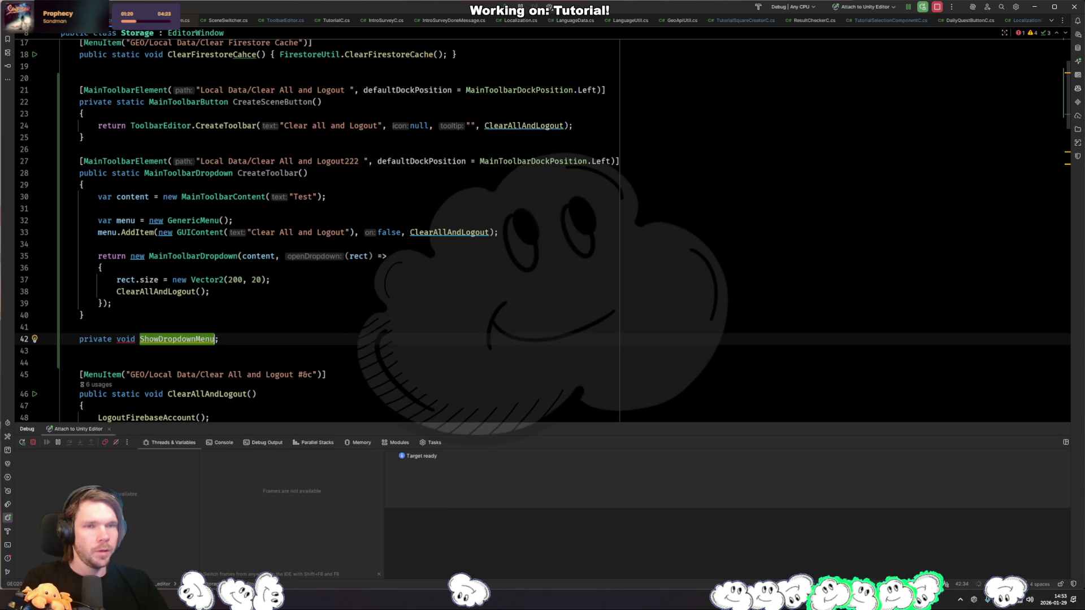
type("dropdownRect")
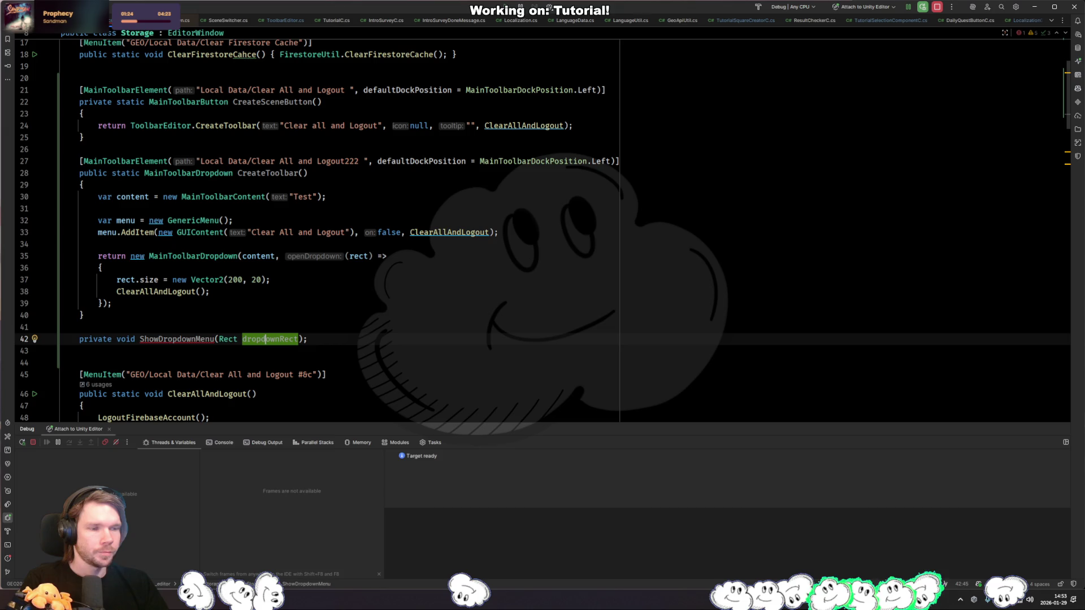
key("Return")
key("ctrl+shift+Return")
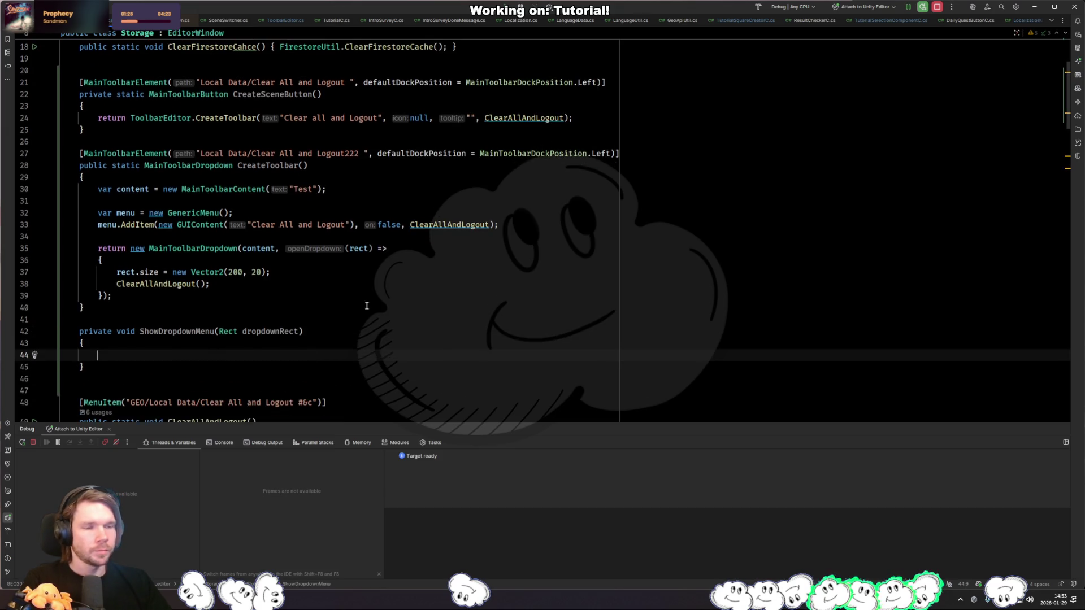
scroll(366, 306, "down", 2)
key("Up")
key("Up")
key("ctrl+Right")
type("stati")
key("Return")
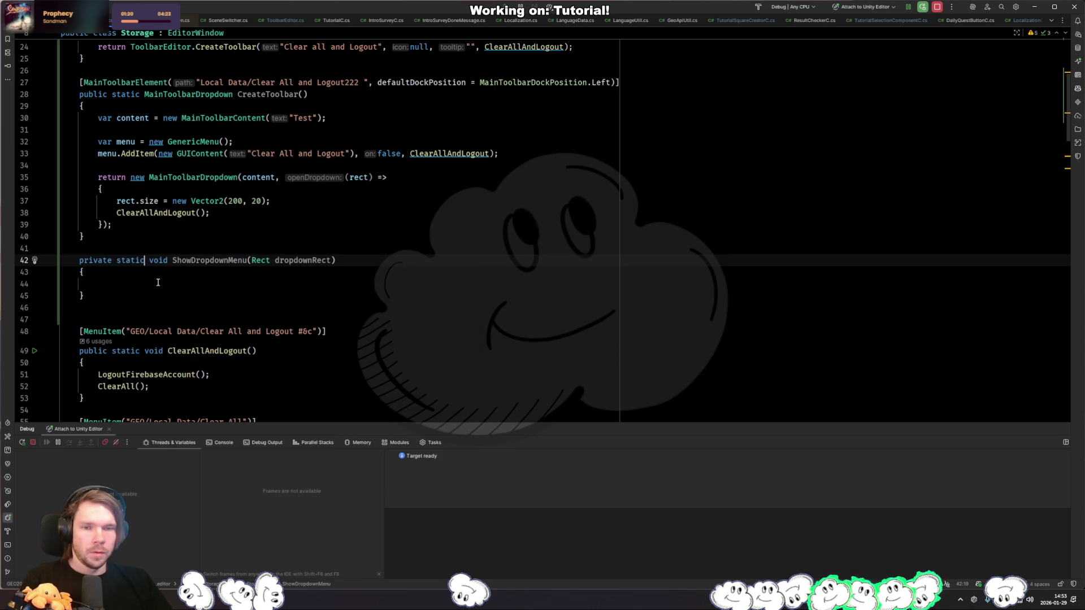
Step: Move the GenericMenu-building lines from CreateToolbar into ShowDropdownMenu
left_click(324, 153)
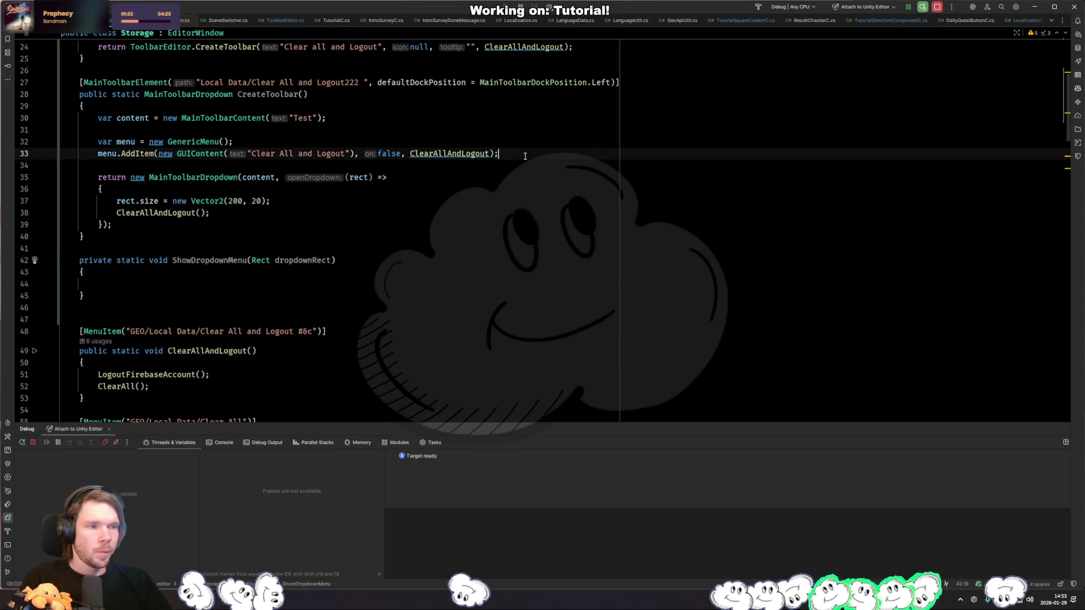
key("shift+Up")
key("Delete")
left_click(215, 268)
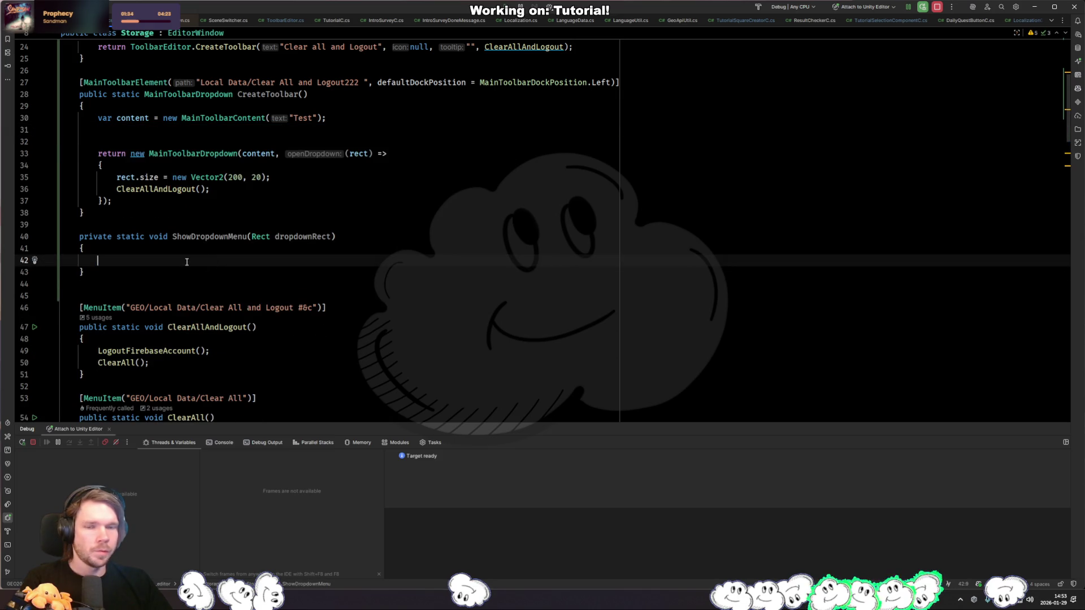
key("ctrl+z")
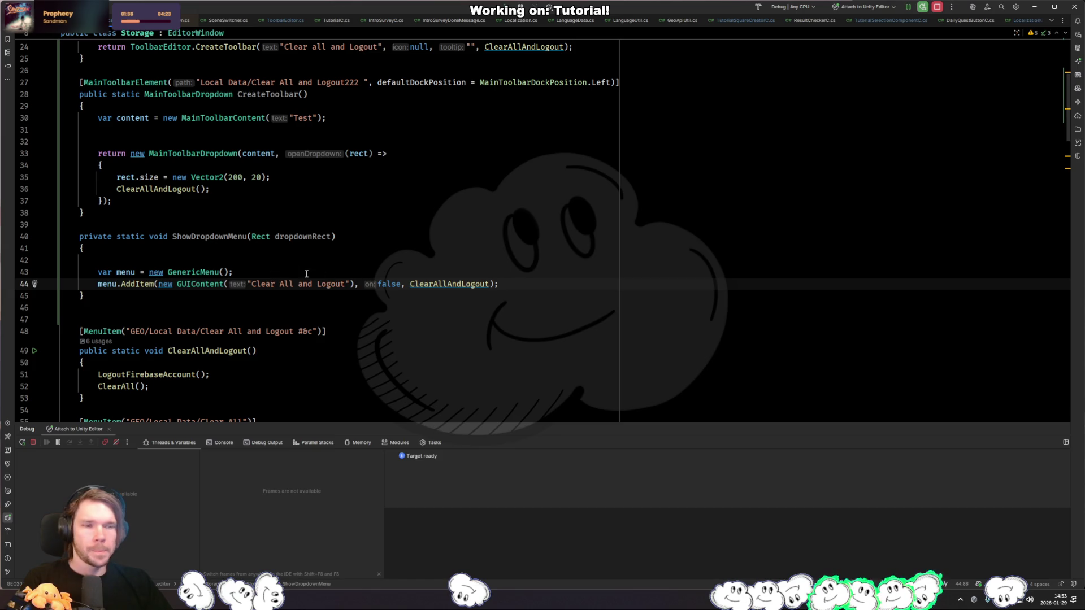
Step: Finish ShowDropdownMenu with menu.DropDown(dropdownRect) and remove the leftover blank line
key("Return")
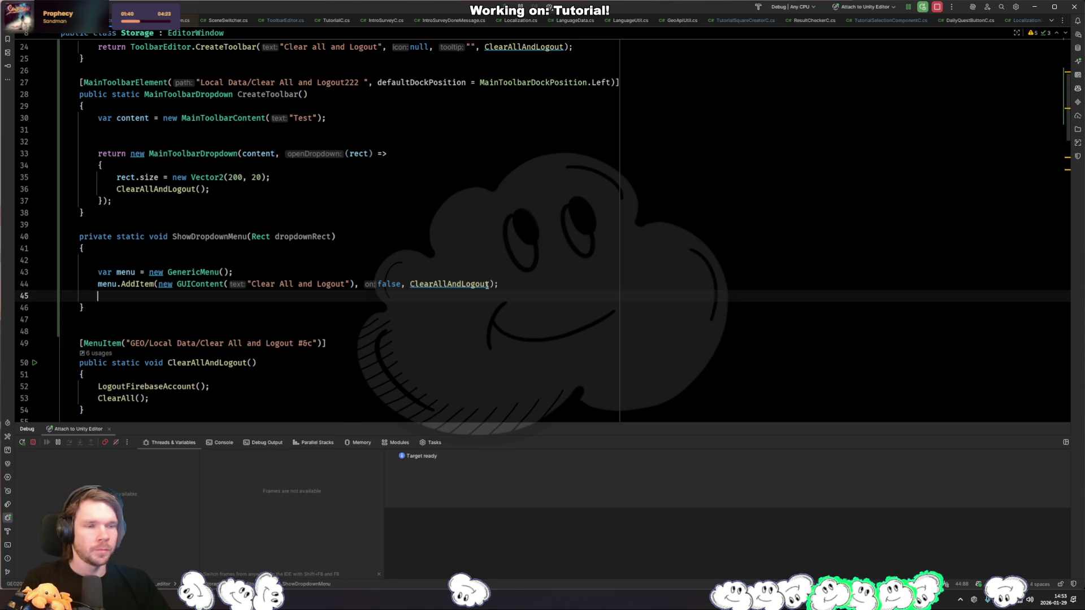
type("menu.dro")
key("Return")
type("d")
key("Return")
type(";")
key("Up")
key("Up")
key("Up")
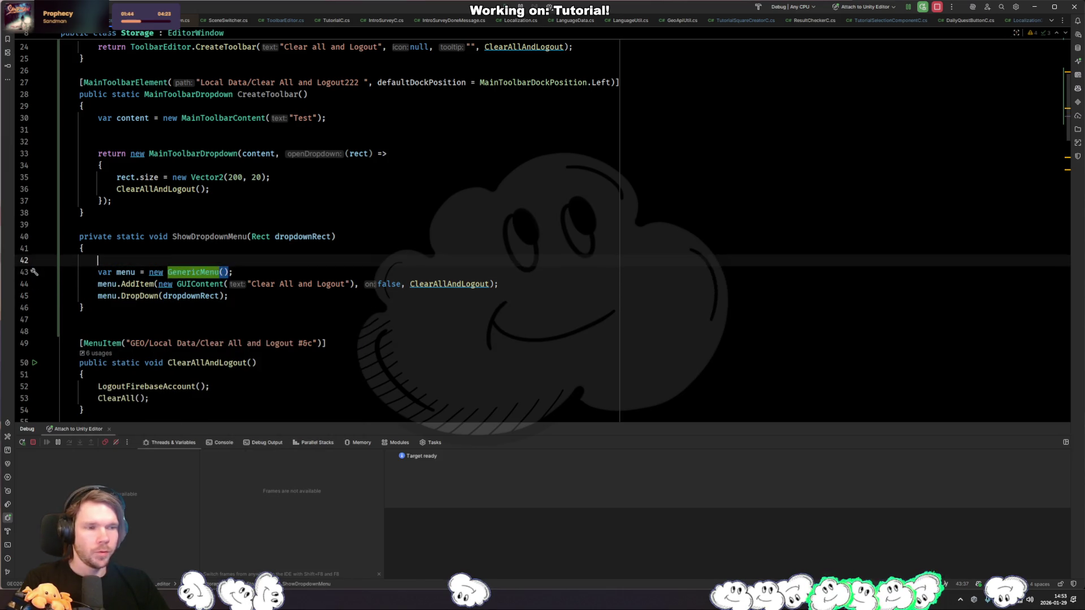
key("BackSpace")
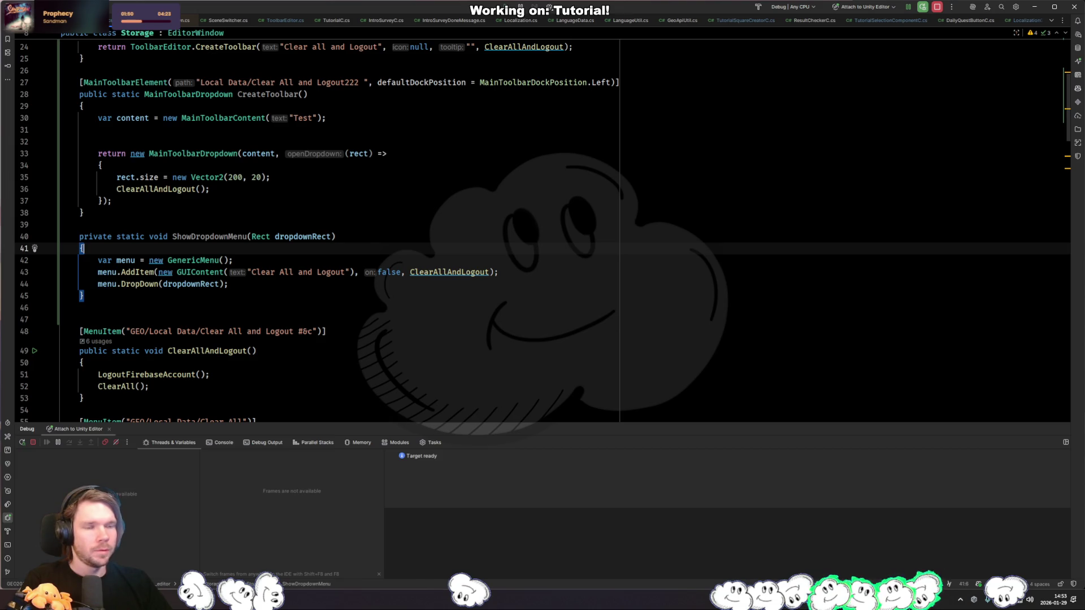
Step: Replace the dropdown's inline lambda with ShowDropdownMenu, then switch to Unity
left_click(393, 153)
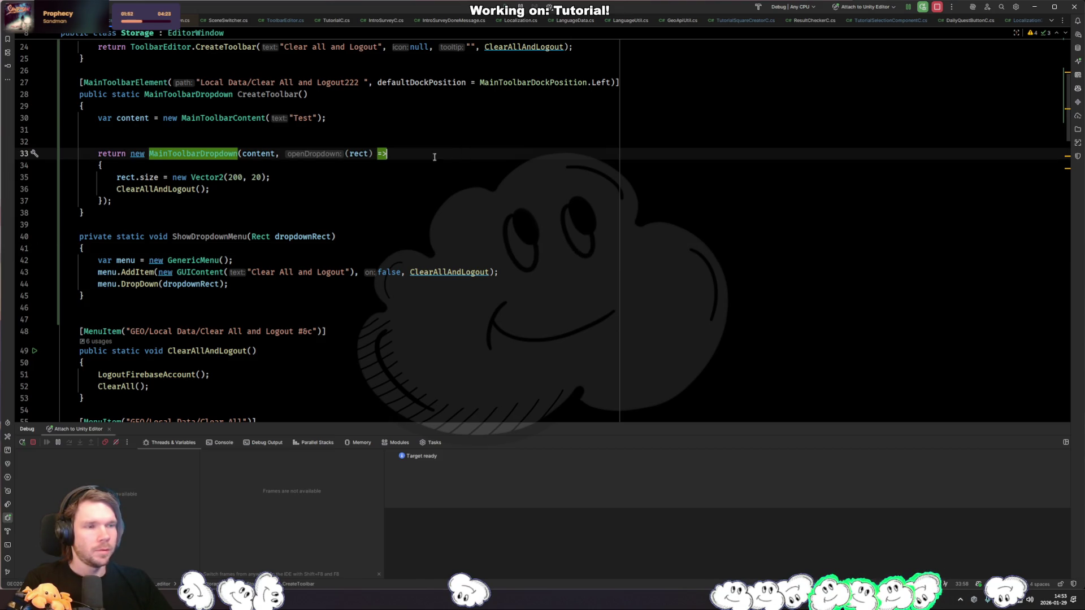
mouse_move(110, 201)
left_mouse_down()
mouse_move(390, 152)
mouse_move(344, 152)
left_mouse_up()
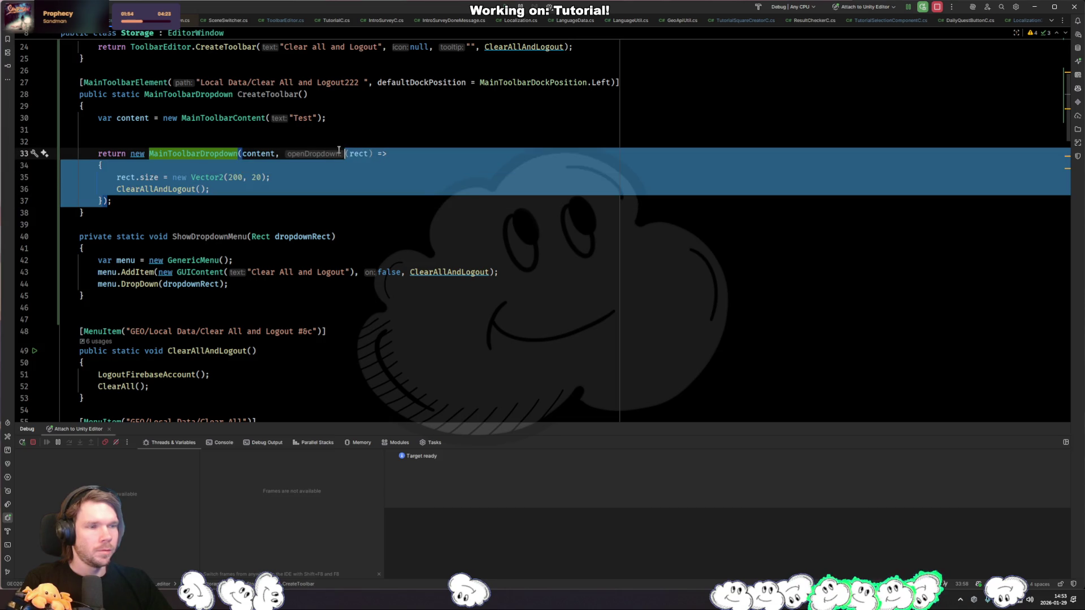
type("Shwo")
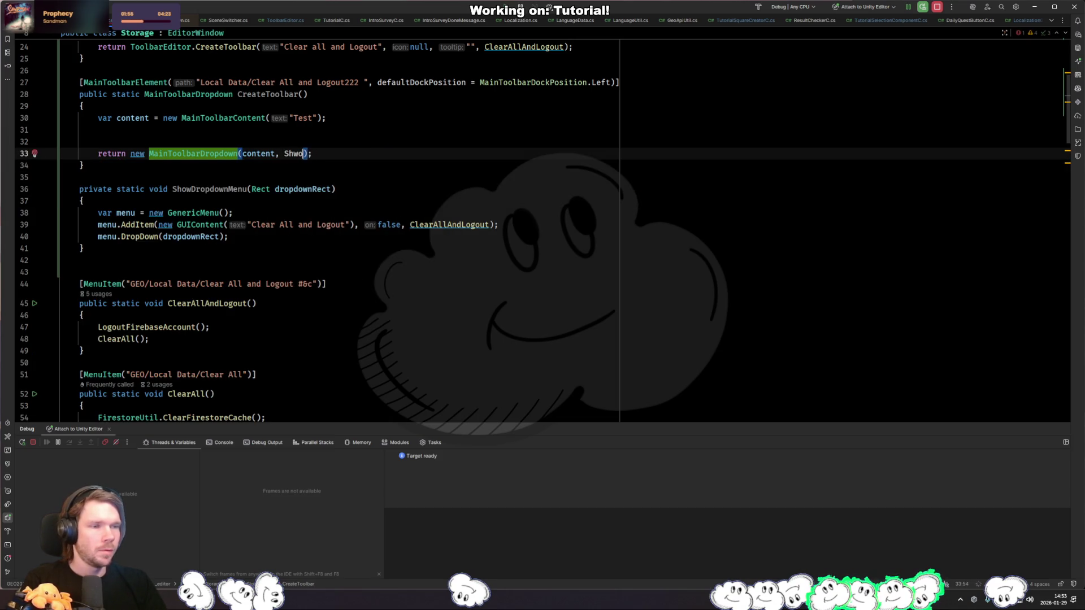
key("Return")
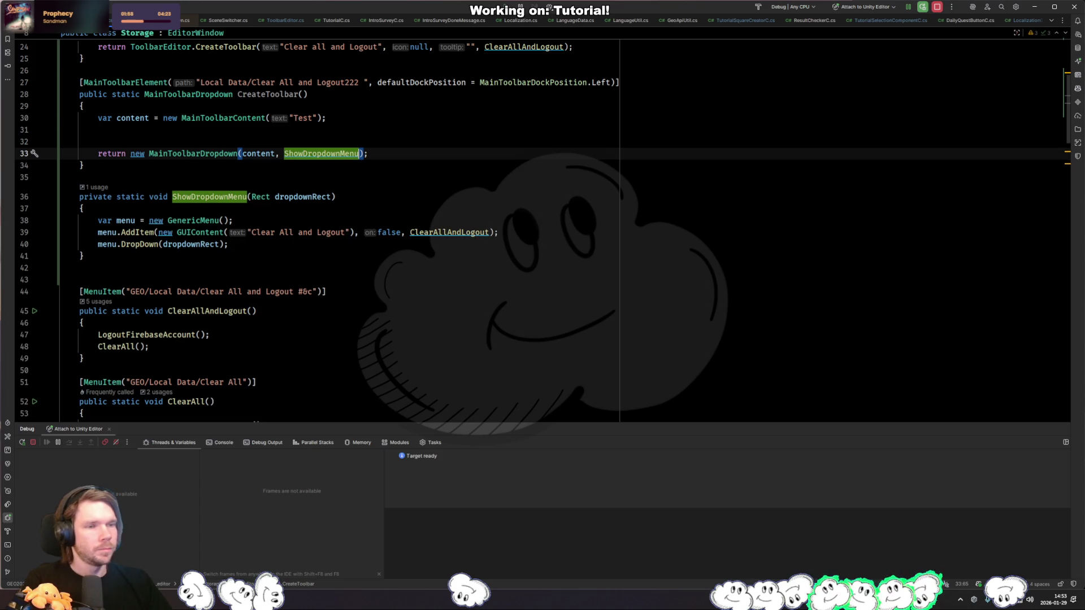
key("alt+Tab")
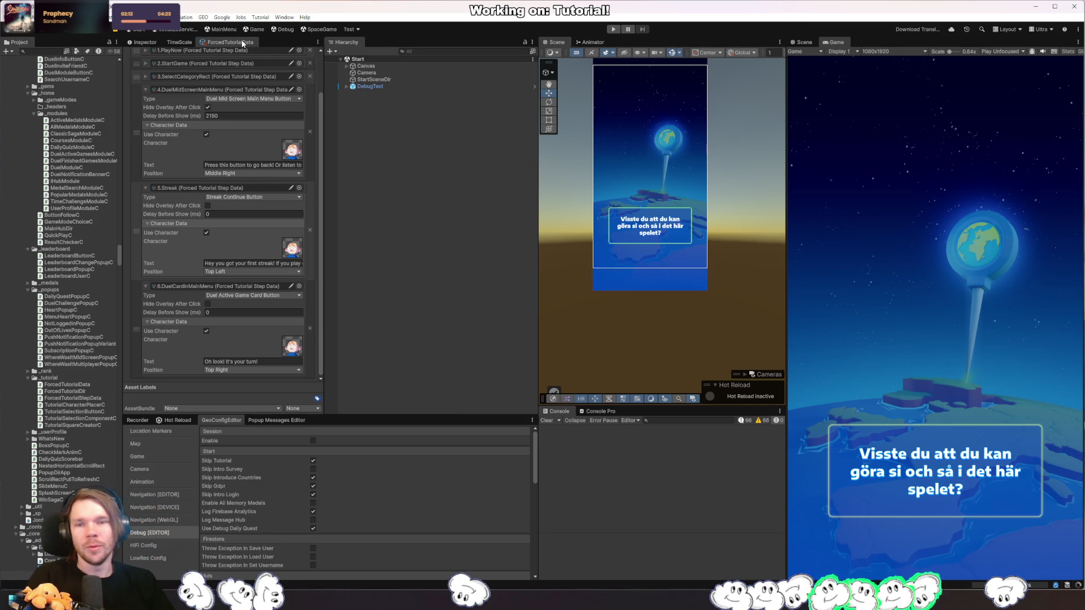
Step: Run Clear All and Logout from the Test dropdown, then browse the GEO menu
left_click(358, 29)
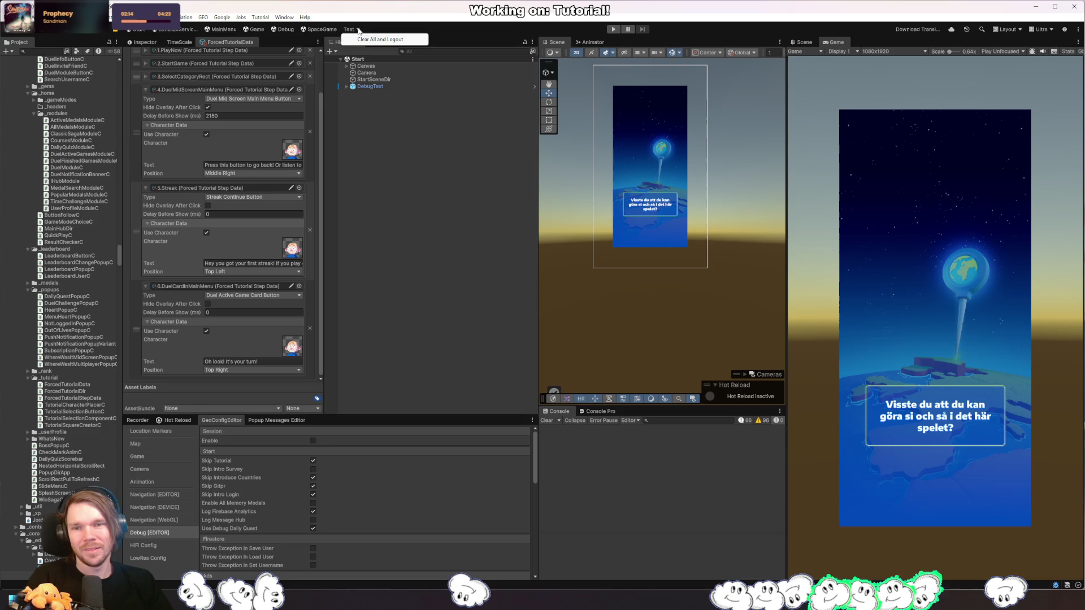
left_click(385, 39)
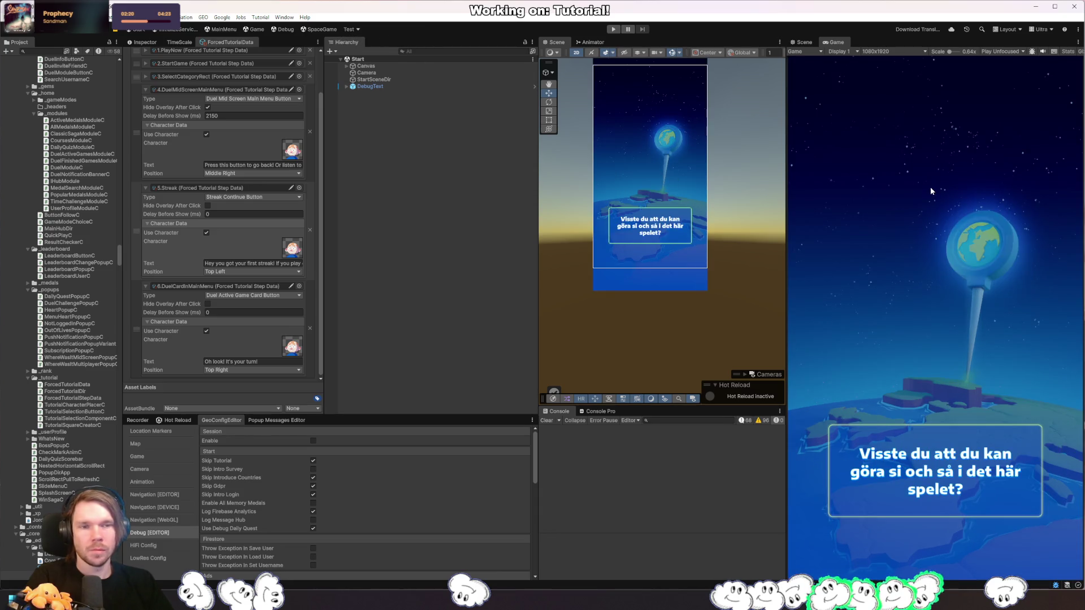
left_click(360, 29)
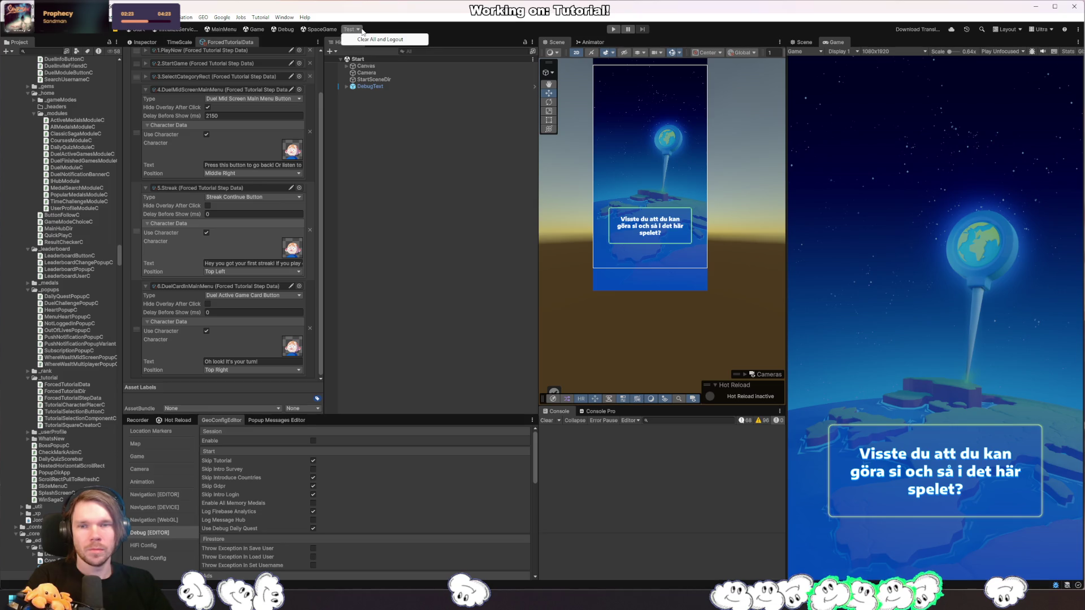
left_click(489, 32)
left_click(204, 18)
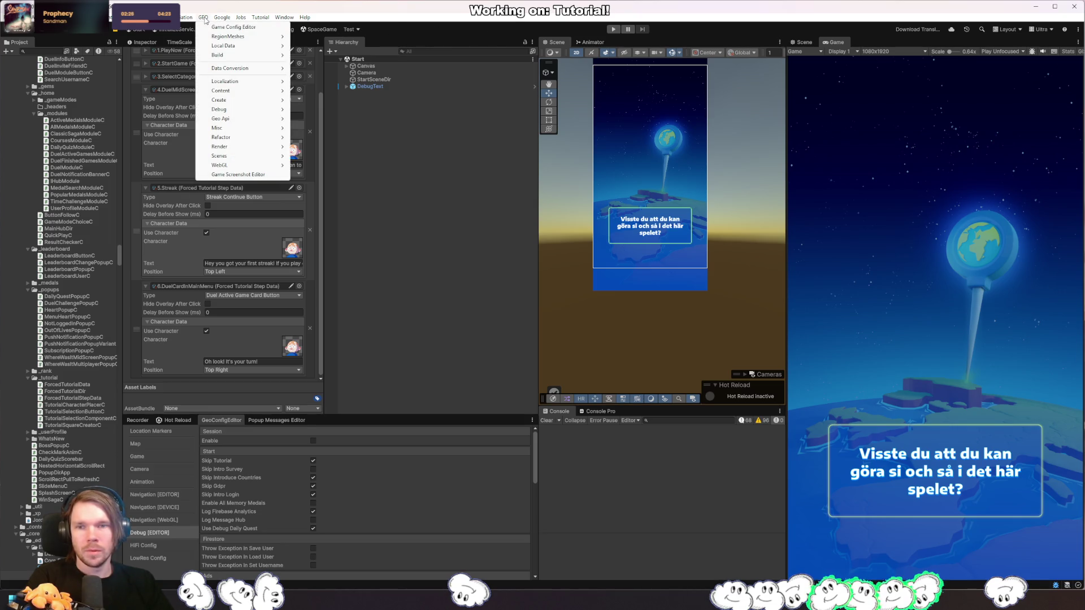
mouse_move(261, 84)
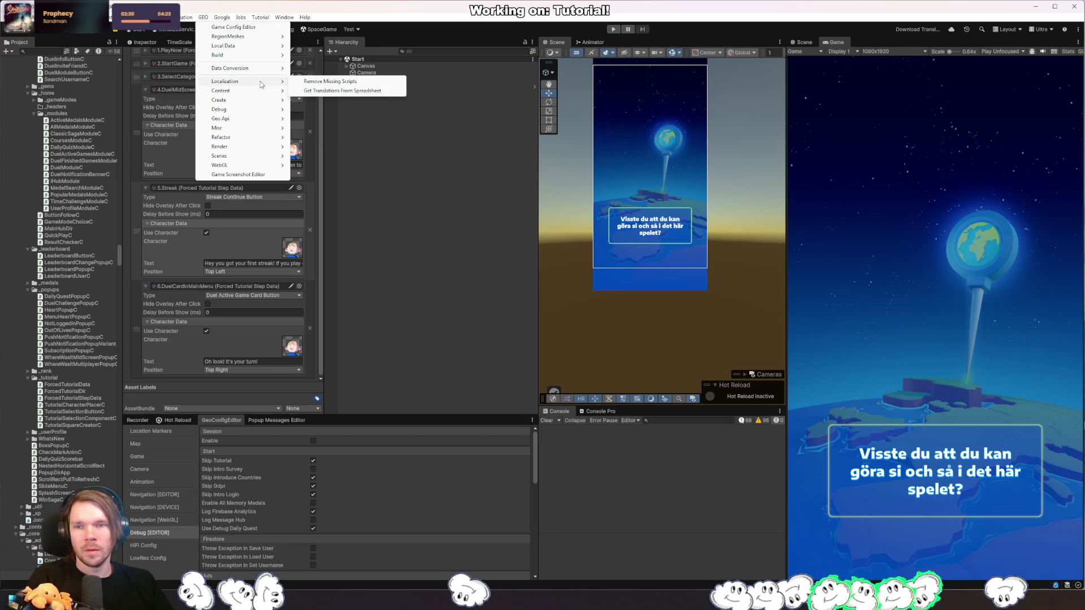
mouse_move(252, 158)
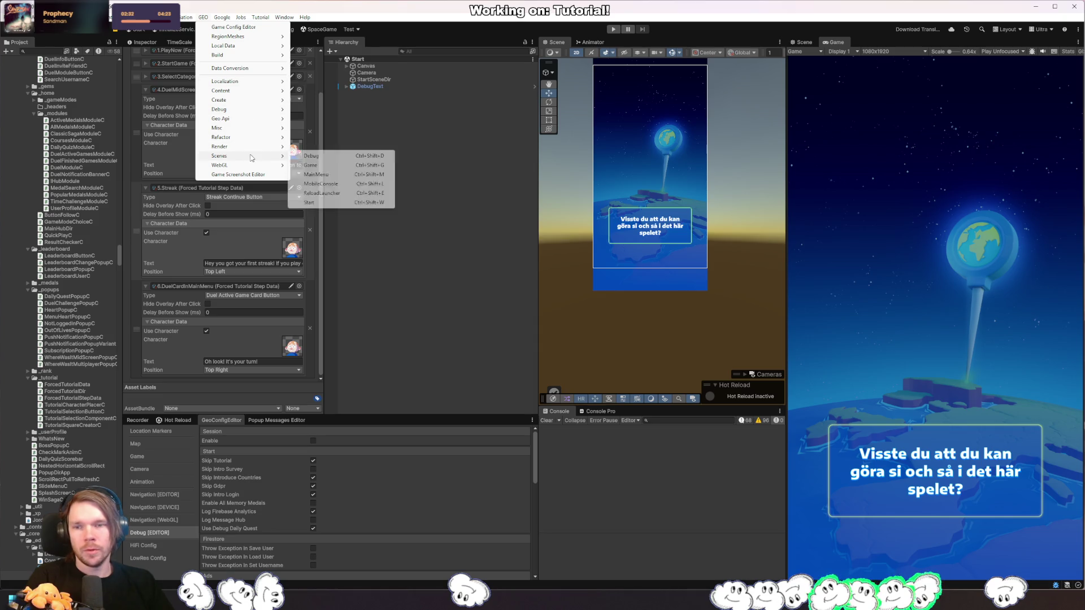
left_click(433, 38)
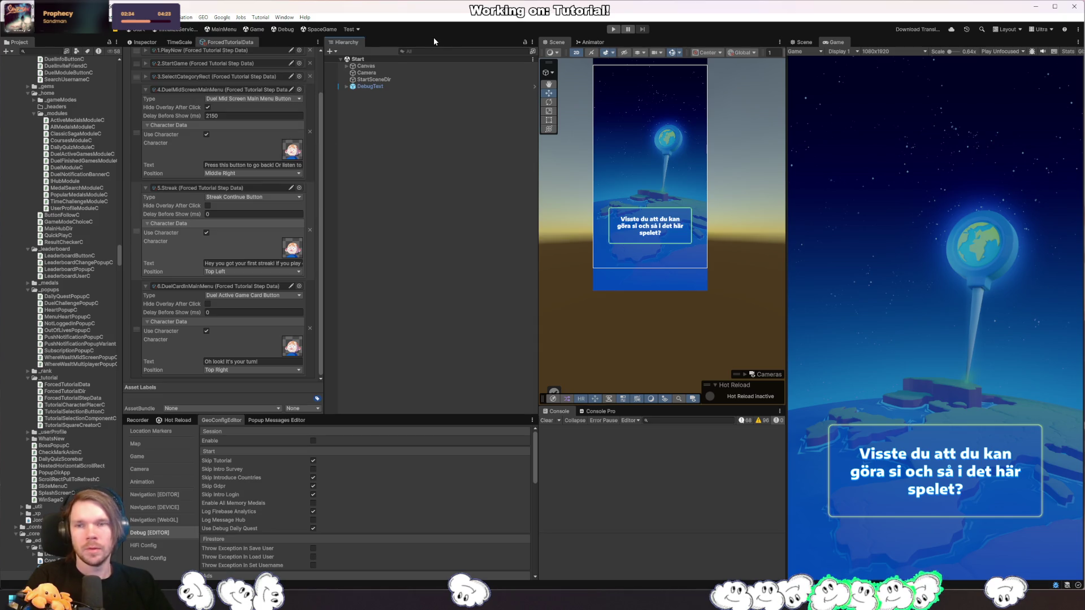
Step: Add the Local Data > Clear All and Logout button to the main toolbar
key("alt+Tab")
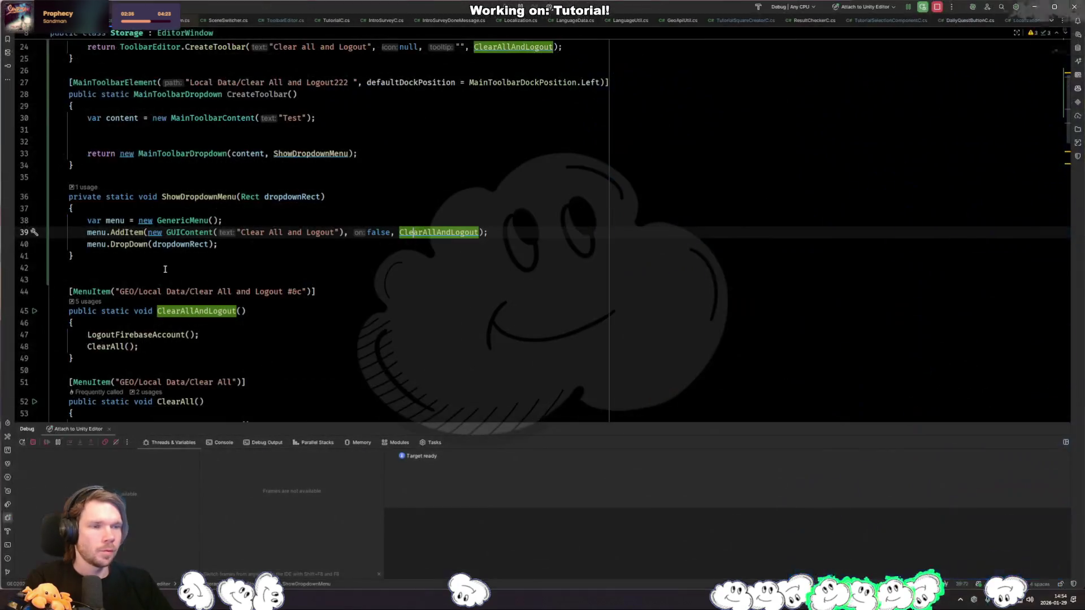
key("alt+Tab")
right_click(556, 31)
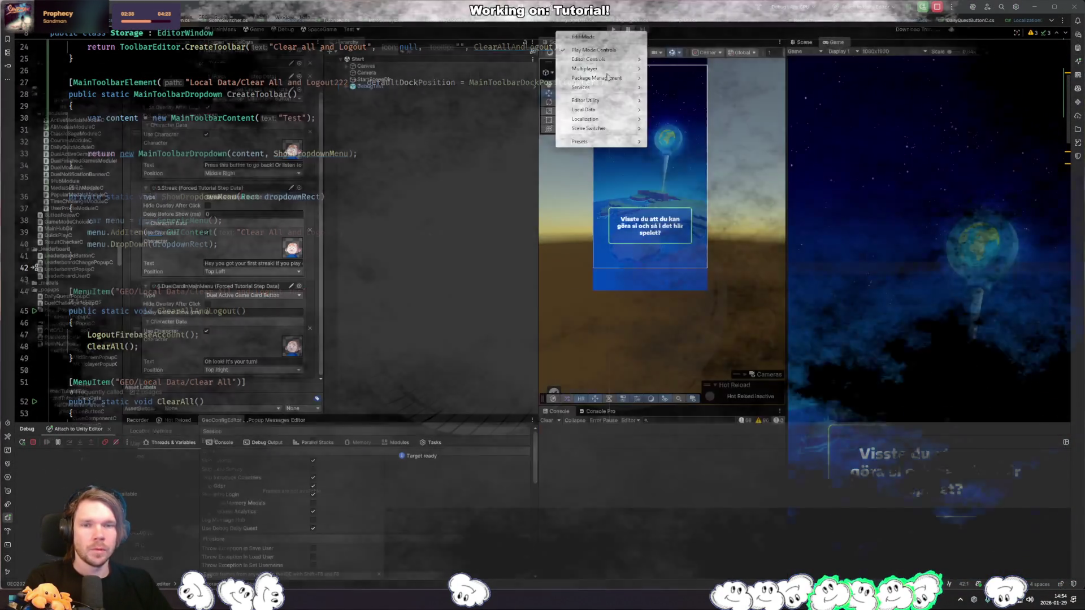
mouse_move(621, 110)
left_click(684, 109)
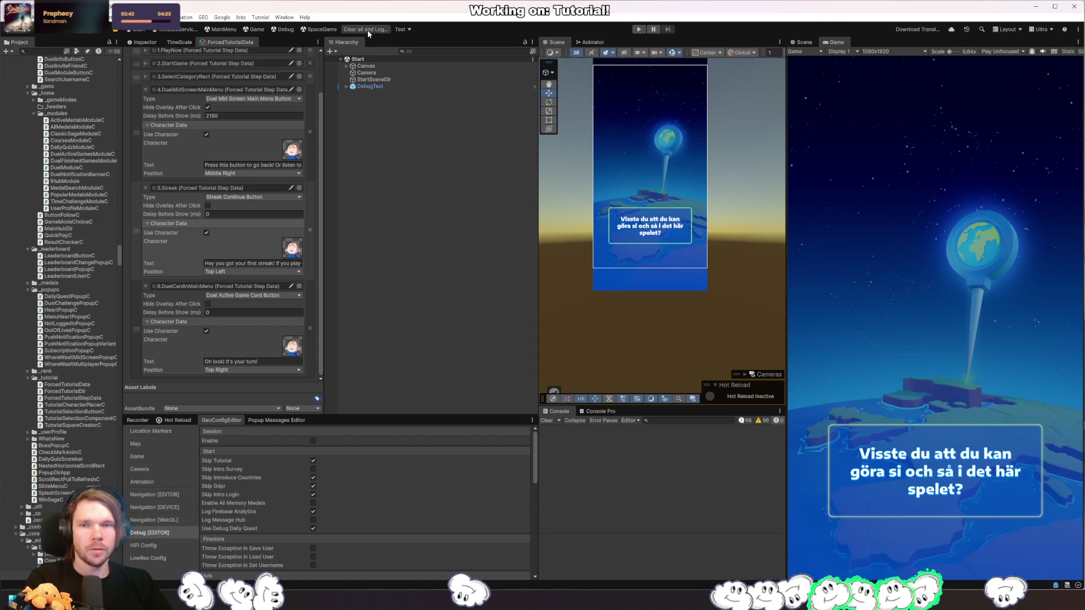
Step: Play through onboarding: continue, answer the age, next and geography-level questions, then start the streak
left_click(638, 29)
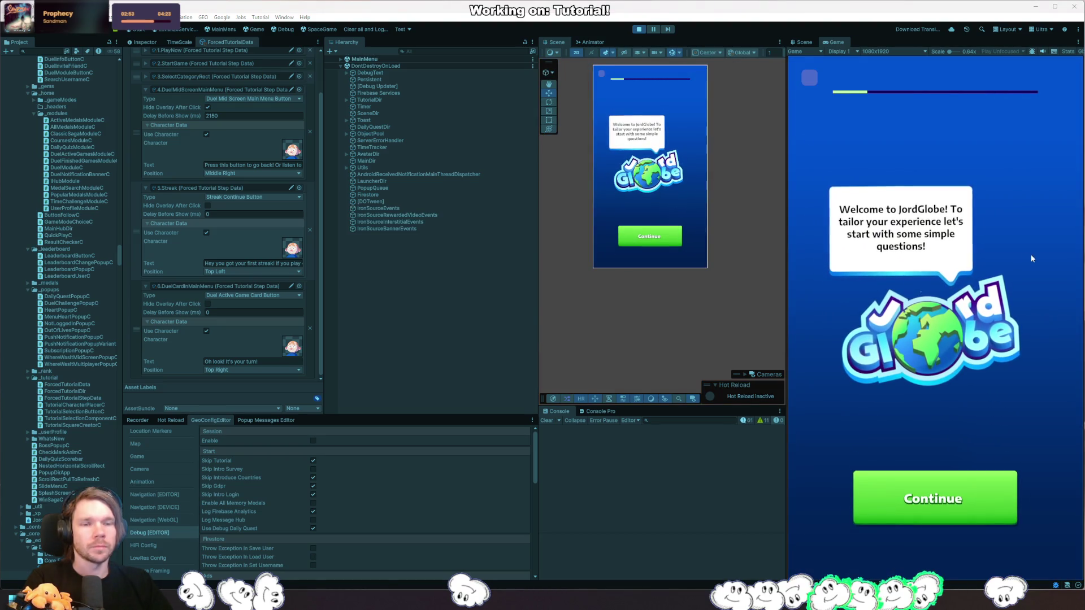
left_click(964, 477)
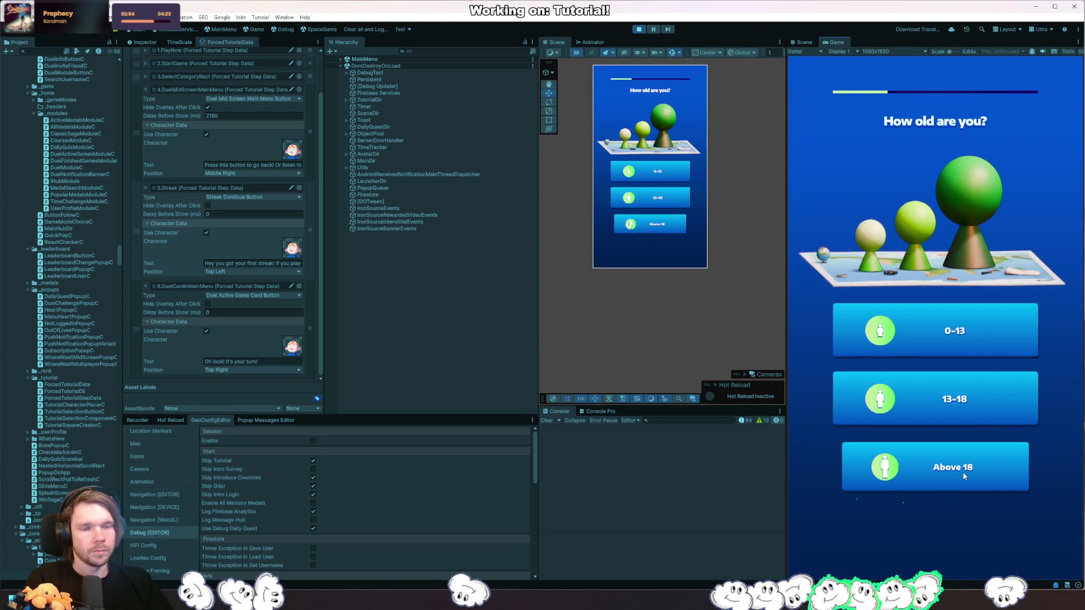
left_click(964, 476)
left_click(971, 339)
left_click(970, 339)
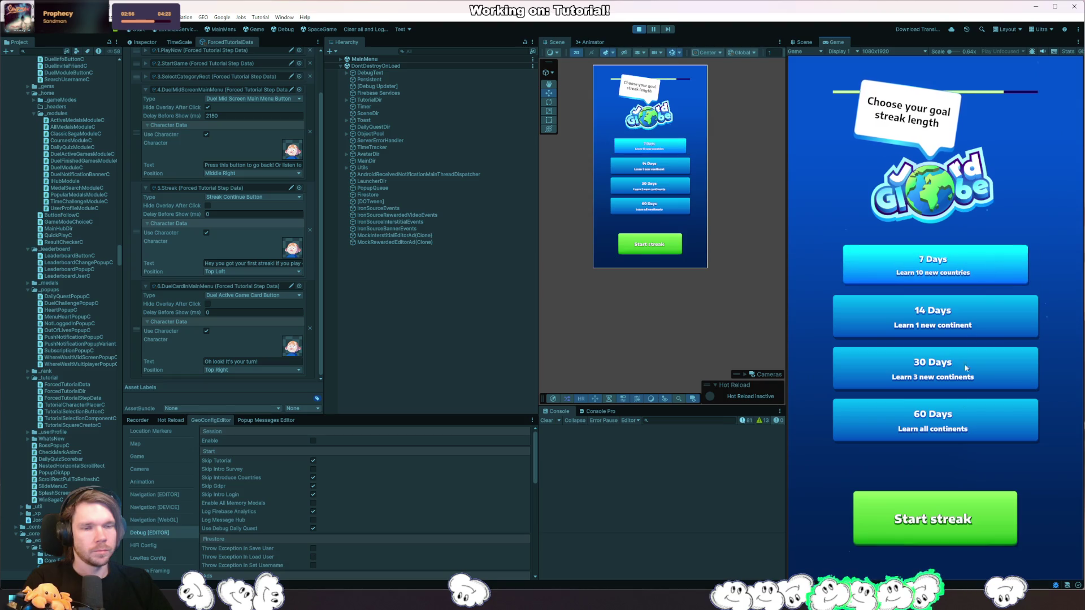
left_click(962, 495)
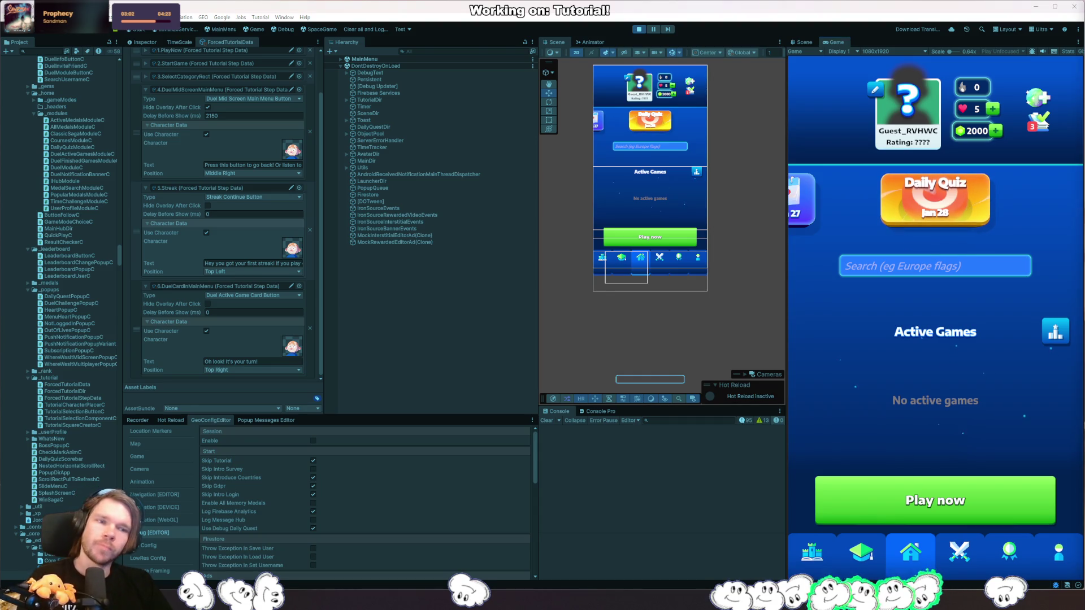
key("alt+Tab")
key("ctrl+Tab")
key("ctrl+Tab")
key("ctrl+Tab")
key("ctrl+Tab")
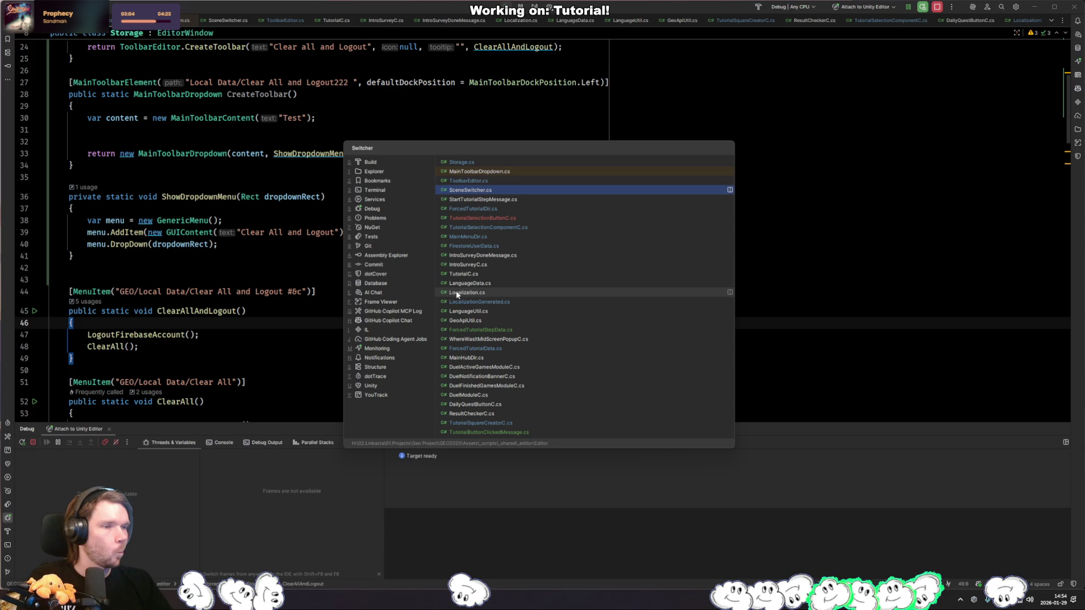
Step: Review the ClearMessages and TryGoToNextStep calls, then switch to TutorialSelectionButtonC.cs
left_click(233, 279)
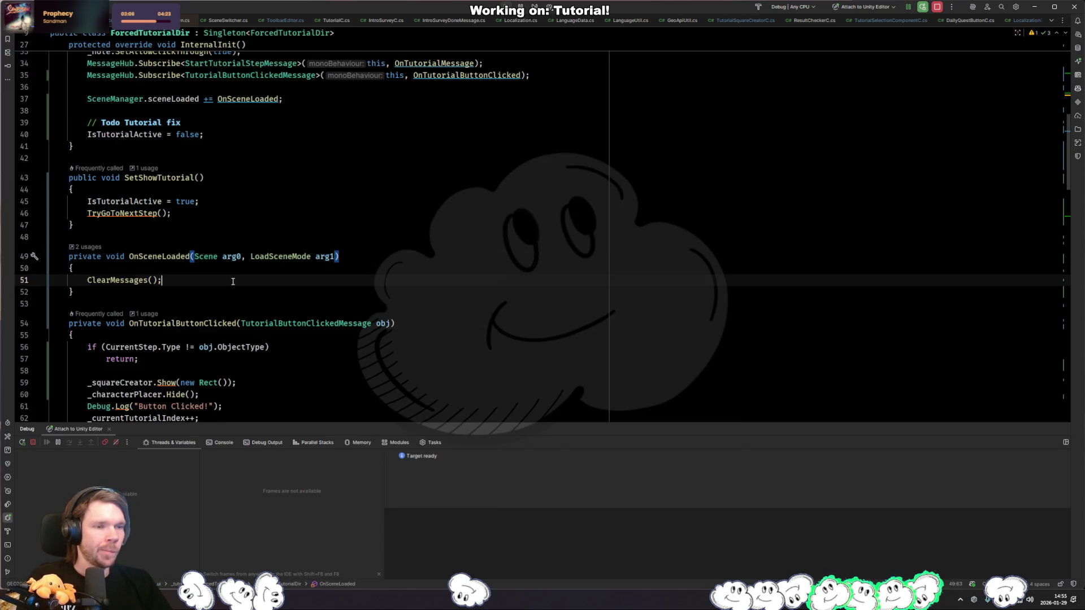
scroll(249, 308, "up", 3)
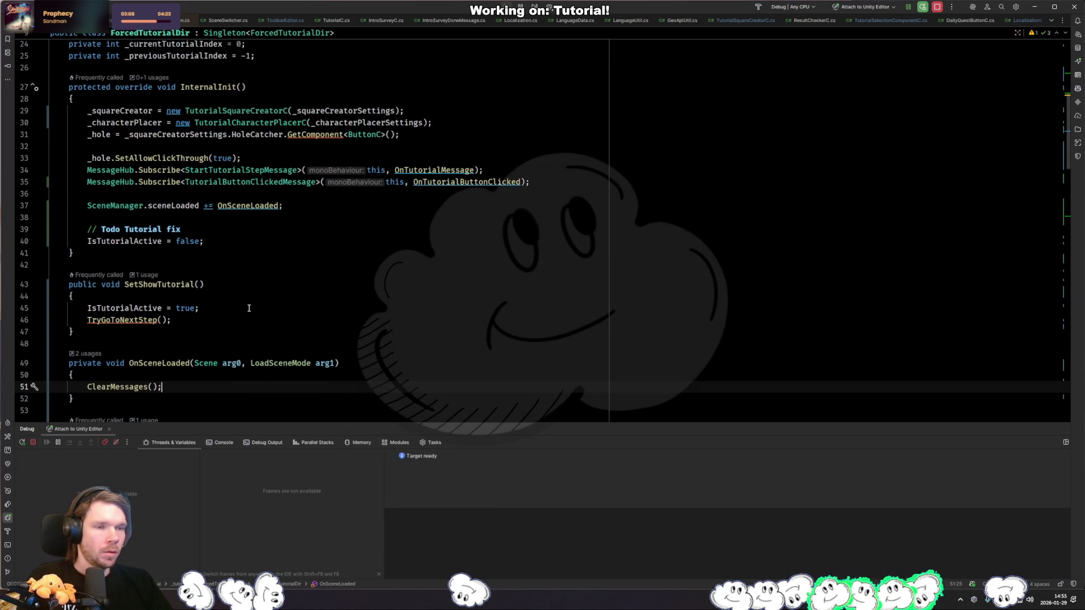
left_click(184, 320)
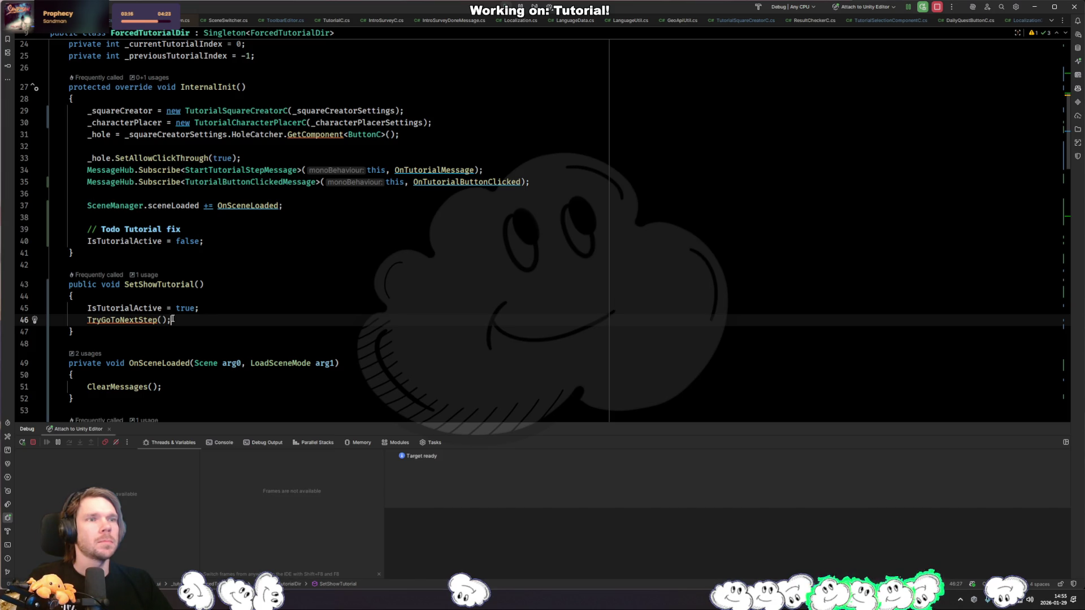
key("ctrl+Tab")
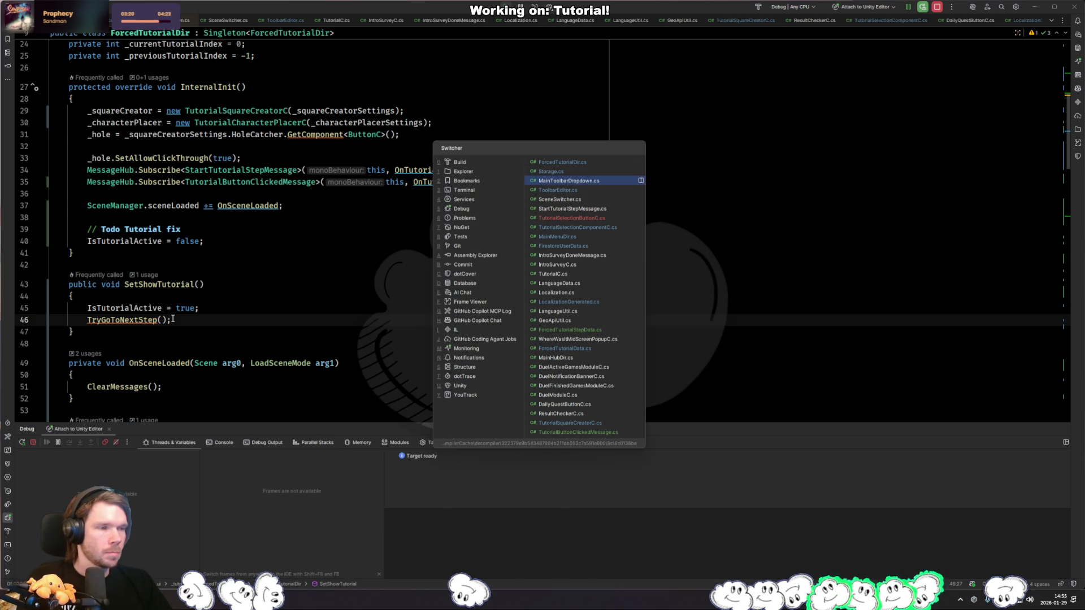
left_click(582, 217)
Step: Cut the IsTutorialActive check out of the Start method
left_click(297, 264)
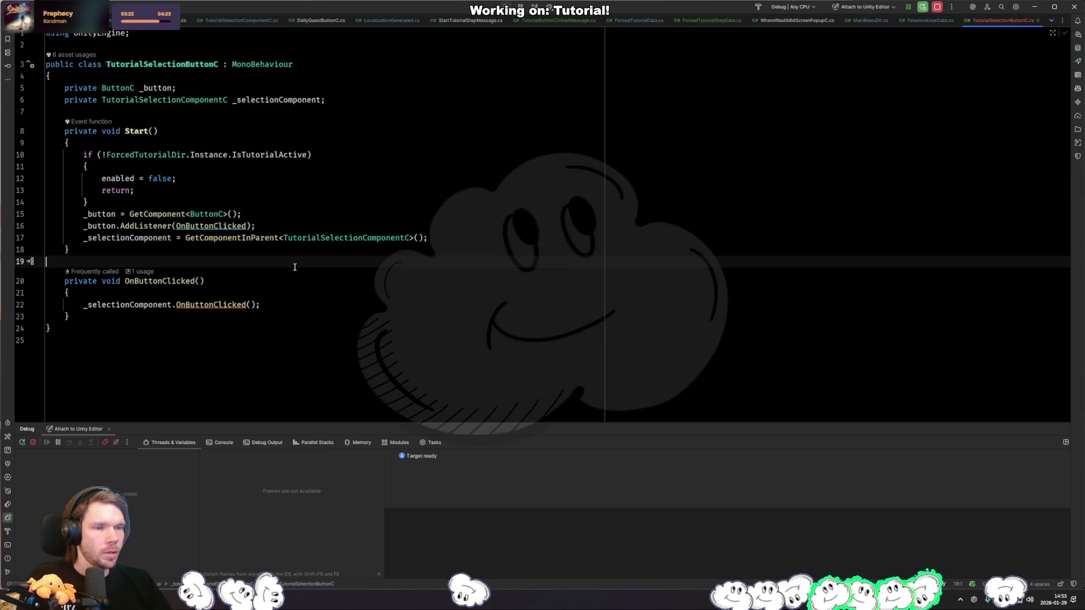
left_click_drag(128, 205, 185, 148)
key("ctrl+c")
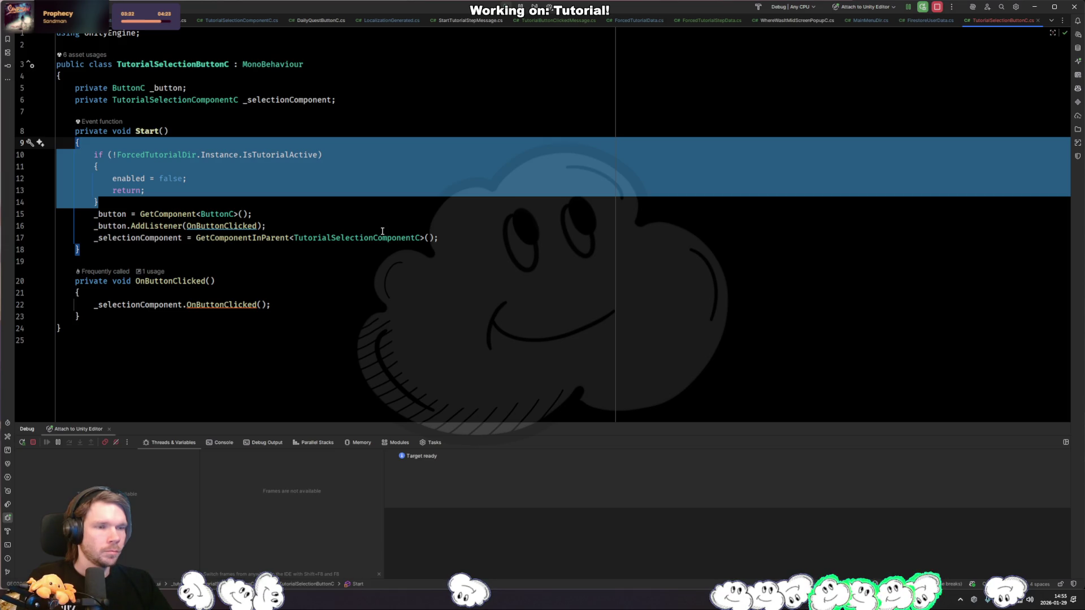
key("Delete")
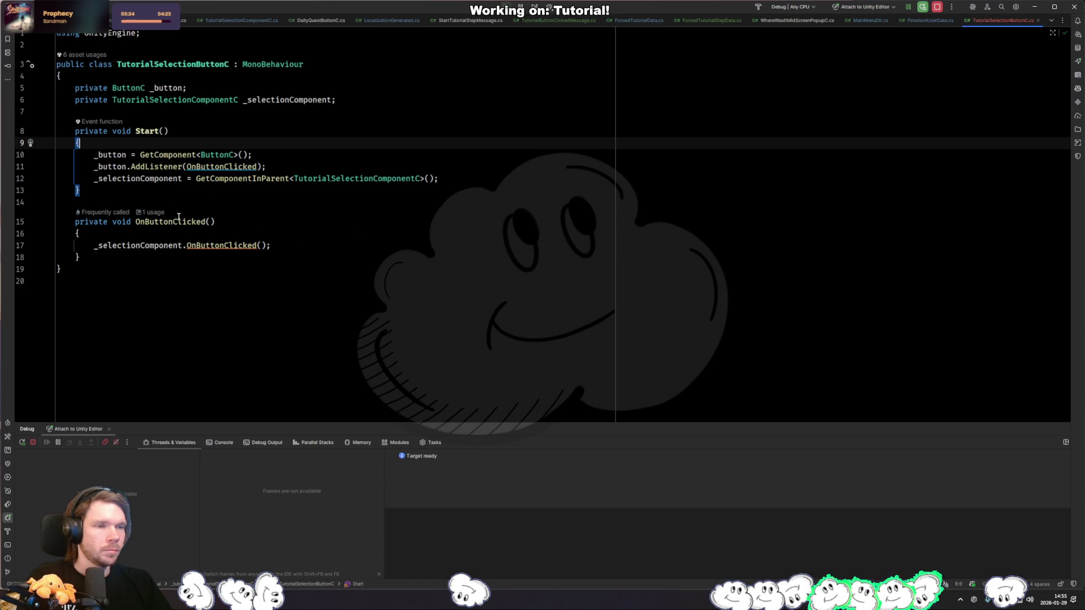
key("Down")
key("Down")
key("Down")
Step: Paste the check into OnButtonClicked, wrapping the selection component call and dropping enabled = false
left_click(207, 228)
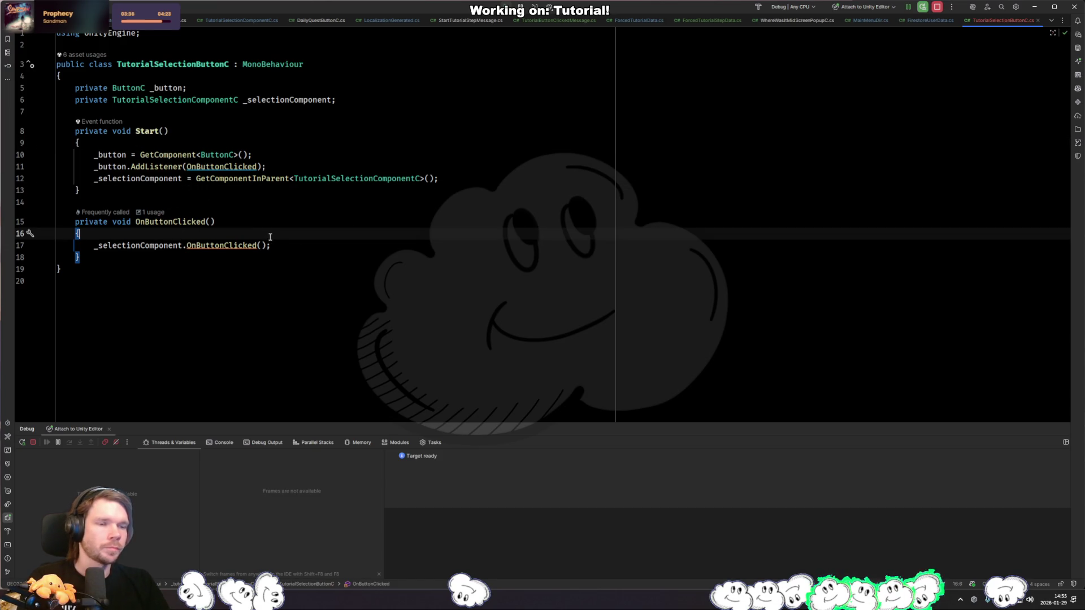
key("ctrl+v")
key("Down")
key("ctrl+x")
key("Up")
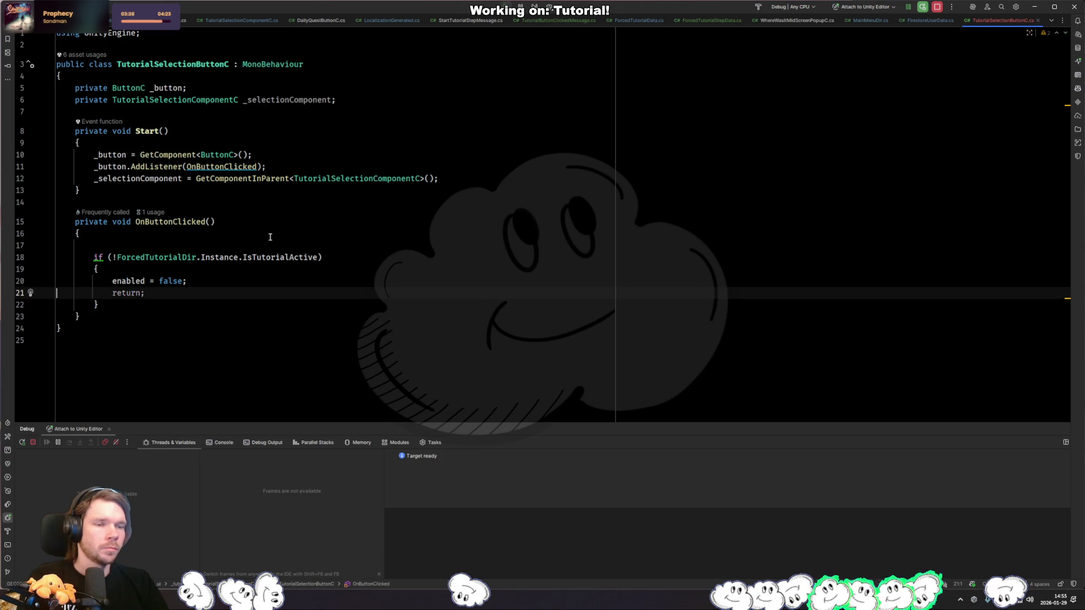
key("Up")
key("ctrl+v")
key("Return")
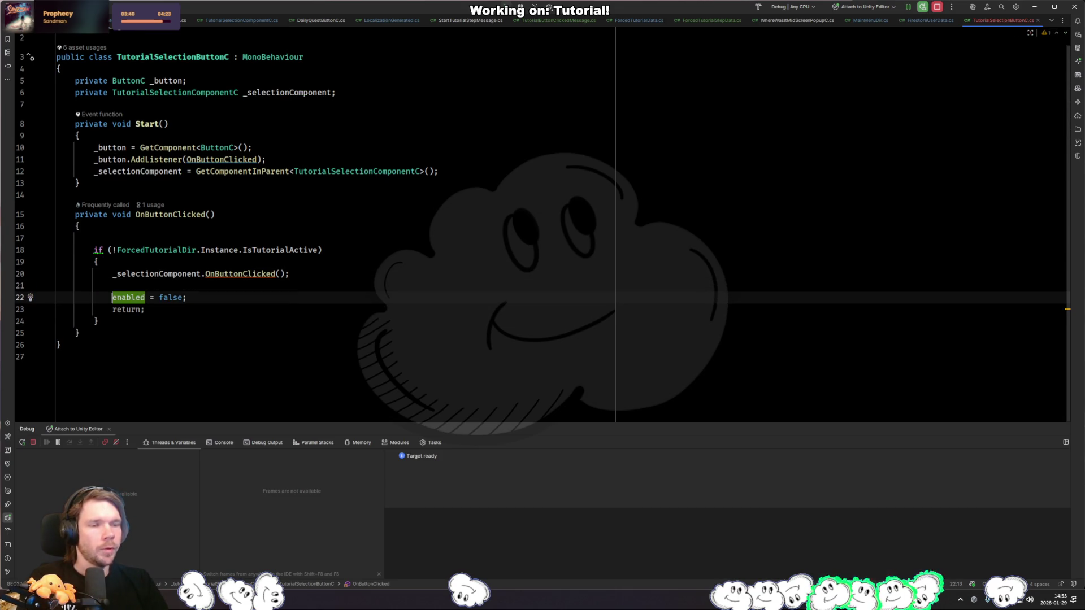
key("ctrl+x")
key("Up")
key("BackSpace")
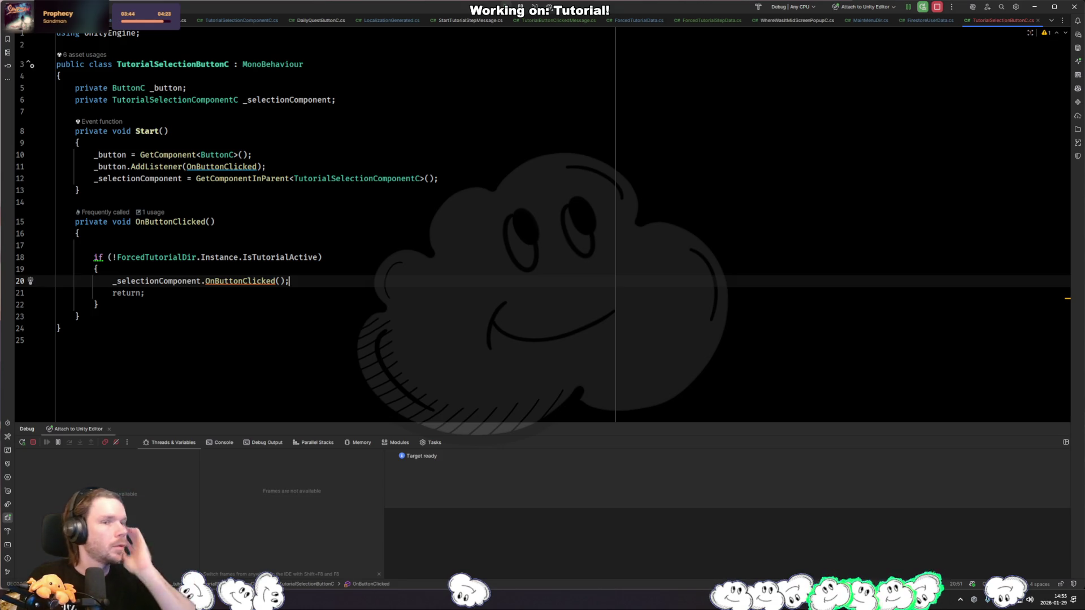
left_click(455, 292)
Step: Find and open TutorialSelectionComponentC.cs with the Ctrl+Shift+N file search
key("ctrl+shift+n")
type("sceneswi")
key("ctrl+a")
type("tutorialsel")
key("Down")
key("Up")
key("Return")
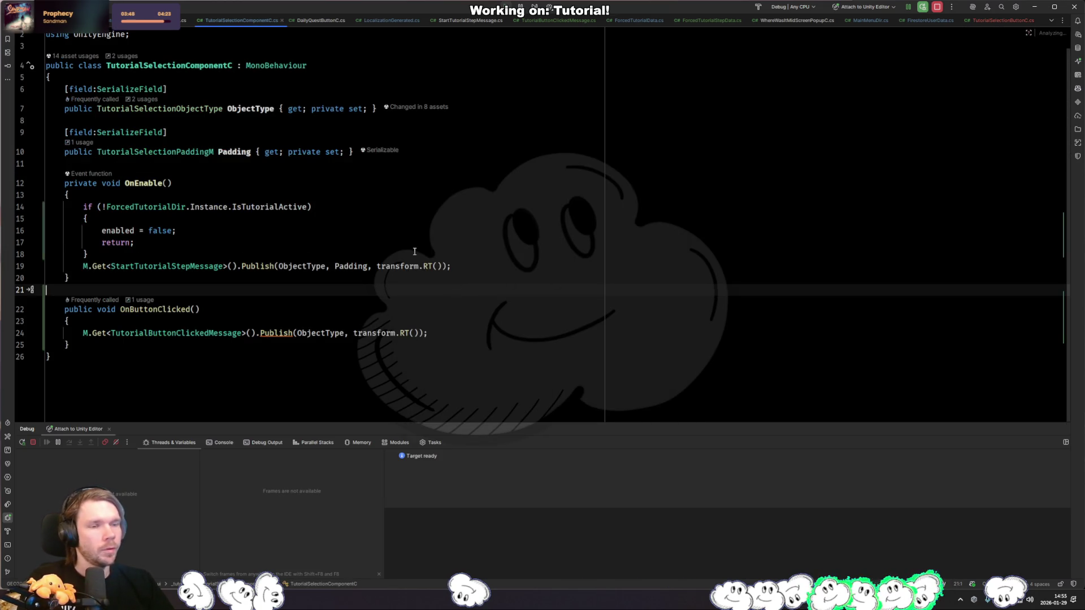
Step: Cut the tutorial-inactive check out of OnEnable
left_click(247, 245)
key("Down")
key("Down")
key("Up")
left_click(325, 266)
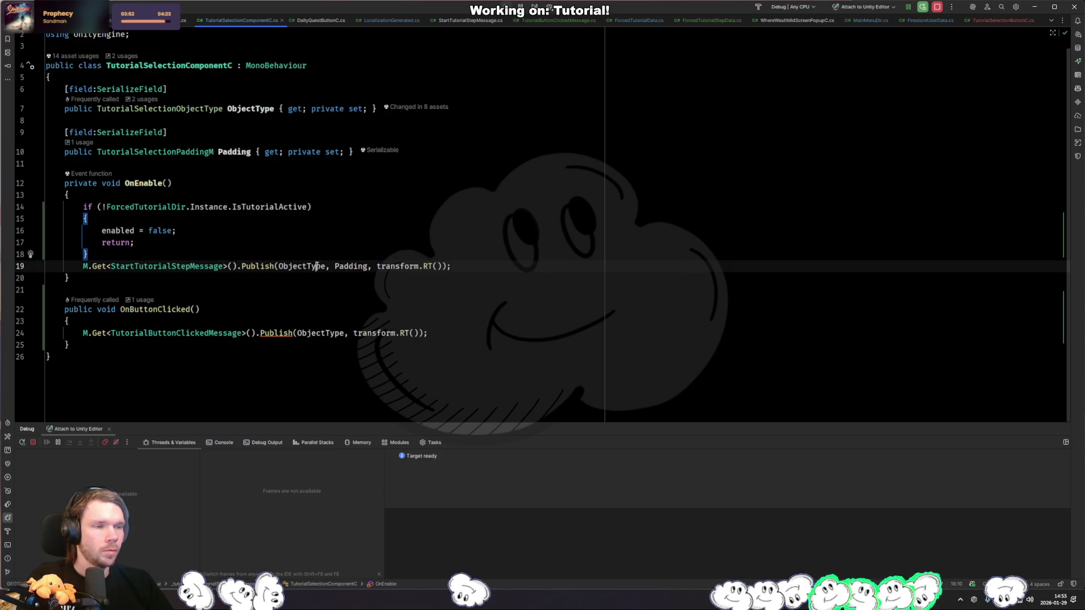
left_click(128, 250)
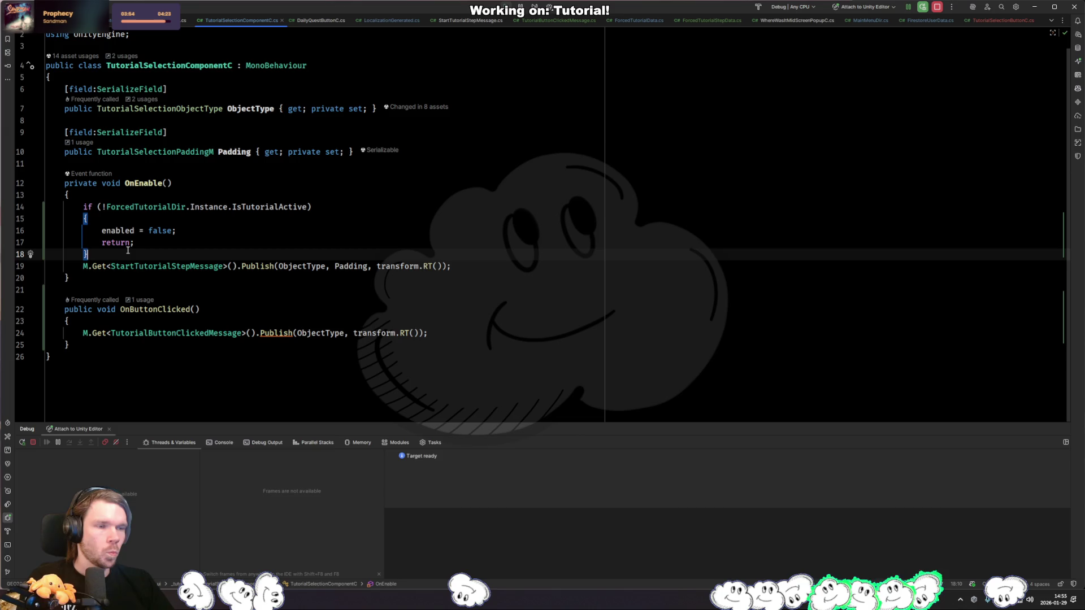
left_click_drag(127, 250, 152, 194)
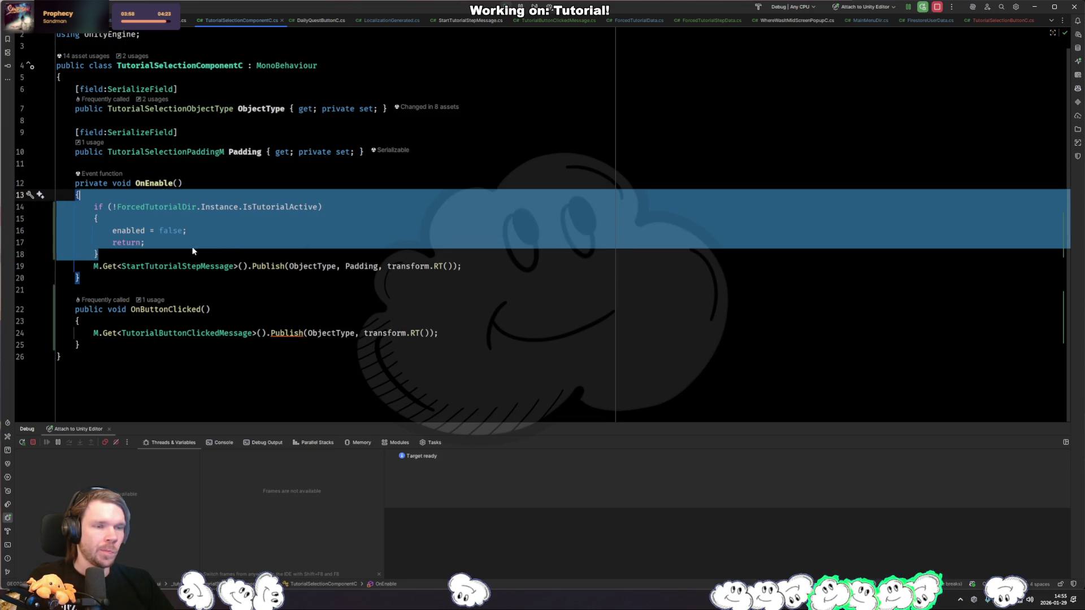
key("Delete")
Step: Paste the check at the top of OnButtonClicked, undoing a trial move of the publish line
left_click(179, 272)
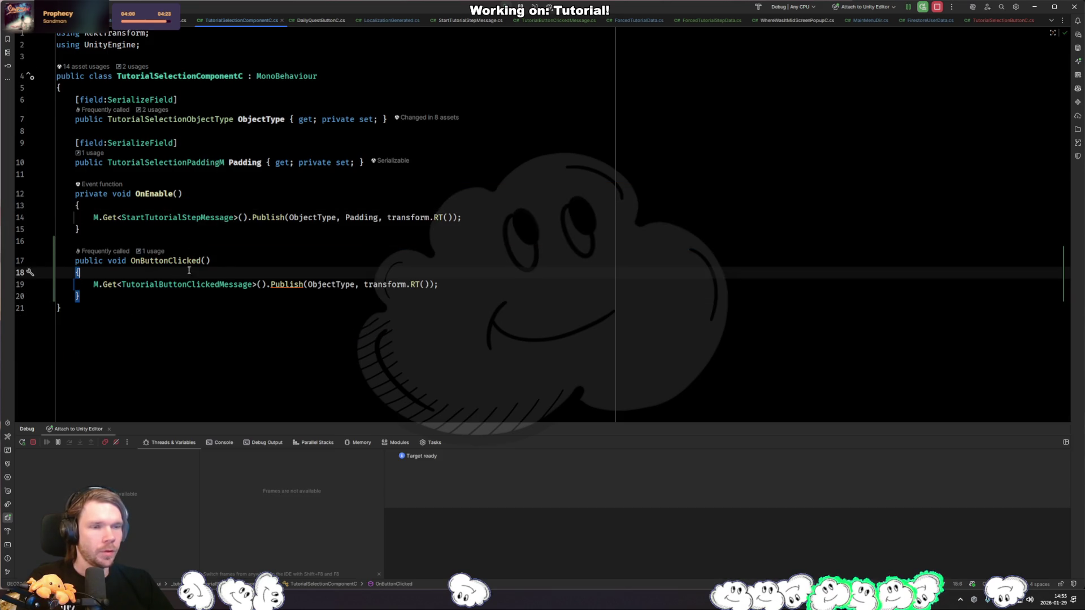
key("ctrl+v")
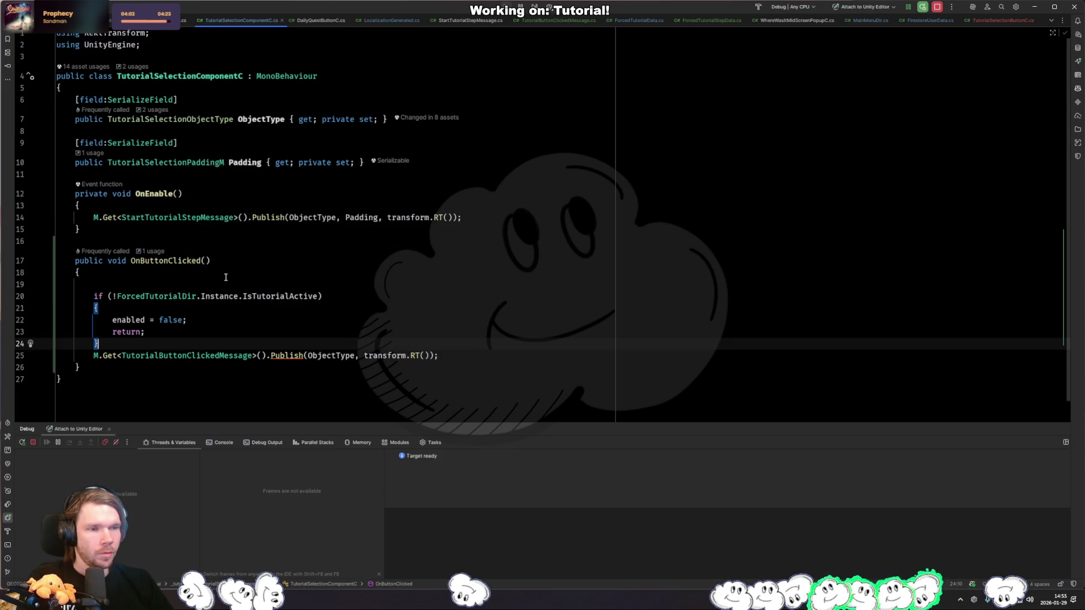
left_click_drag(449, 357, 449, 348)
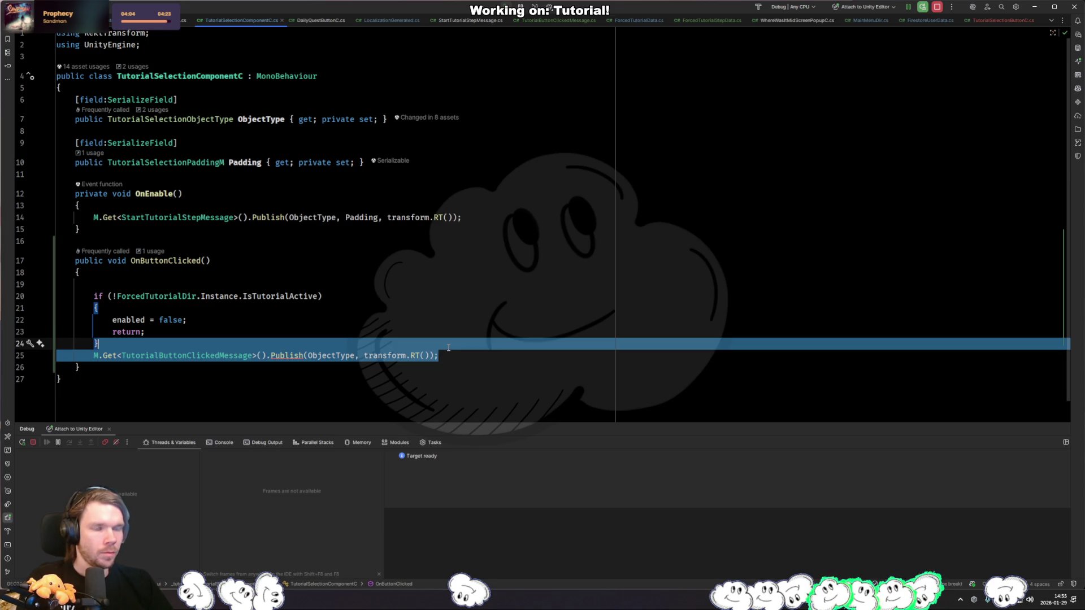
key("ctrl+x")
triple_click(237, 320)
key("ctrl+v")
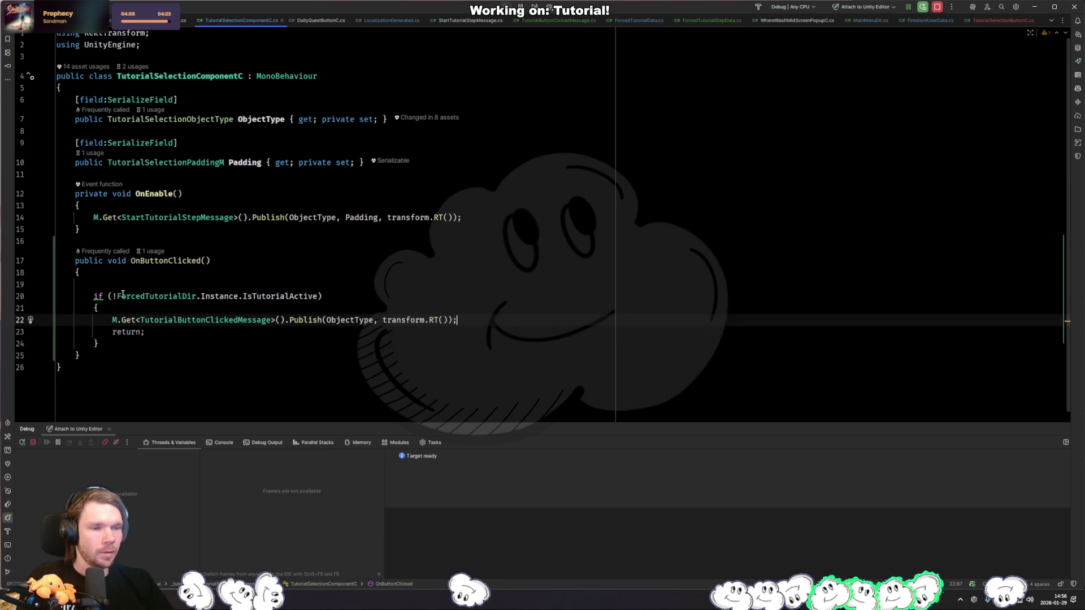
key("ctrl+z")
key("ctrl+z")
key("Up")
Step: Delete the enabled = false line and leftover blank lines, then return to TutorialSelectionButtonC
key("Up")
key("ctrl+x")
key("Up")
key("Up")
key("Up")
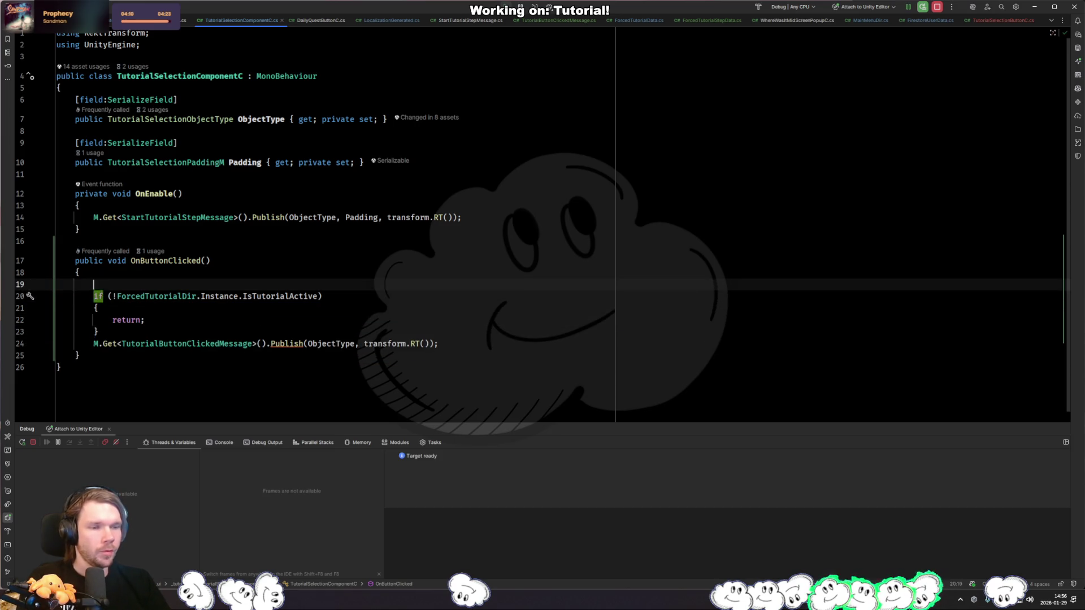
key("BackSpace")
key("Down")
key("End")
key("shift+Down")
key("BackSpace")
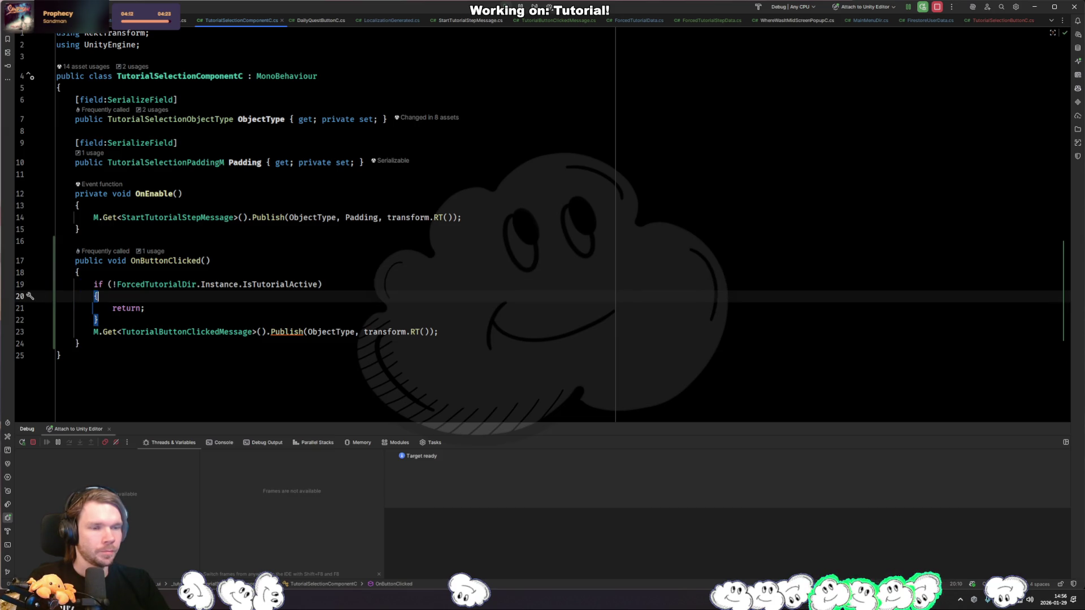
key("ctrl+Tab")
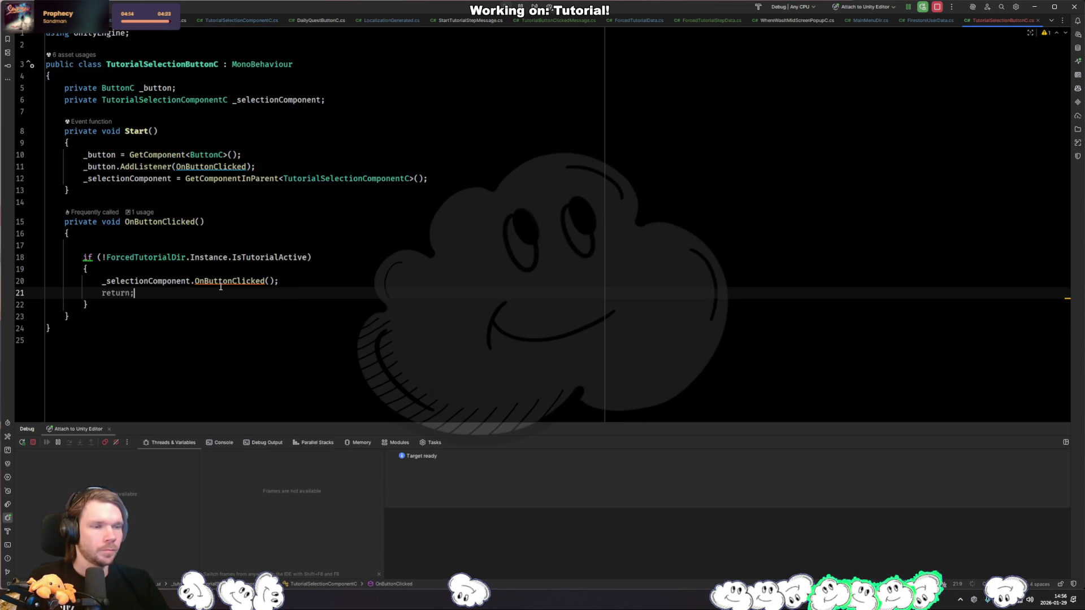
Step: Move _selectionComponent.OnButtonClicked() below the IsTutorialActive check
left_click(210, 269)
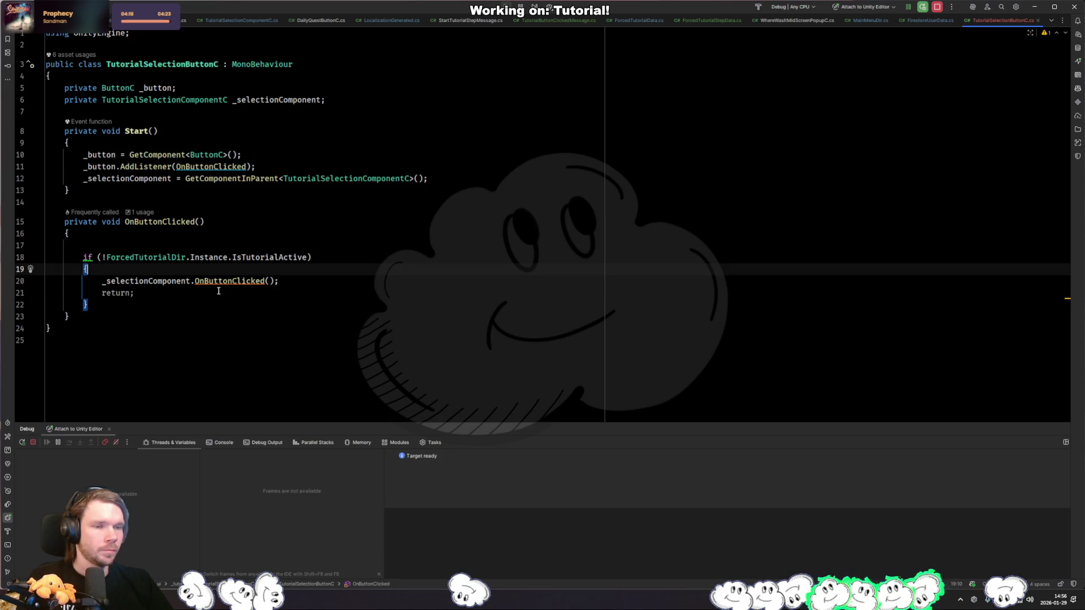
key("Down")
key("Home")
key("shift+Down")
key("ctrl+x")
key("Down")
key("Down")
key("ctrl+v")
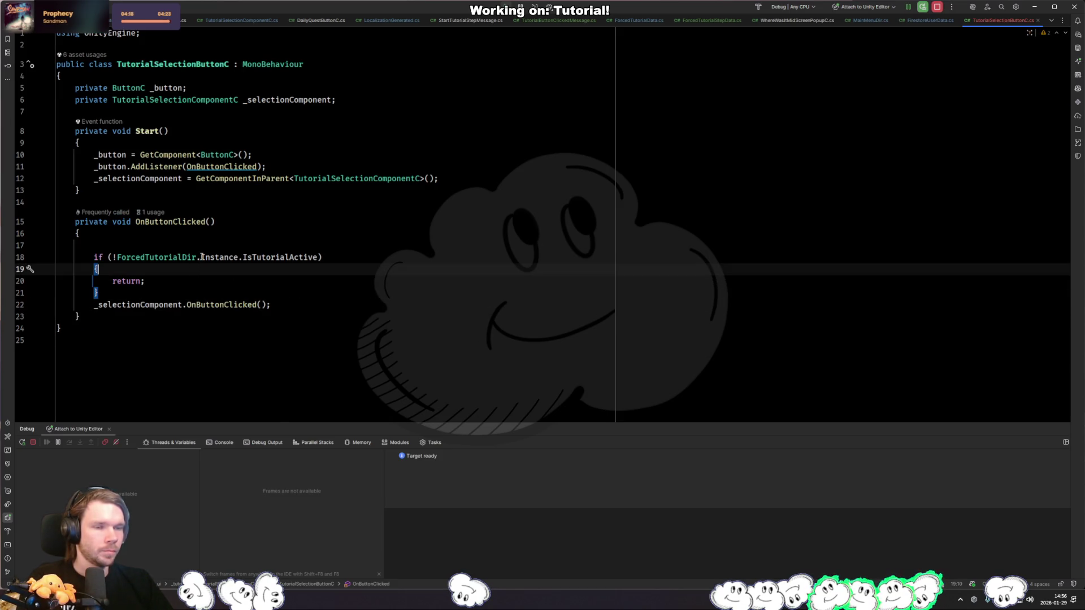
Step: Remove the braces around return and add a blank line before the selection call
key("alt+Return")
key("Return")
key("BackSpace")
key("Down")
key("Down")
key("Down")
key("Home")
key("Return")
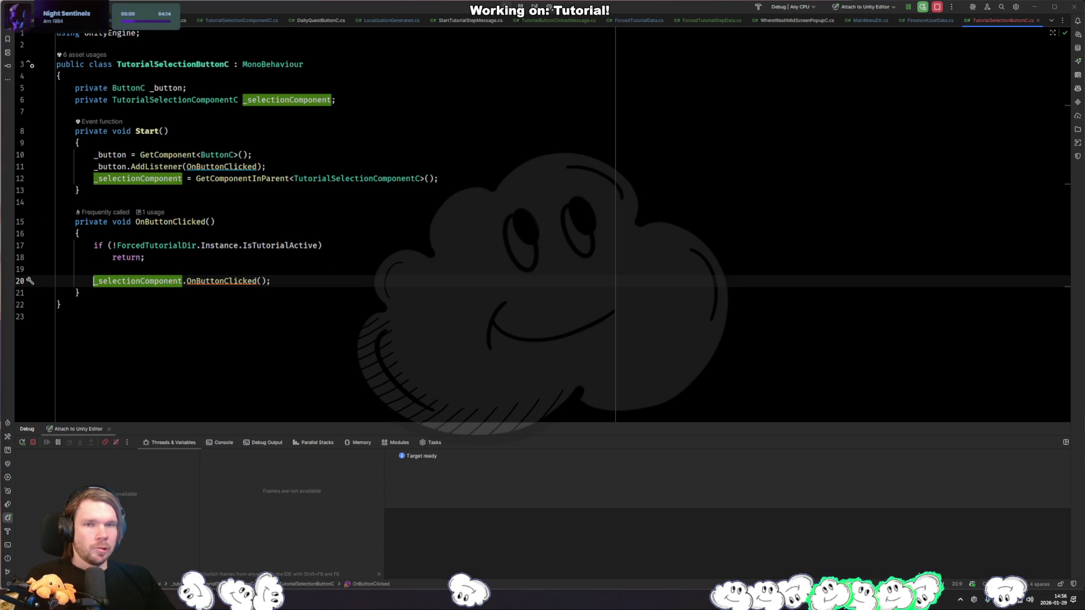
key("alt+Tab")
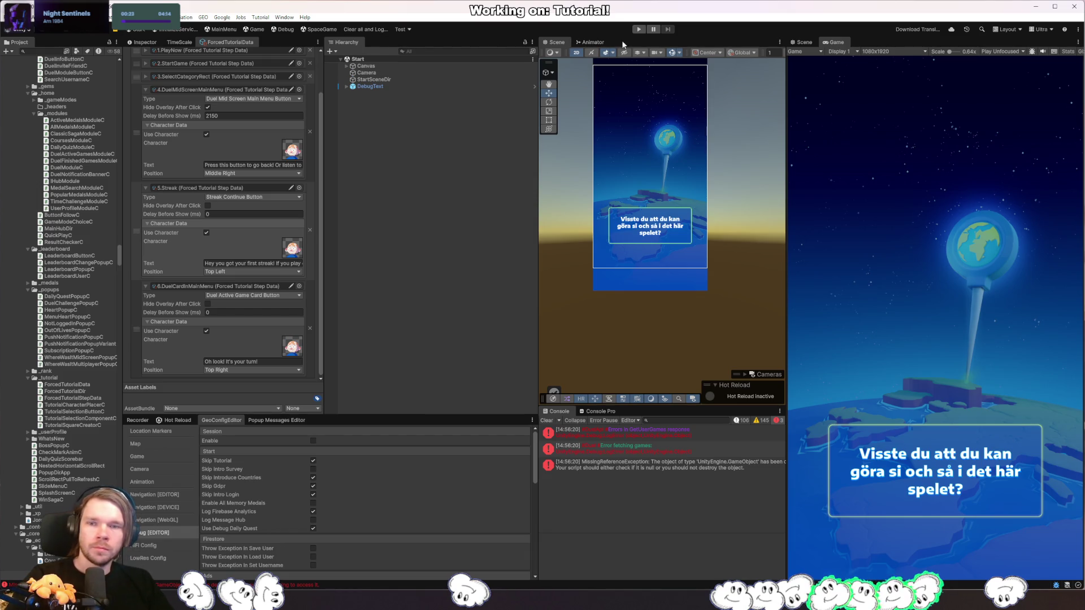
Step: Play-test the game up to the 'Hello there!' screen, then return to TutorialSelectionButtonC in Rider
left_click(640, 30)
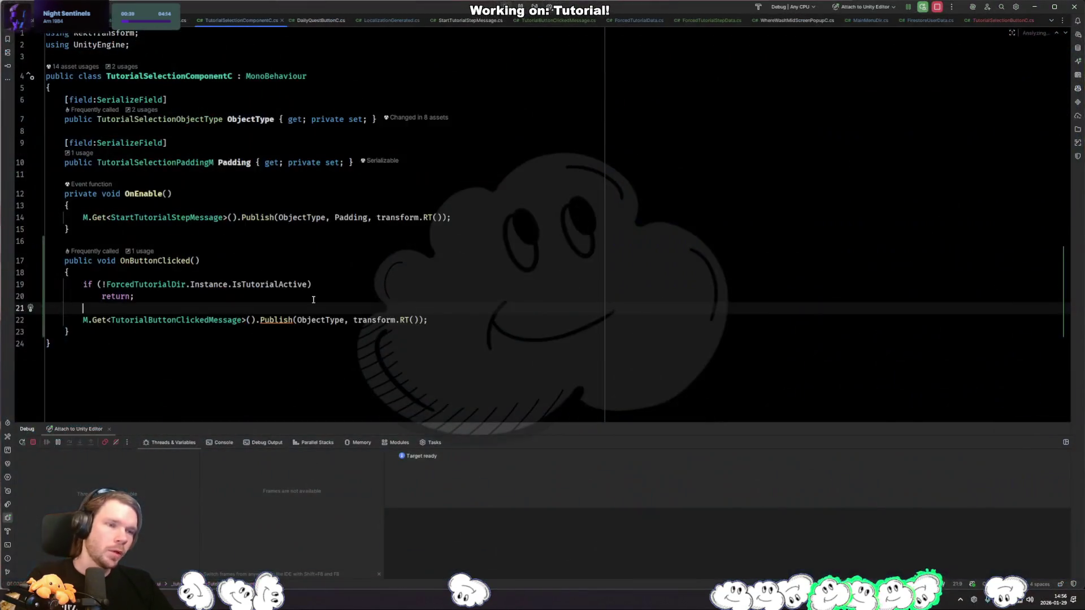
key("ctrl+Tab")
left_click(309, 295)
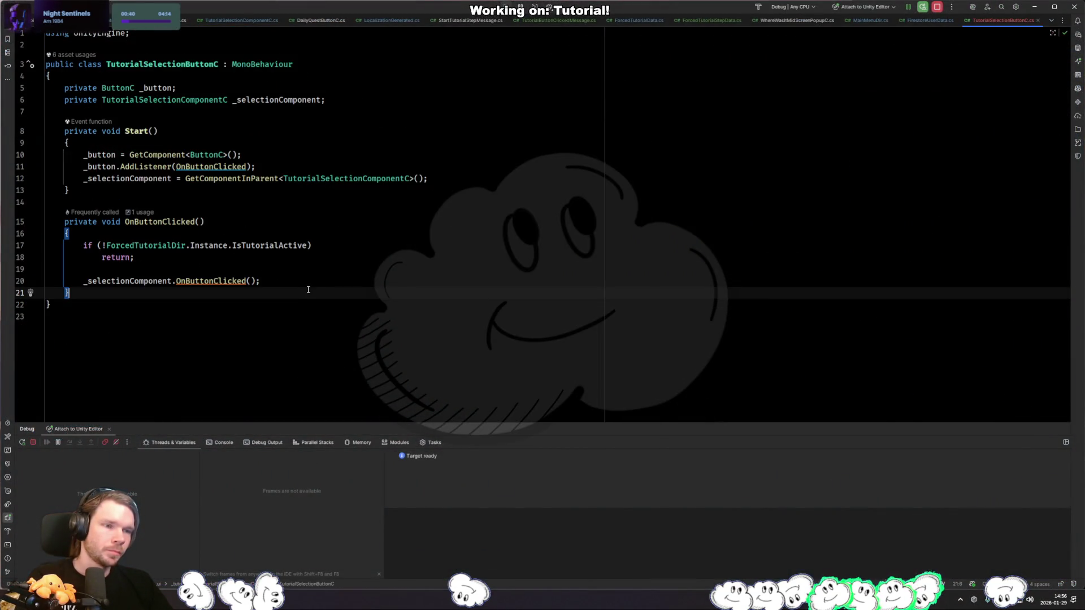
Step: Copy the tutorial-inactive early return from OnButtonClicked into OnEnable of TutorialSelectionComponentC
key("ctrl+Tab")
key("ctrl+Tab")
key("ctrl+Tab")
key("ctrl+Tab")
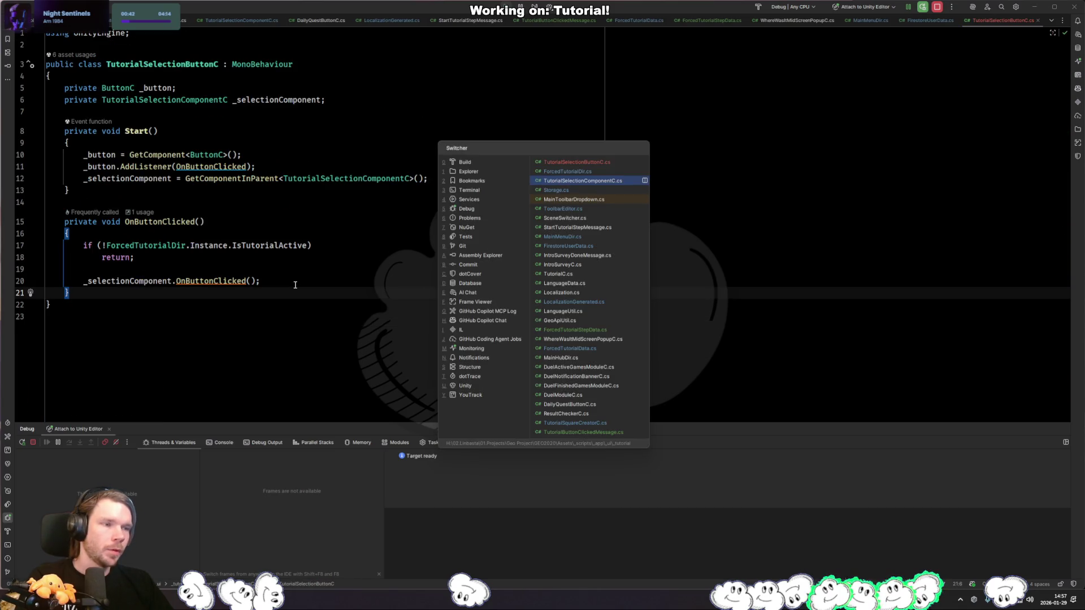
key("Up")
key("Up")
key("Up")
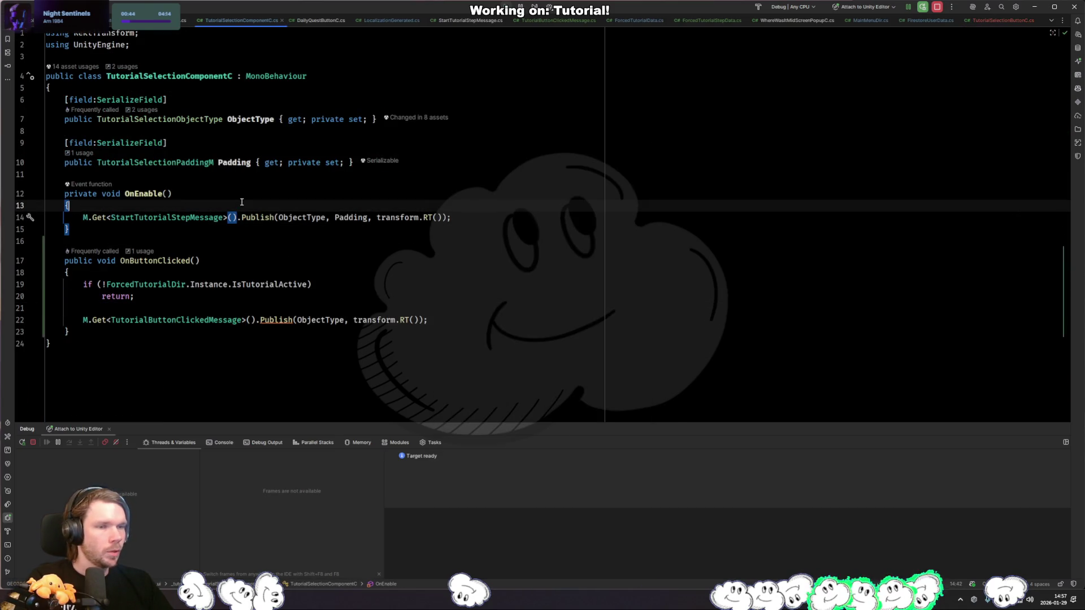
left_click_drag(181, 295, 70, 272)
key("ctrl+c")
key("Up")
key("Up")
key("Up")
key("ctrl+v")
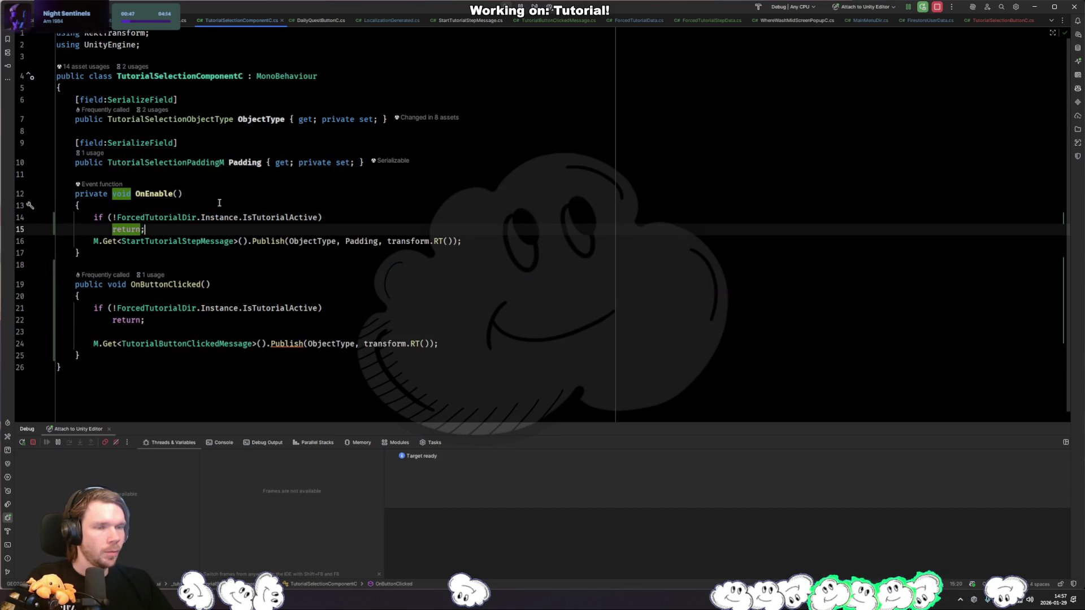
Step: Stop the running game in Unity with Ctrl+P and come back to Rider
key("alt+Tab")
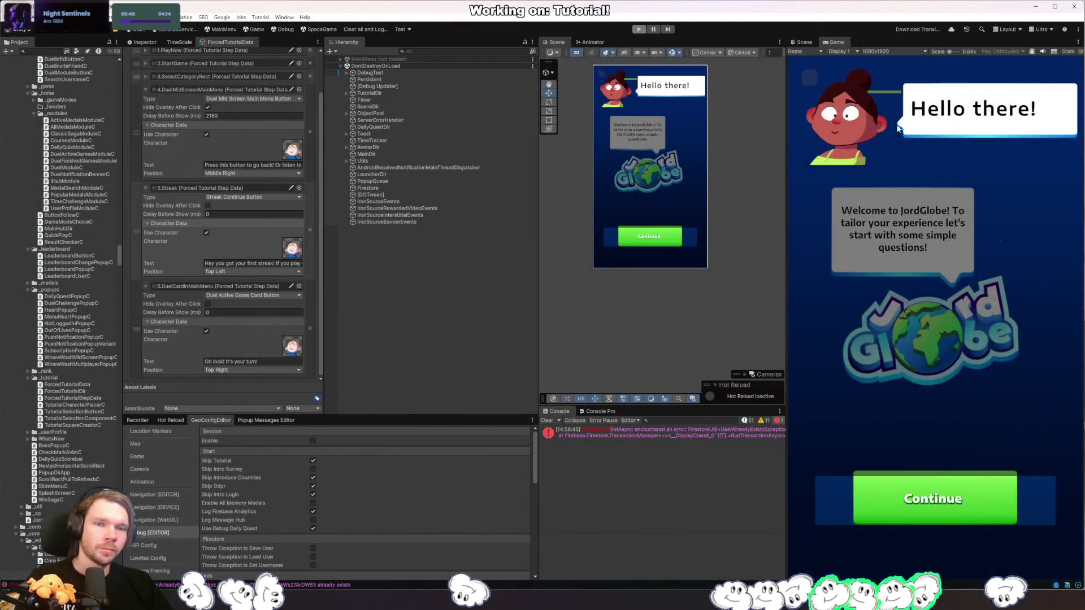
key("ctrl+p")
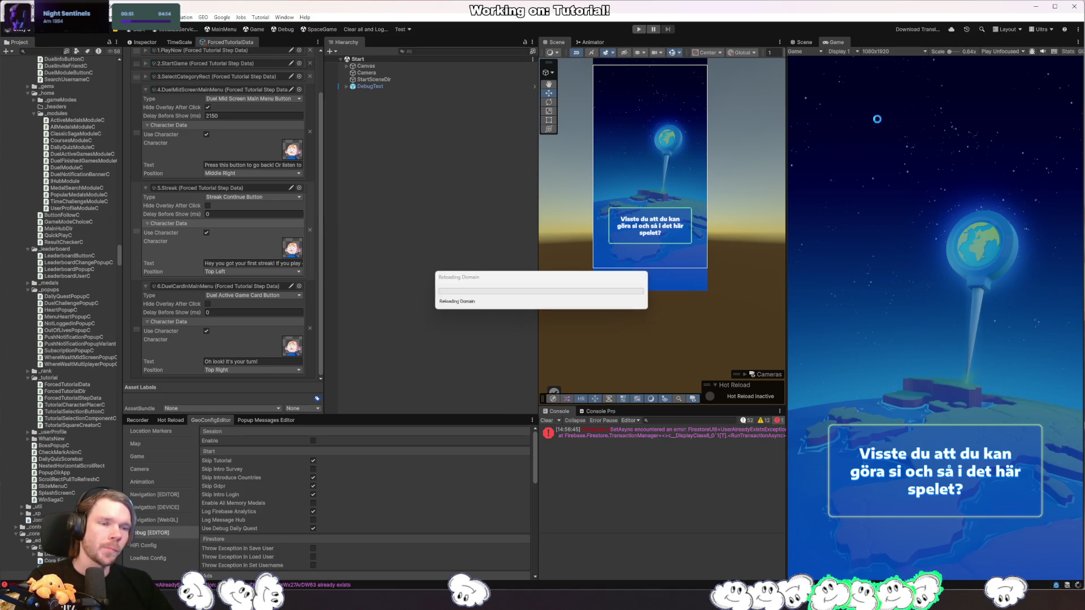
key("alt+Tab")
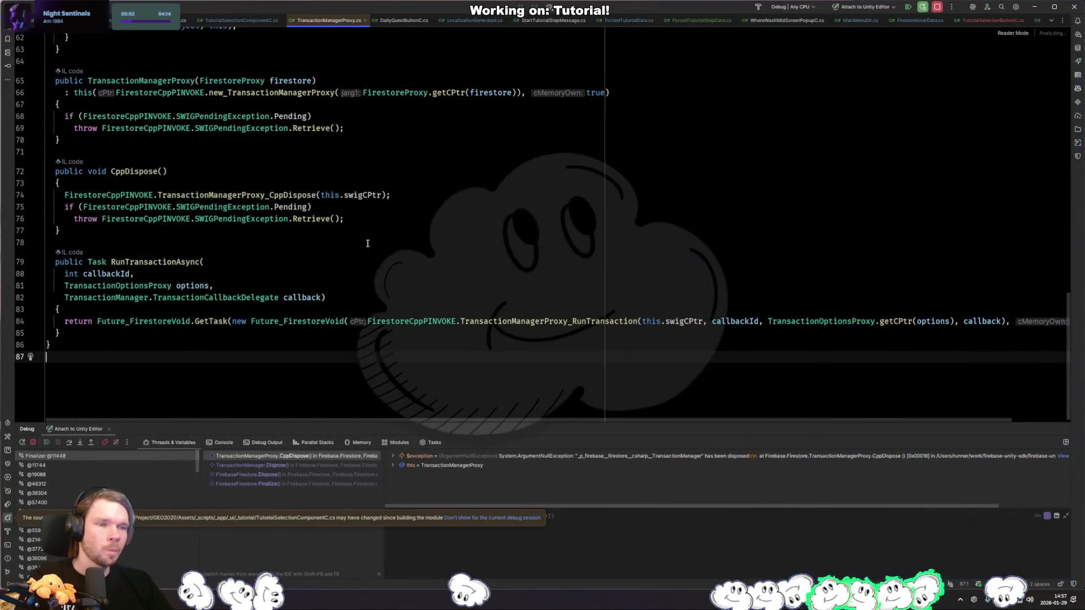
Step: Back in the Unity Editor, restart play mode once the edited scripts reload
key("alt+Tab")
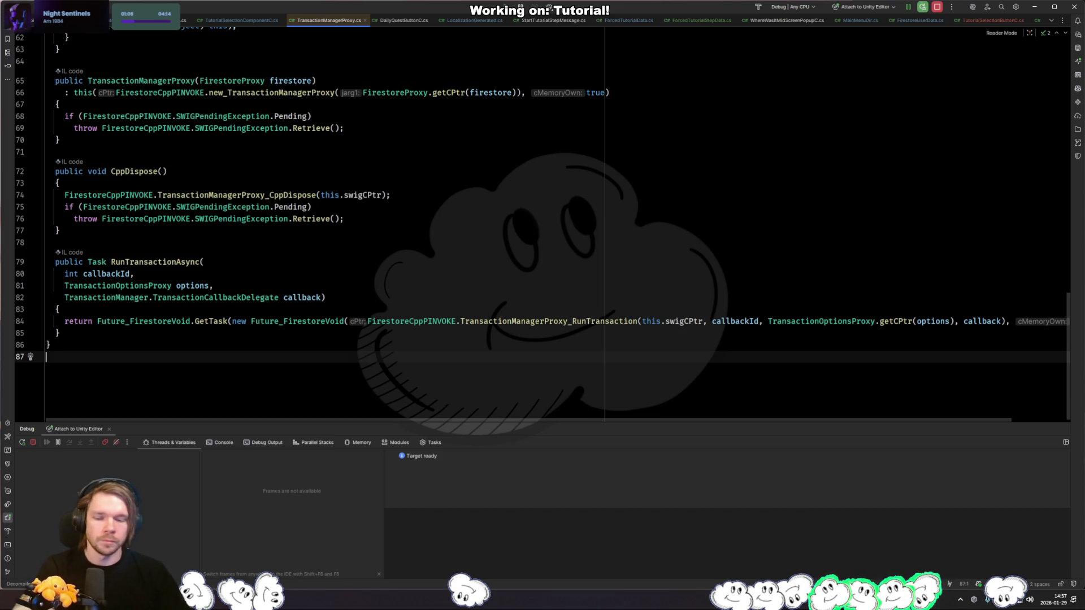
key("alt+Tab")
left_click(639, 29)
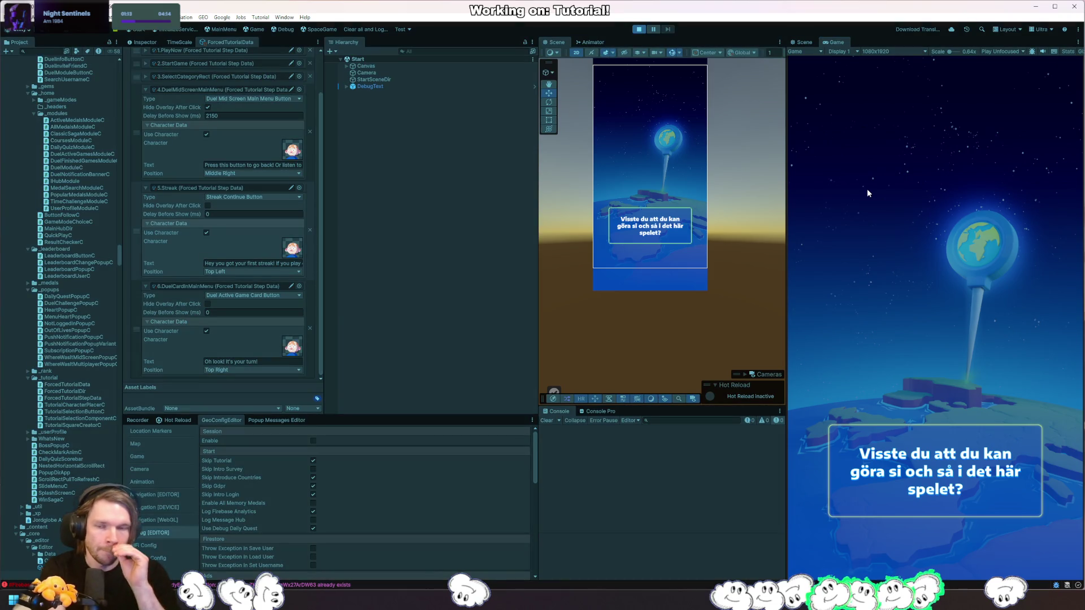